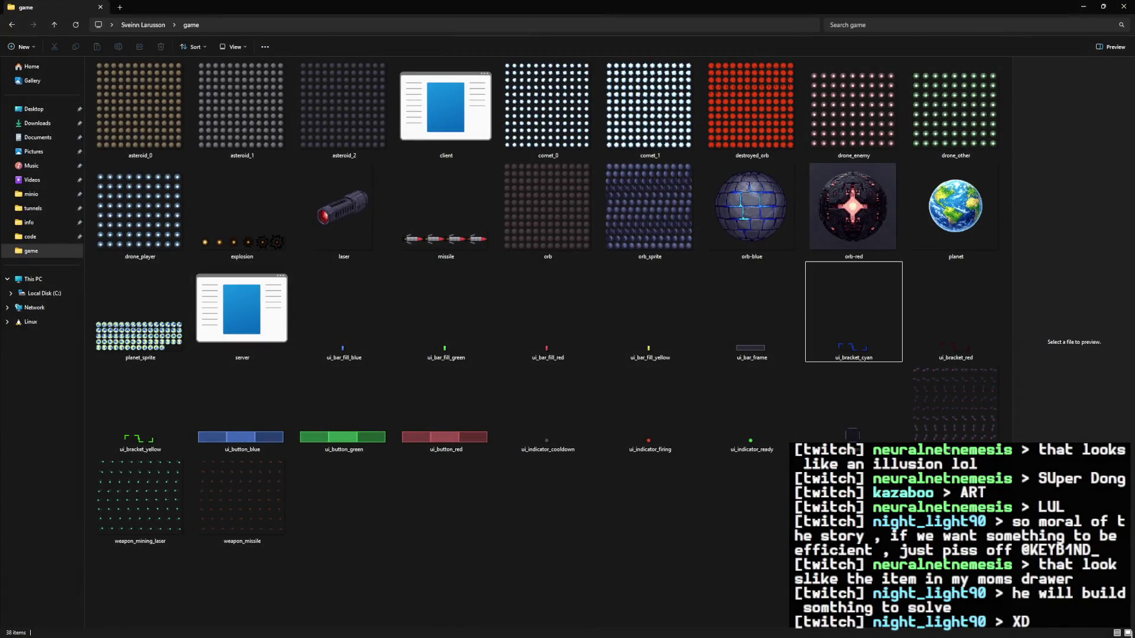
Step: Select all 38 sprite and asset files in the game folder, delete them, and close the window
{"action": "left_click", "coordinate": [881, 341]}
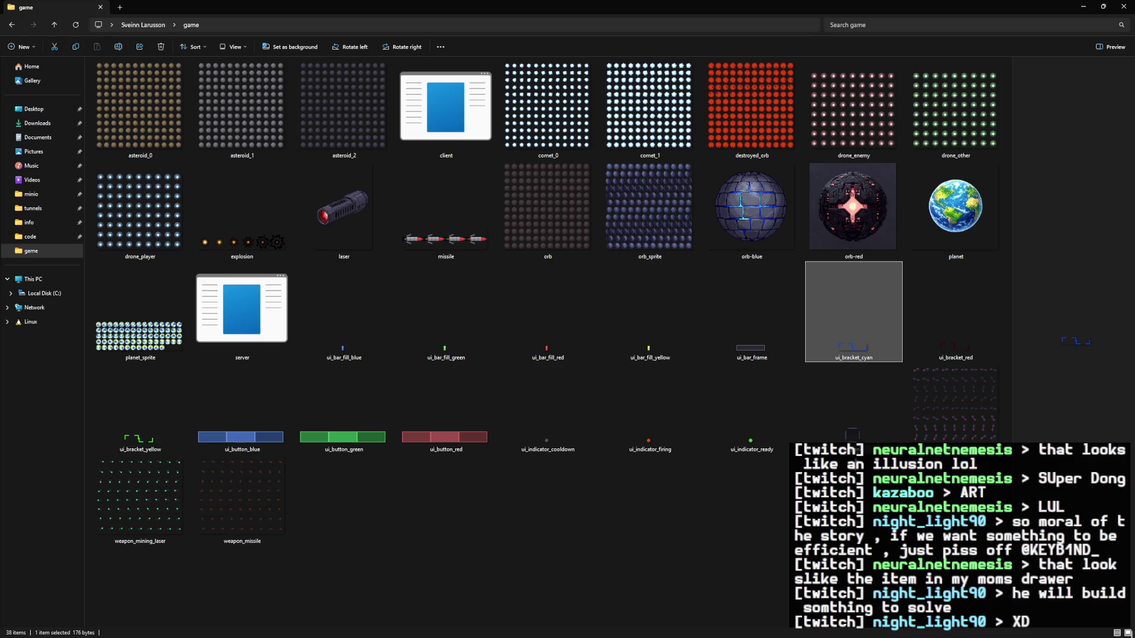
{"action": "left_click", "coordinate": [787, 517]}
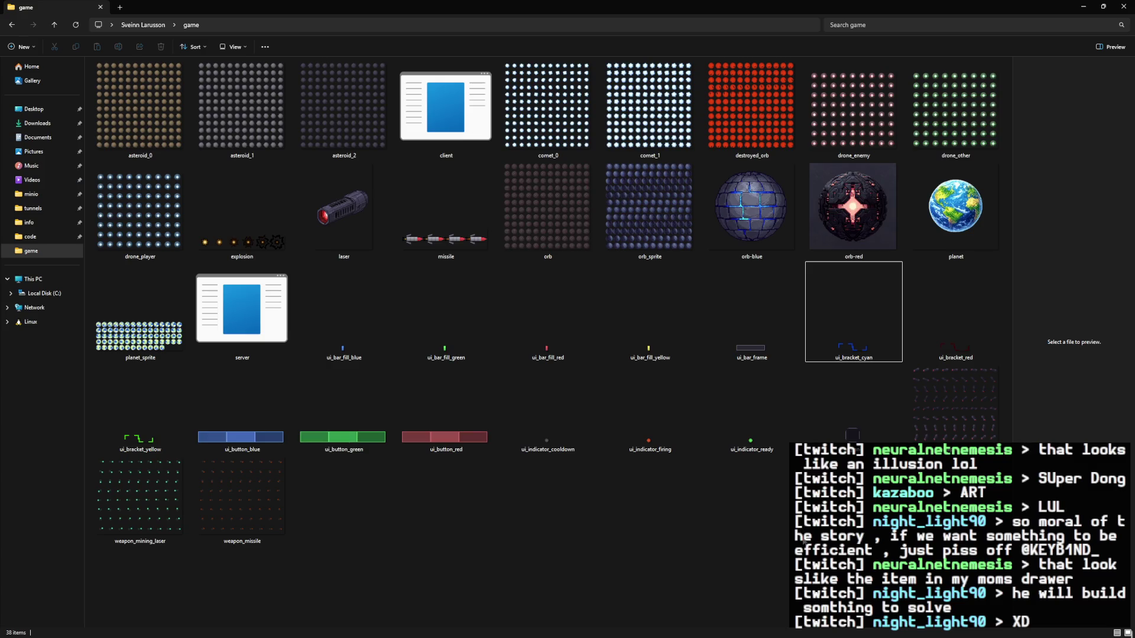
{"action": "mouse_move", "coordinate": [1012, 585]}
{"action": "left_mouse_down"}
{"action": "mouse_move", "coordinate": [747, 379]}
{"action": "mouse_move", "coordinate": [198, 105]}
{"action": "mouse_move", "coordinate": [176, 107]}
{"action": "left_mouse_up"}
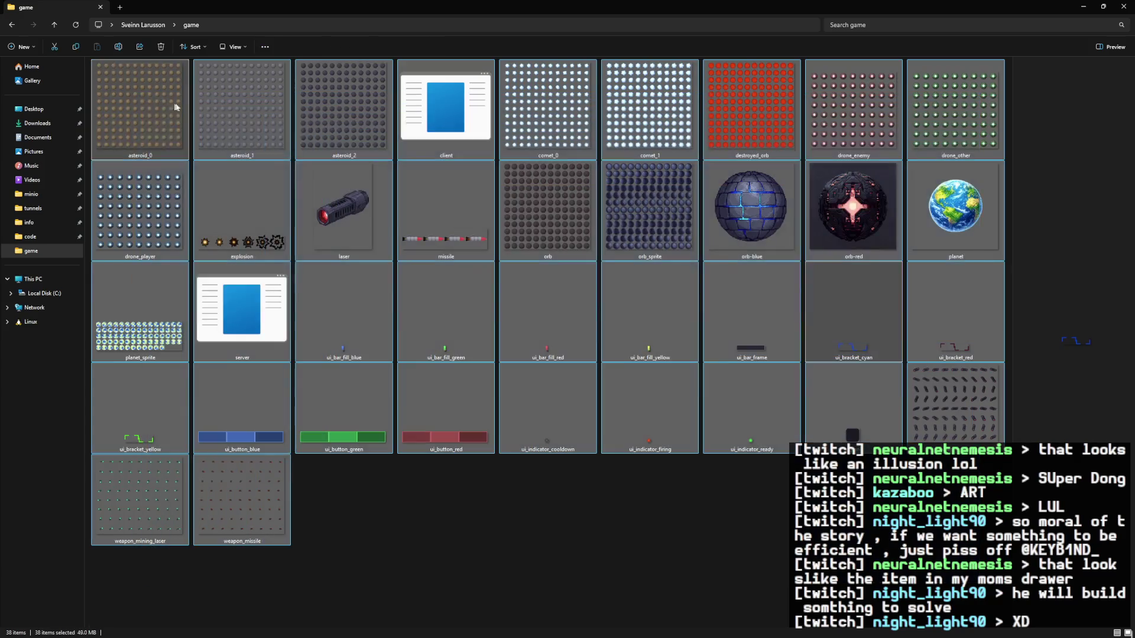
{"action": "right_click", "coordinate": [198, 106]}
{"action": "left_click", "coordinate": [265, 126]}
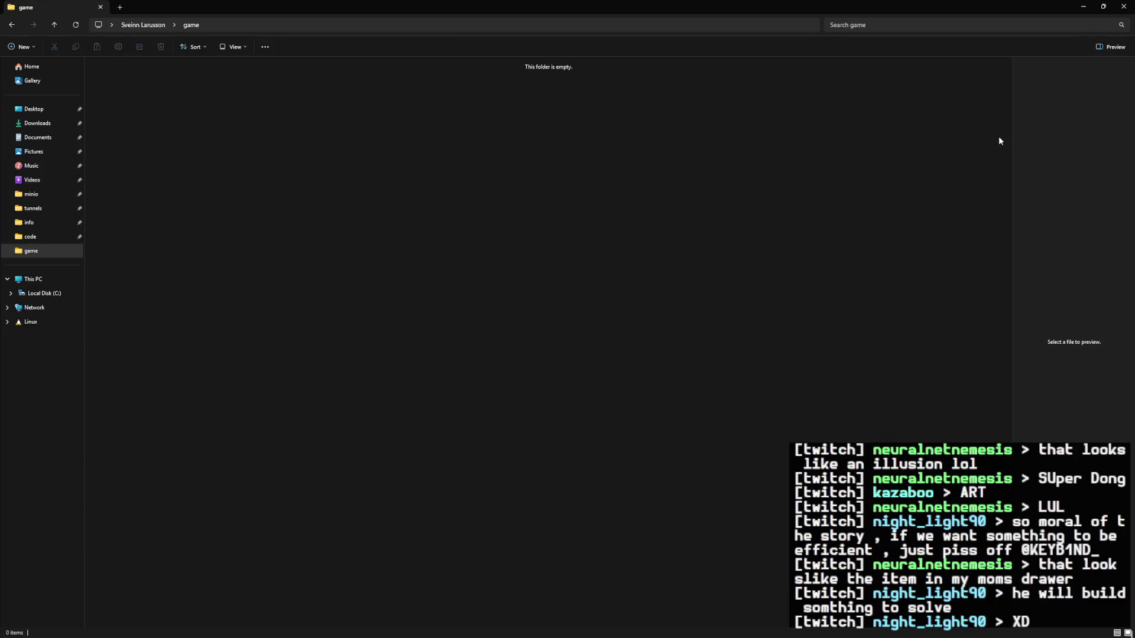
{"action": "left_click", "coordinate": [1123, 5]}
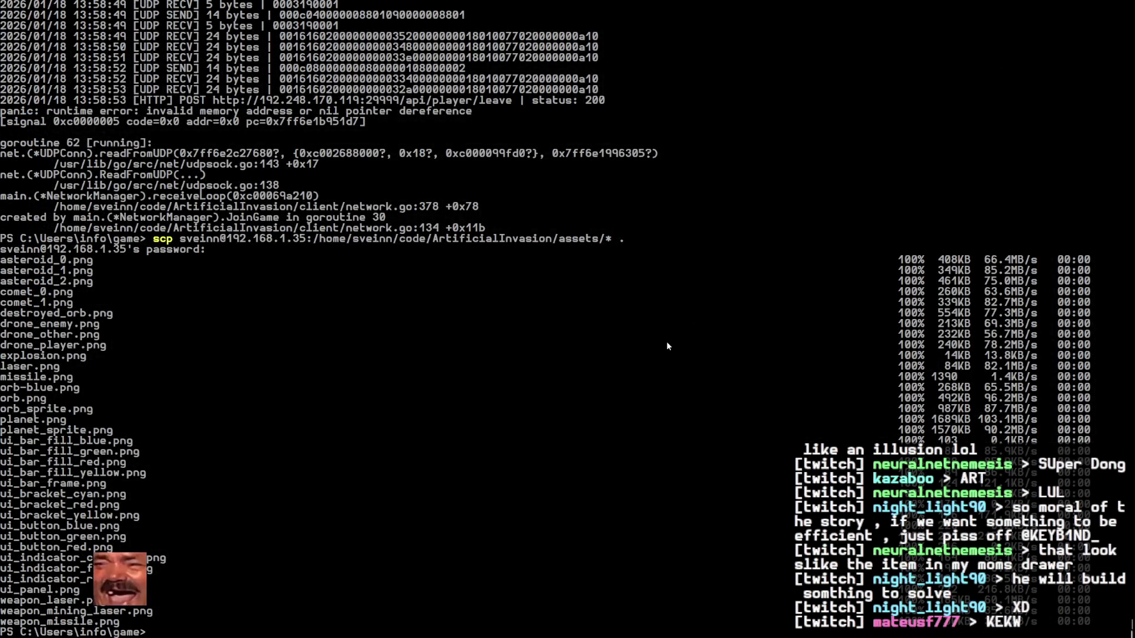
Step: Switch from PowerShell to the browser and start a new tab
{"action": "key", "text": "alt+Tab"}
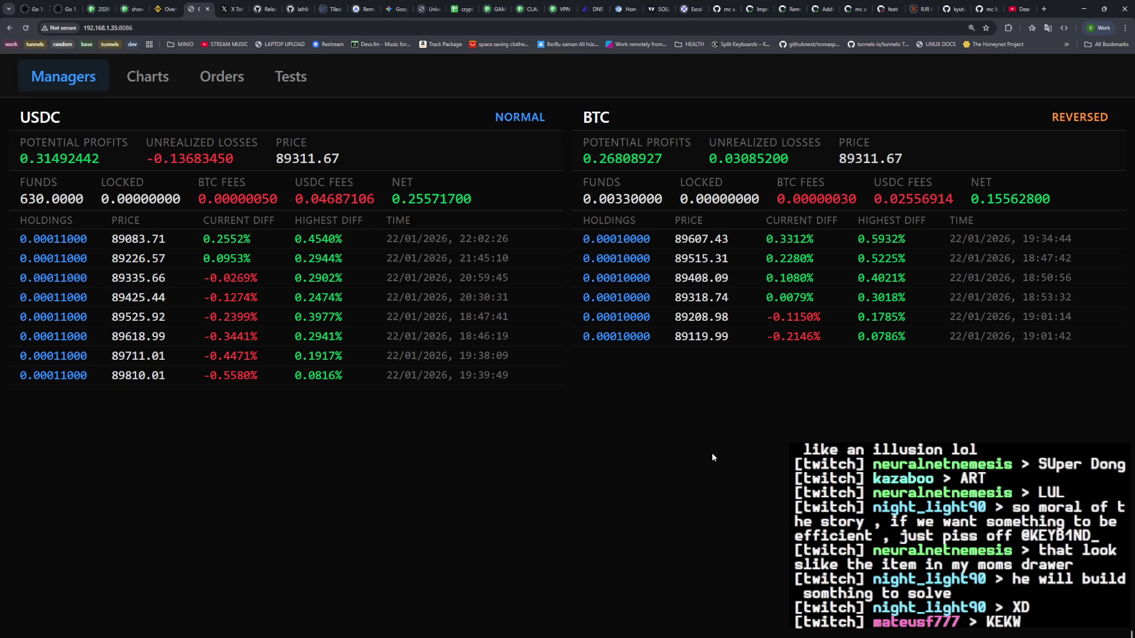
{"action": "left_click", "coordinate": [1042, 11]}
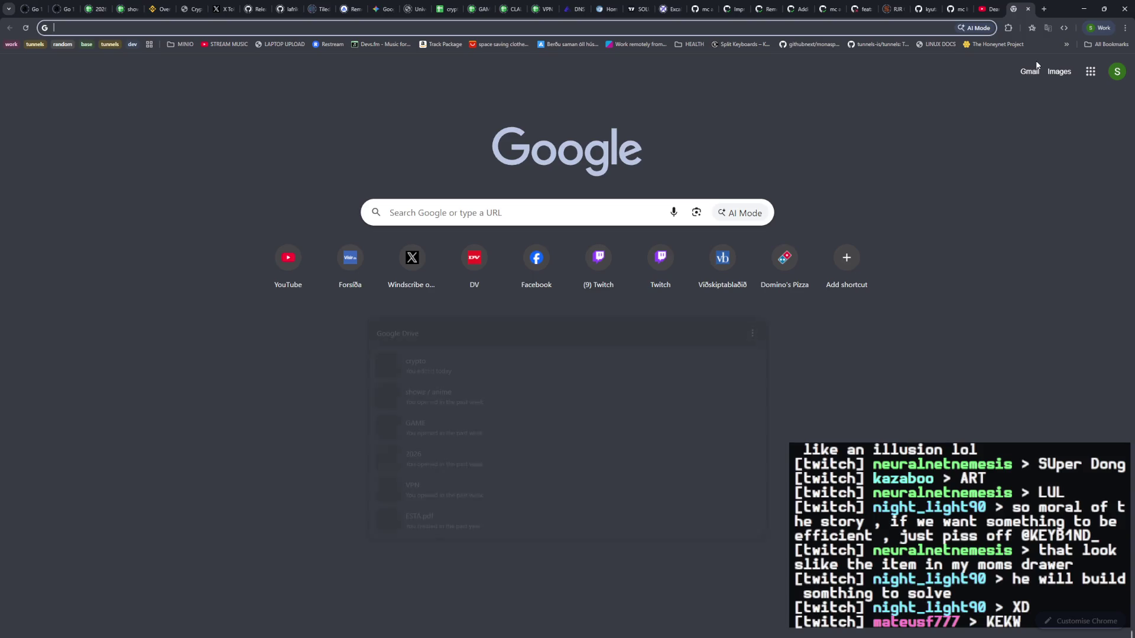
Step: Google 'free isometric pixel art' and open itch.io's free Isometric game assets result
{"action": "type", "text": "tunnels"}
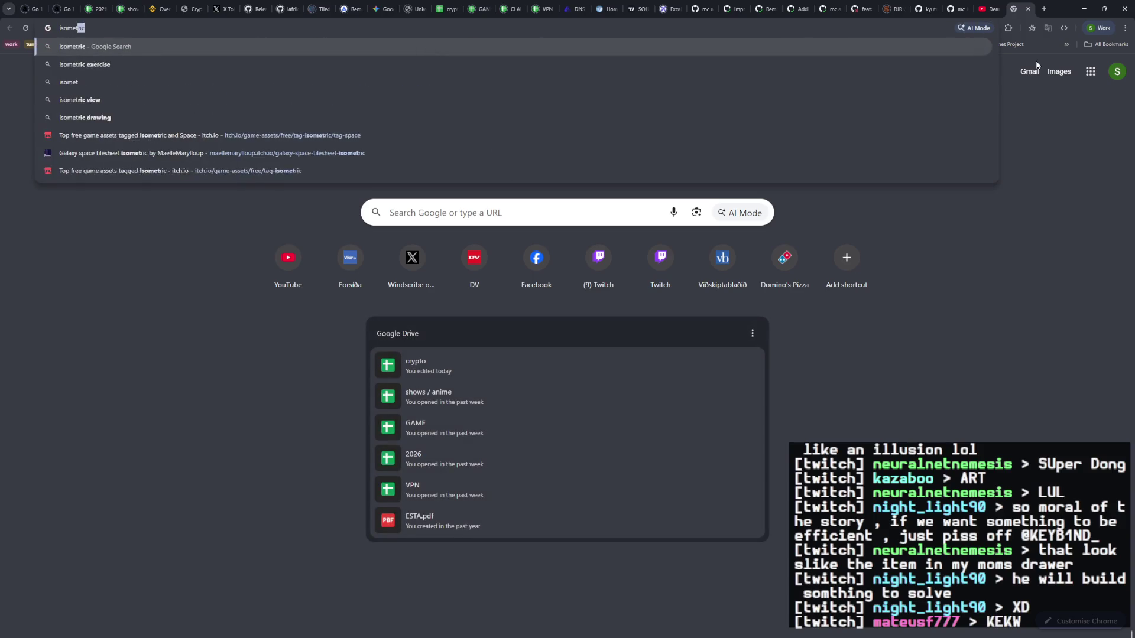
{"action": "key", "text": "Escape"}
{"action": "type", "text": "fr"}
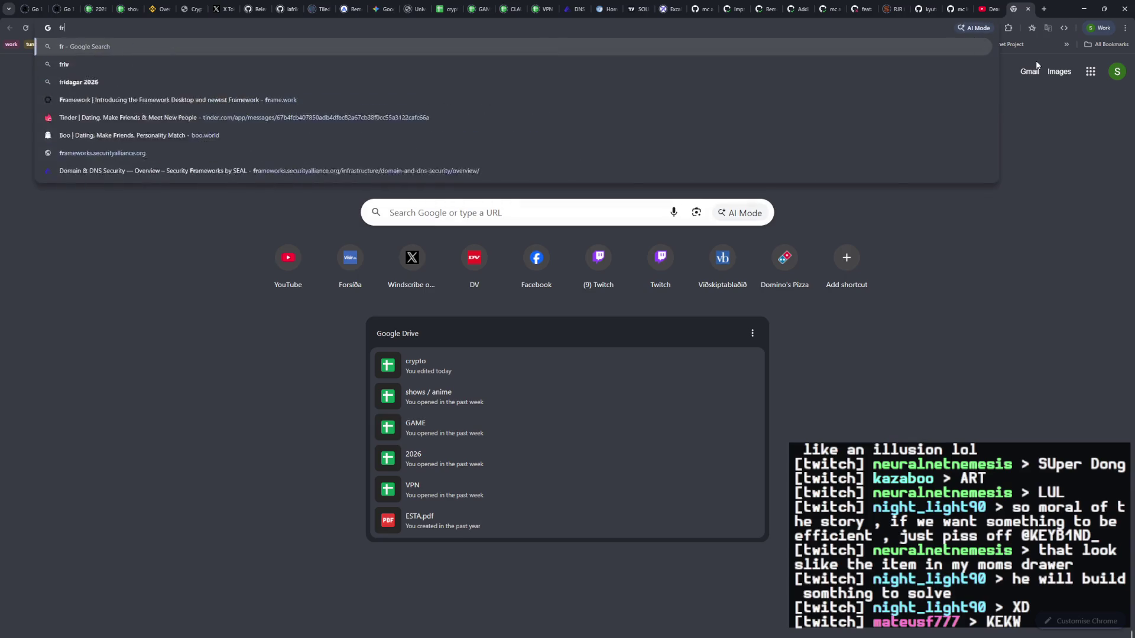
{"action": "type", "text": "ee isometric pi"}
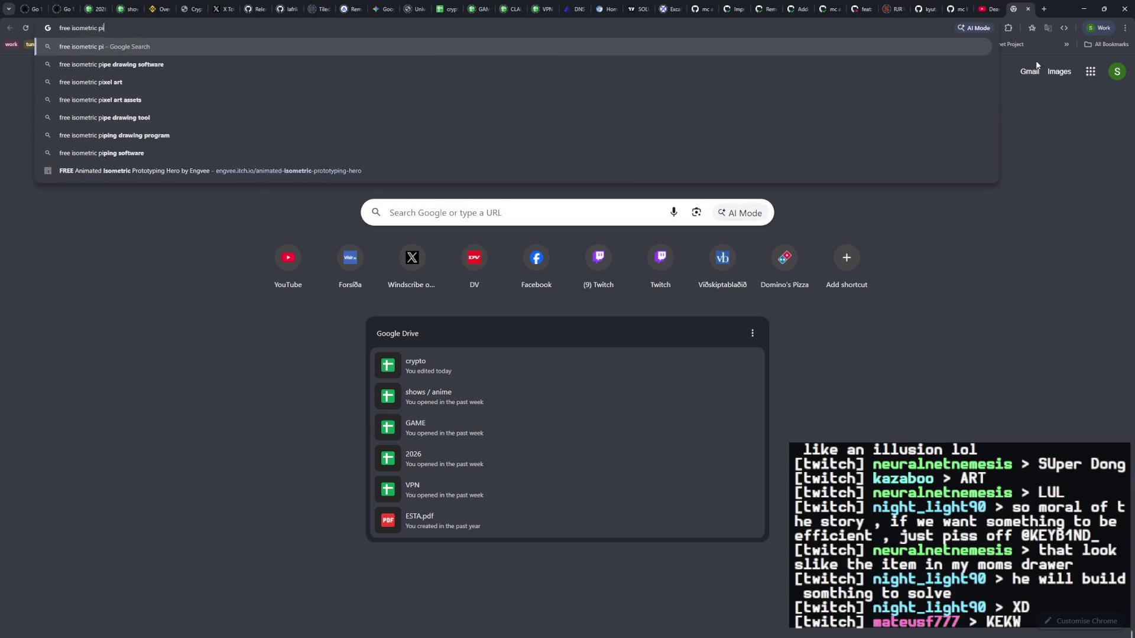
{"action": "type", "text": "xel art"}
{"action": "key", "text": "Return"}
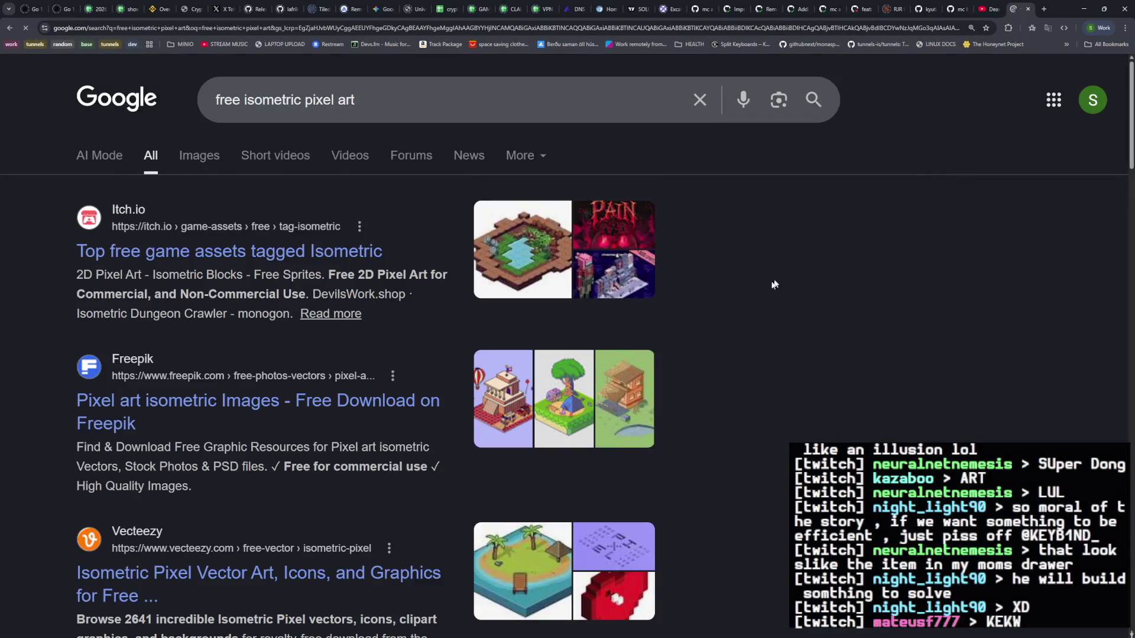
{"action": "left_click", "coordinate": [293, 254]}
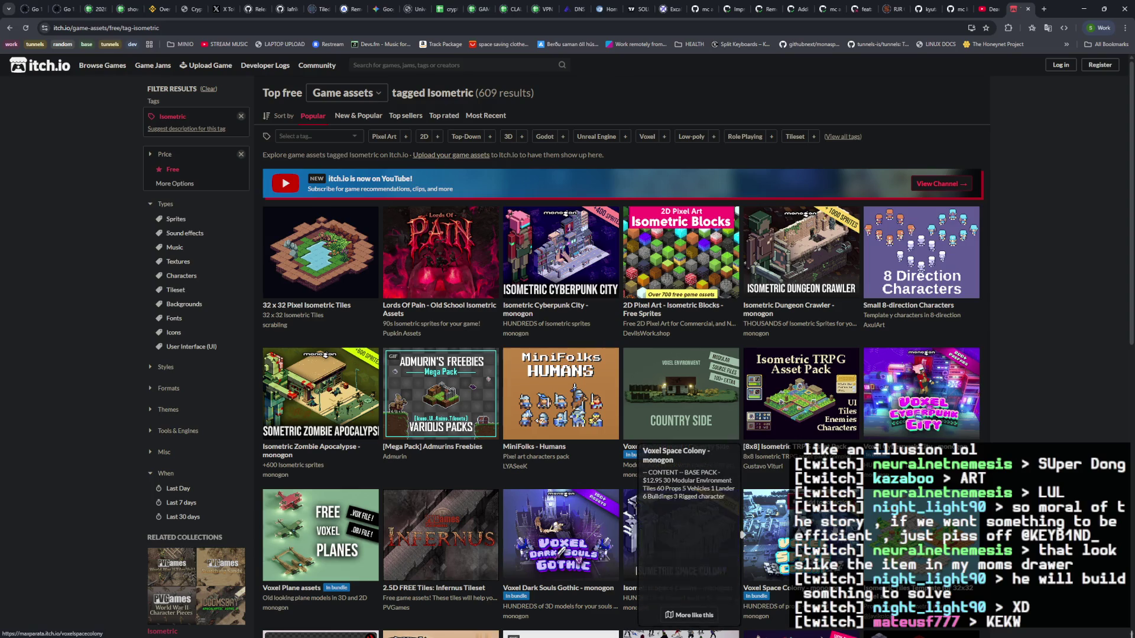
{"action": "left_click", "coordinate": [763, 520]}
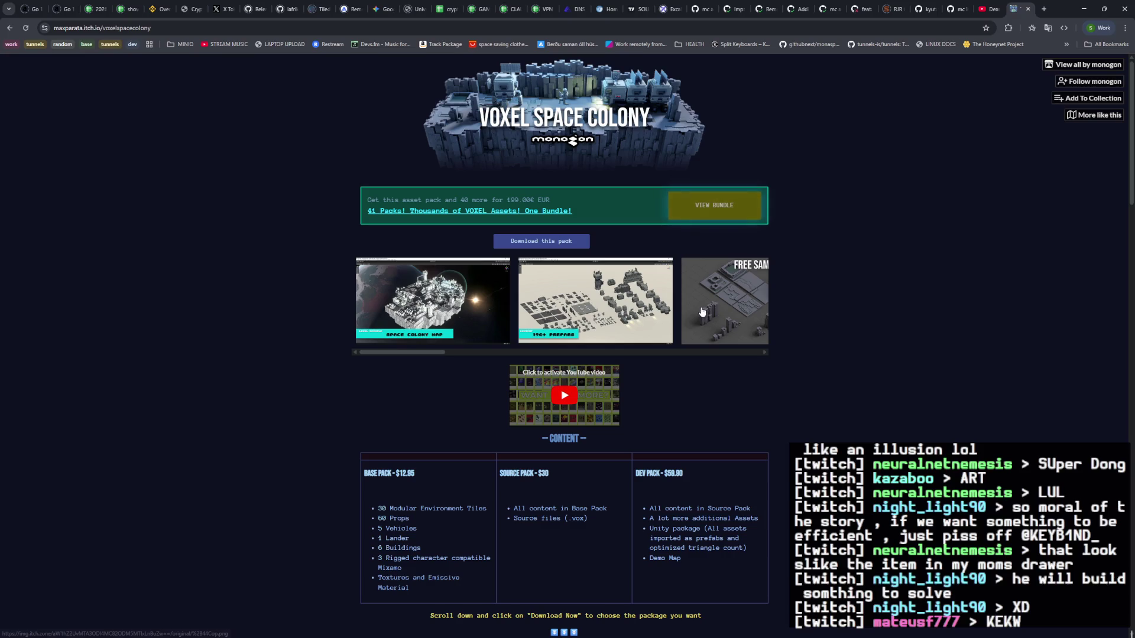
{"action": "left_click", "coordinate": [465, 315]}
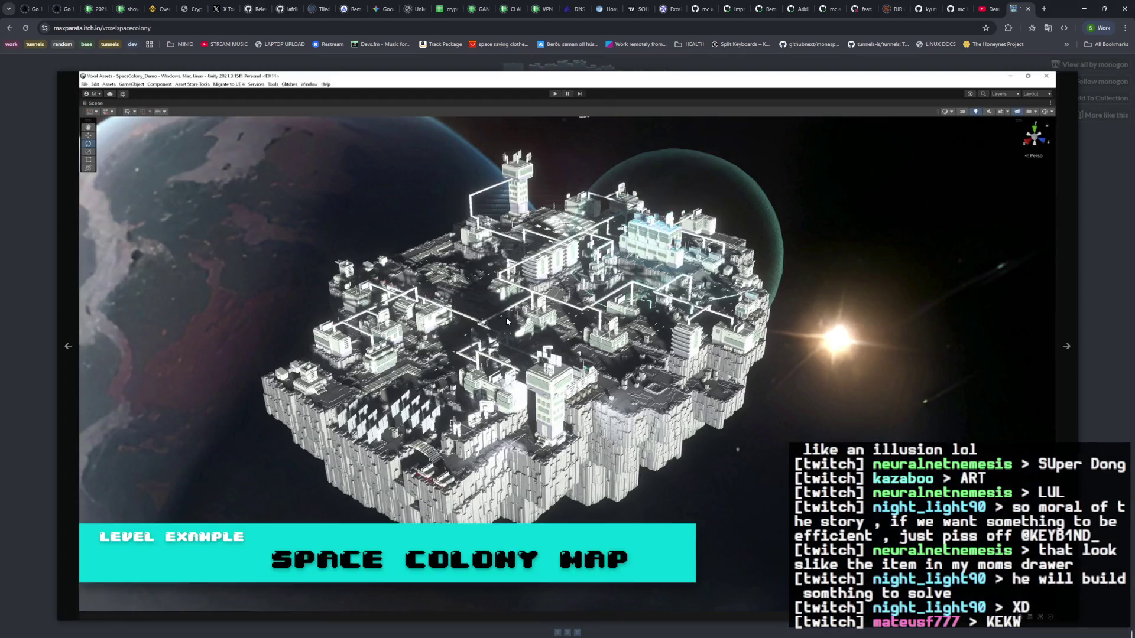
{"action": "left_click", "coordinate": [513, 330]}
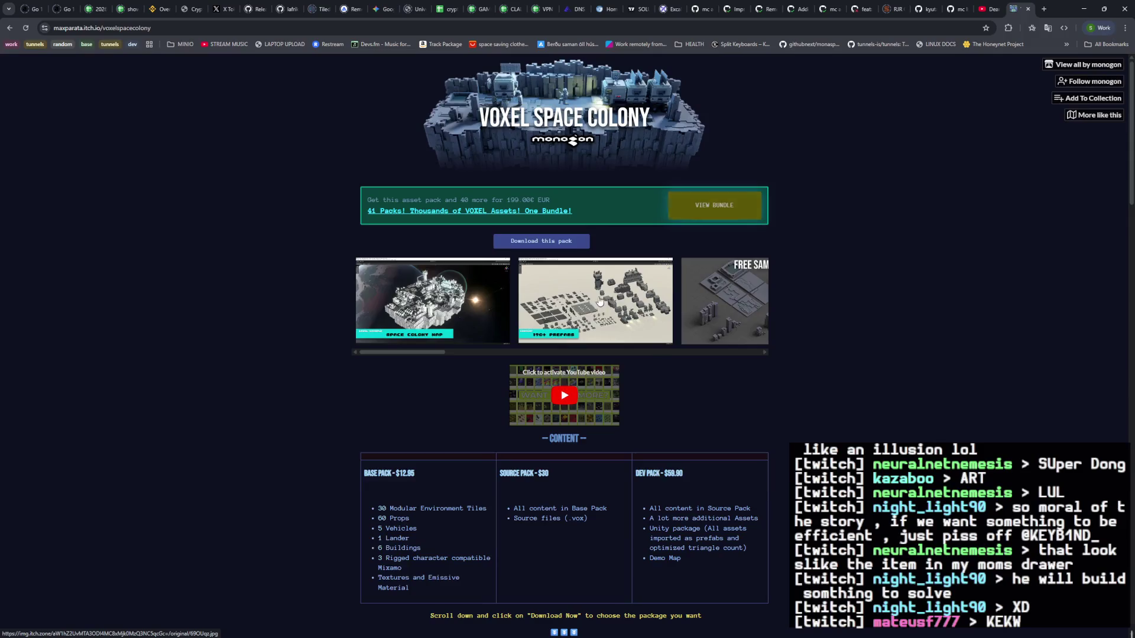
{"action": "left_click", "coordinate": [598, 299]}
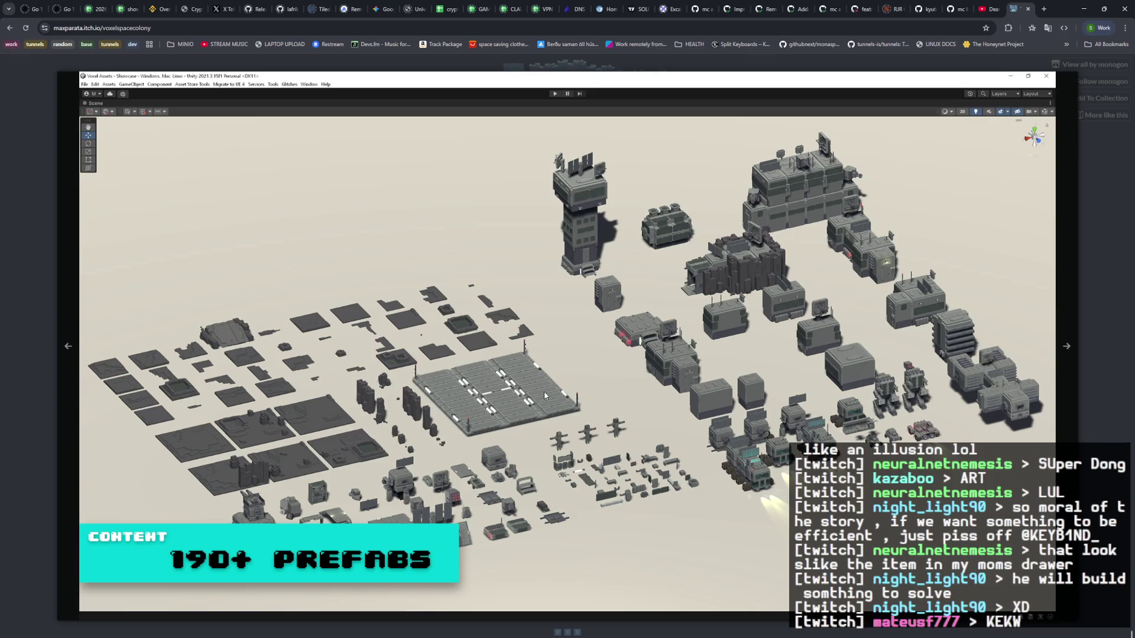
{"action": "left_click", "coordinate": [507, 391]}
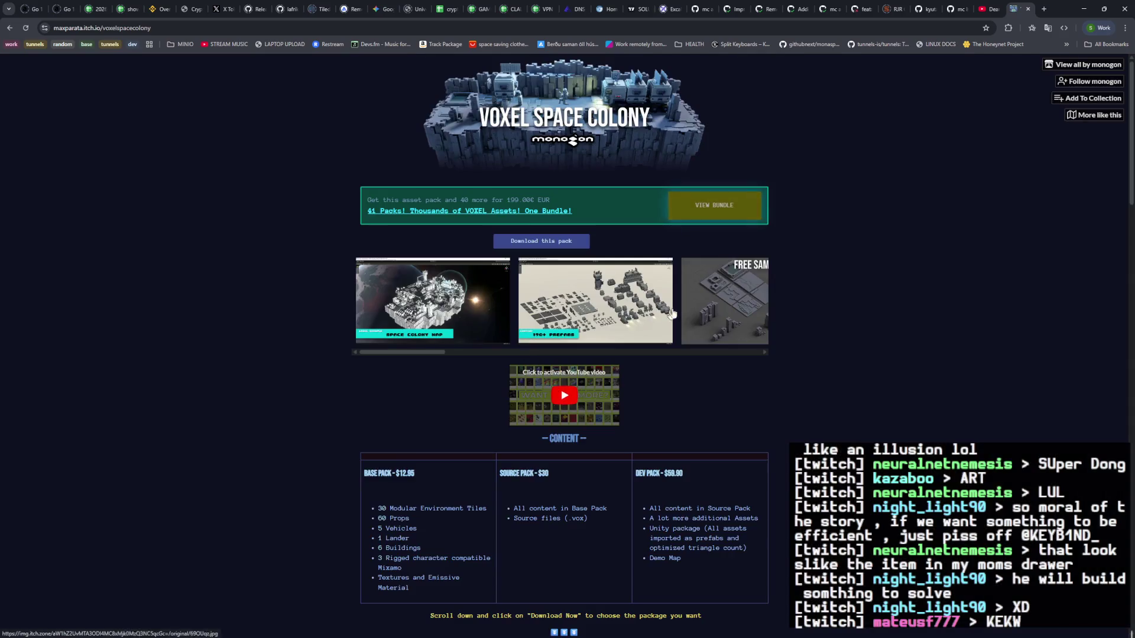
{"action": "scroll", "coordinate": [546, 356], "scroll_direction": "right", "scroll_amount": 3}
{"action": "mouse_move", "coordinate": [547, 358]}
{"action": "left_mouse_down"}
{"action": "mouse_move", "coordinate": [500, 357]}
{"action": "mouse_move", "coordinate": [750, 353]}
{"action": "left_mouse_up"}
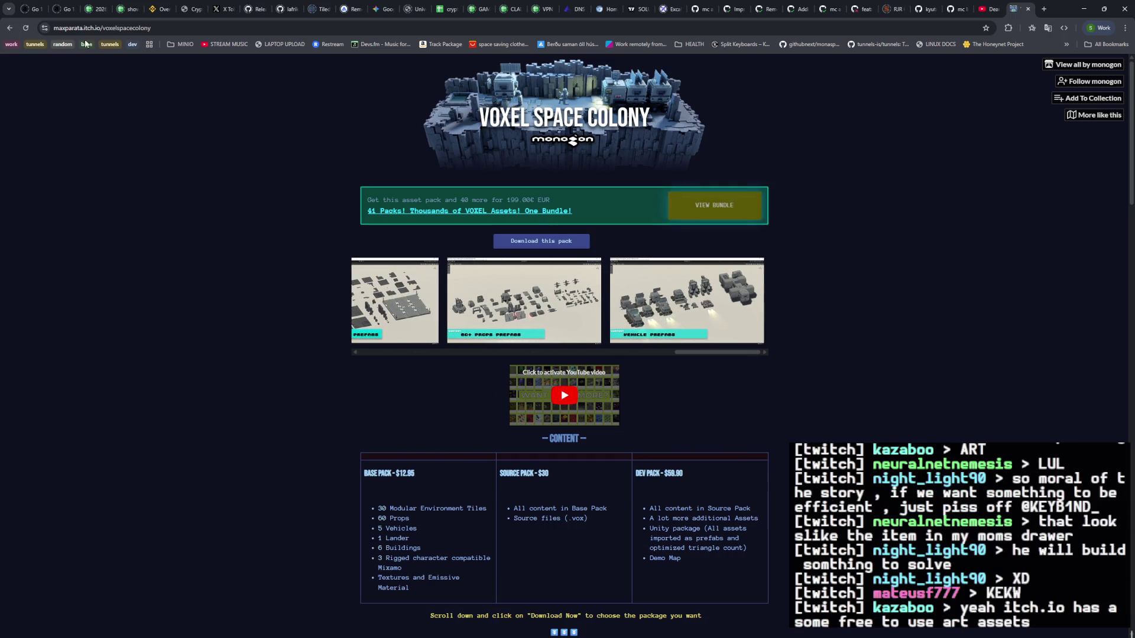
{"action": "left_click", "coordinate": [9, 28]}
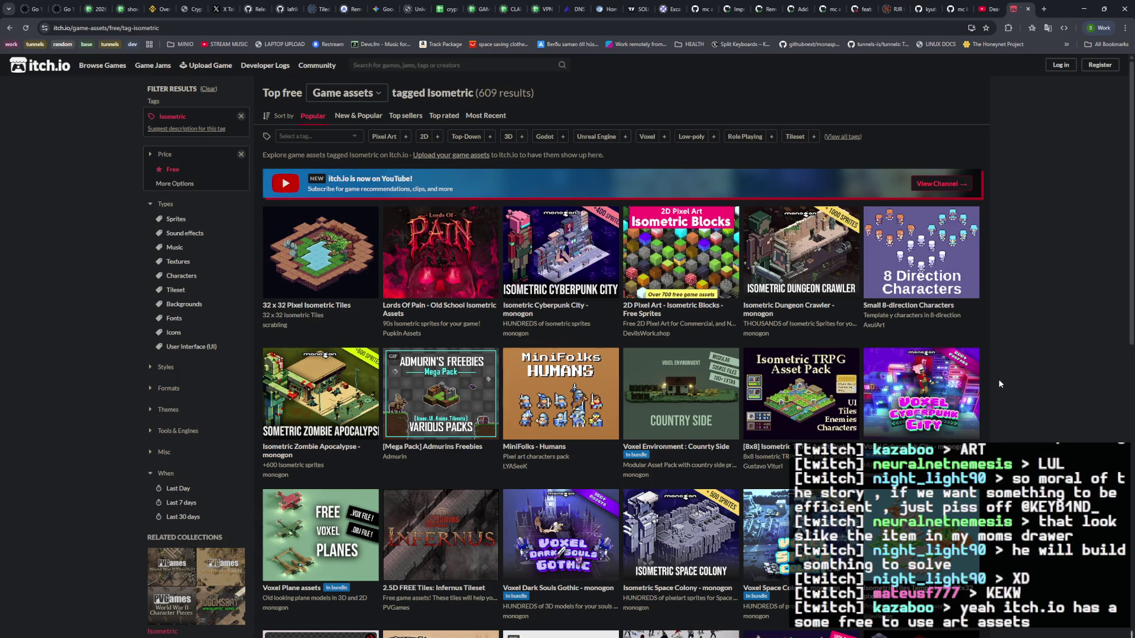
Step: Scroll the listing and look through the 10+ Voxel Spaceships asset page
{"action": "scroll", "coordinate": [998, 383], "scroll_direction": "down", "scroll_amount": 1}
{"action": "scroll", "coordinate": [999, 384], "scroll_direction": "down", "scroll_amount": 3}
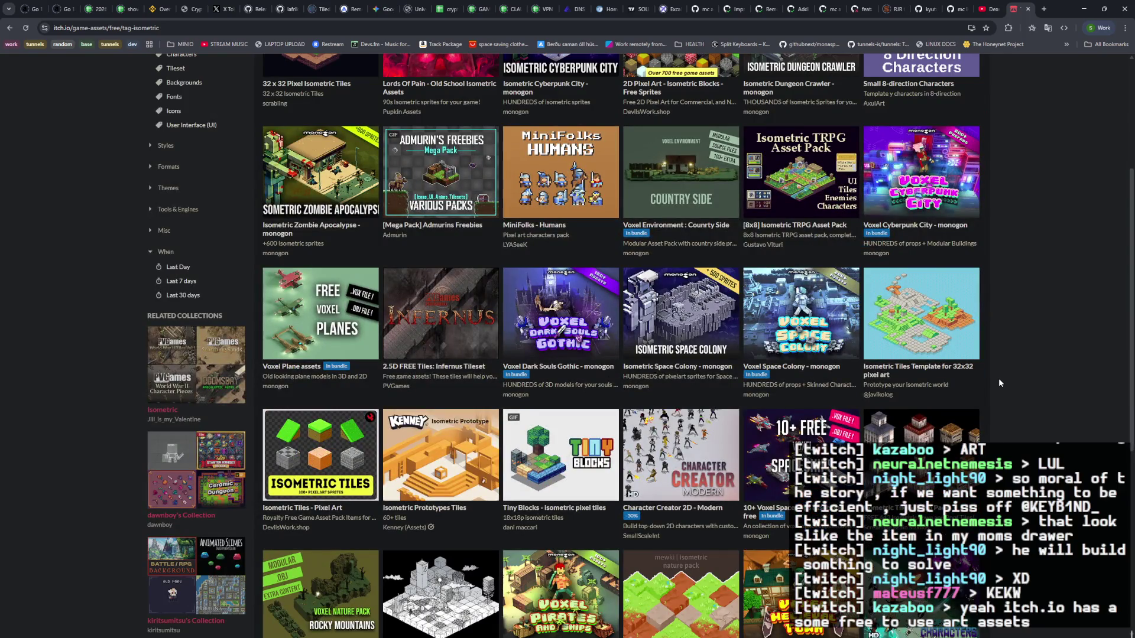
{"action": "scroll", "coordinate": [998, 383], "scroll_direction": "down", "scroll_amount": 2}
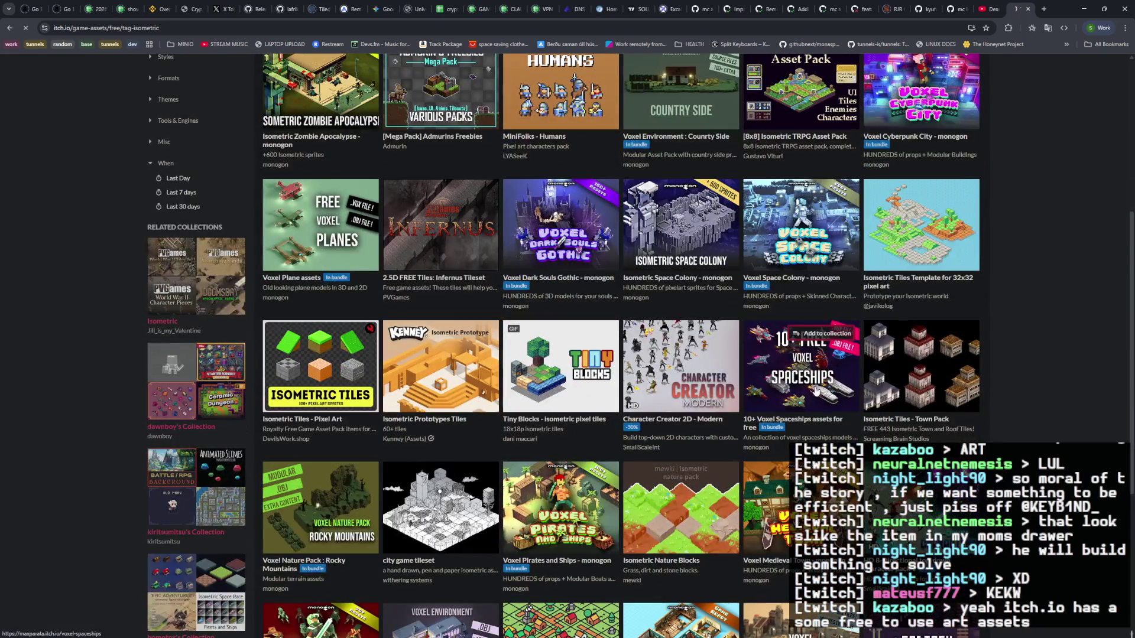
{"action": "left_click", "coordinate": [817, 387]}
{"action": "scroll", "coordinate": [626, 329], "scroll_direction": "down", "scroll_amount": 10}
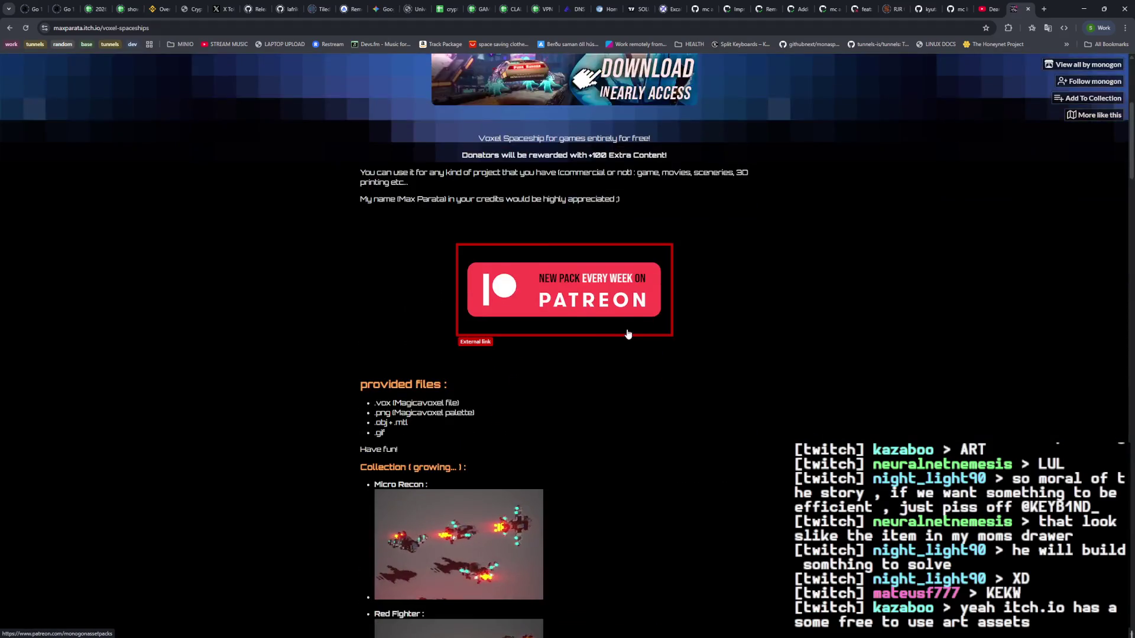
{"action": "scroll", "coordinate": [625, 328], "scroll_direction": "down", "scroll_amount": 3}
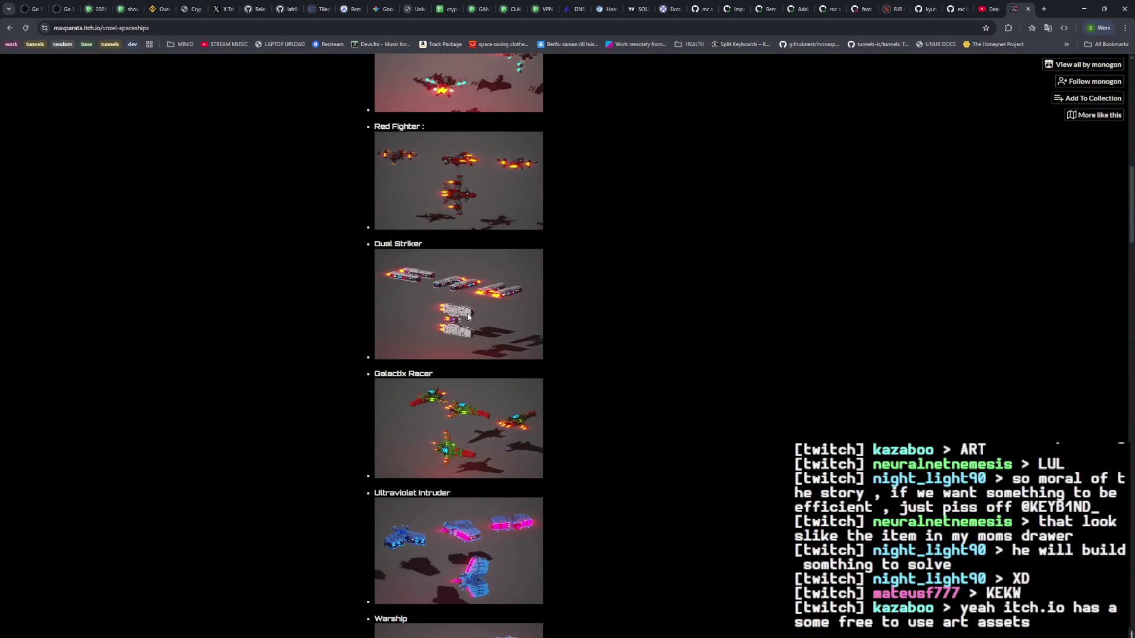
{"action": "scroll", "coordinate": [468, 317], "scroll_direction": "down", "scroll_amount": 4}
{"action": "scroll", "coordinate": [468, 317], "scroll_direction": "down", "scroll_amount": 1}
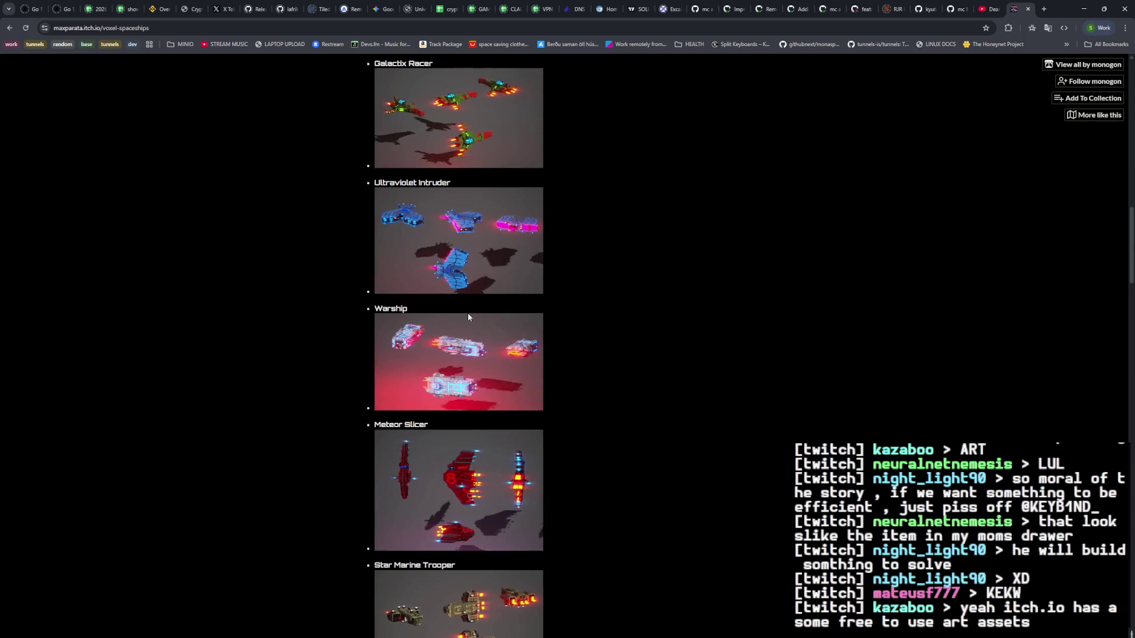
{"action": "scroll", "coordinate": [469, 313], "scroll_direction": "down", "scroll_amount": 2}
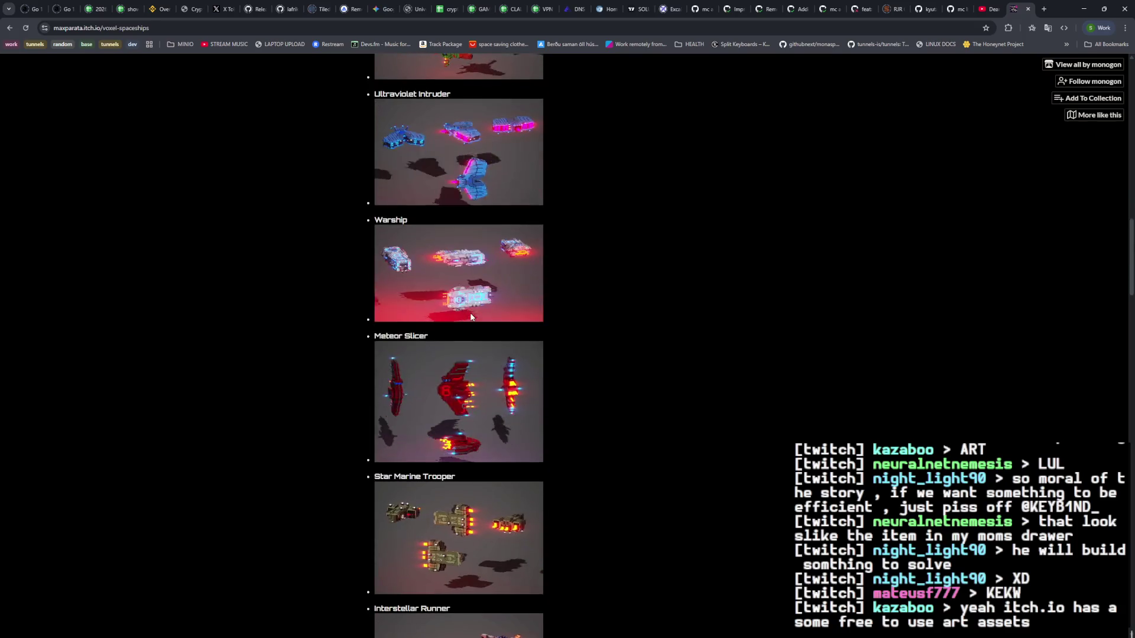
{"action": "scroll", "coordinate": [470, 314], "scroll_direction": "down", "scroll_amount": 6}
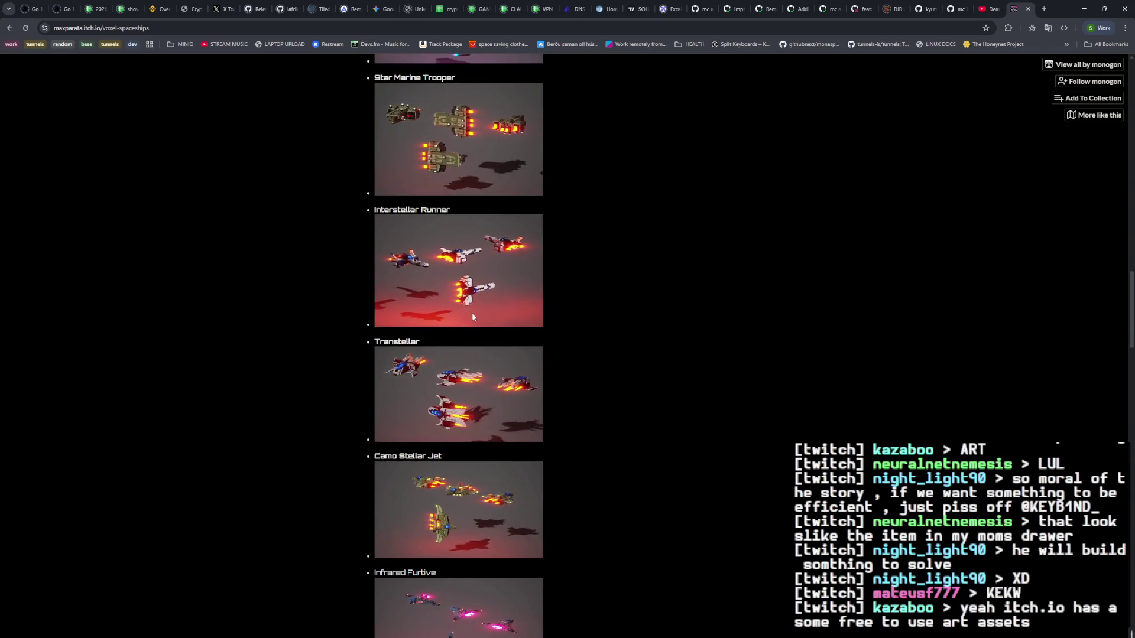
{"action": "scroll", "coordinate": [528, 335], "scroll_direction": "down", "scroll_amount": 20}
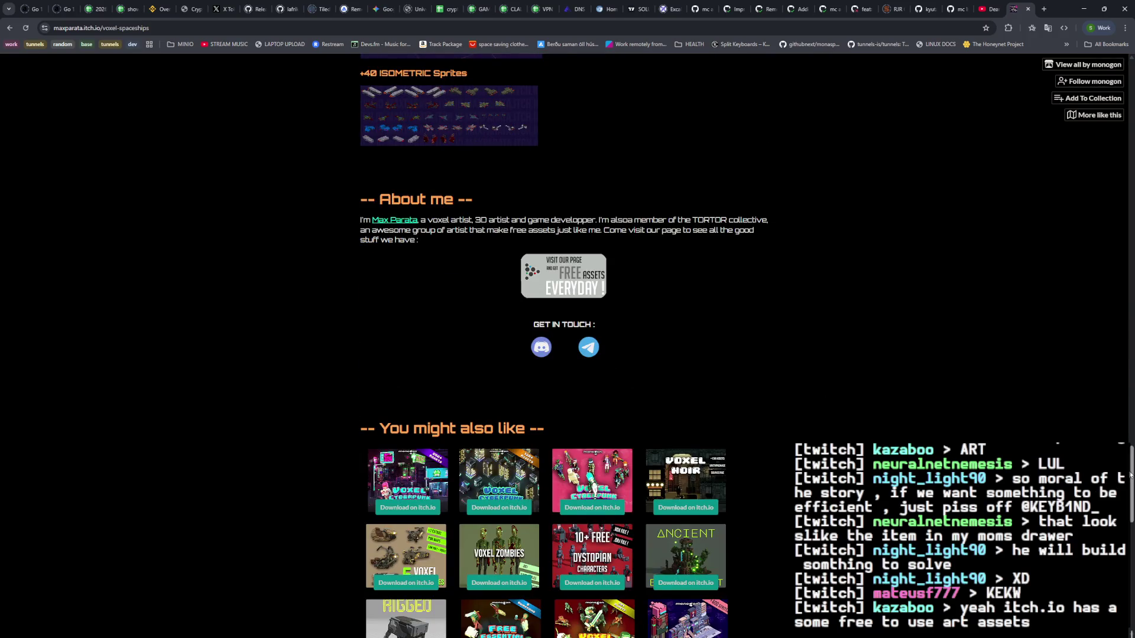
{"action": "scroll", "coordinate": [564, 346], "scroll_direction": "down", "scroll_amount": 6}
Step: Go back to the listing and open Voxel Space Colony in a new tab
{"action": "left_click", "coordinate": [6, 29]}
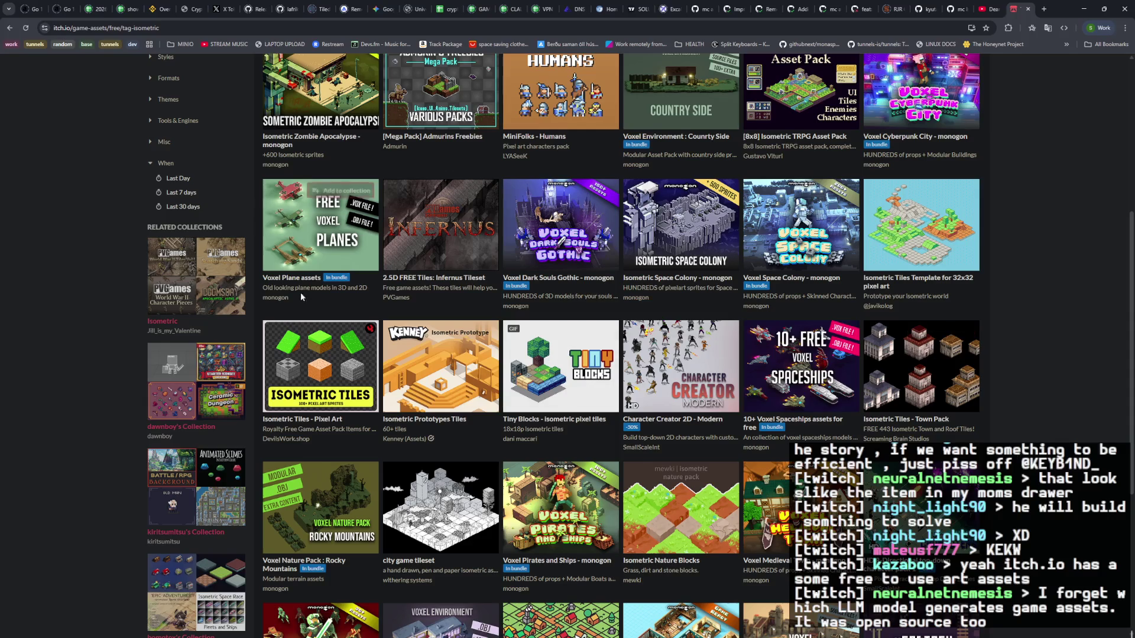
{"action": "scroll", "coordinate": [944, 429], "scroll_direction": "up", "scroll_amount": 5}
{"action": "scroll", "coordinate": [944, 428], "scroll_direction": "down", "scroll_amount": 3}
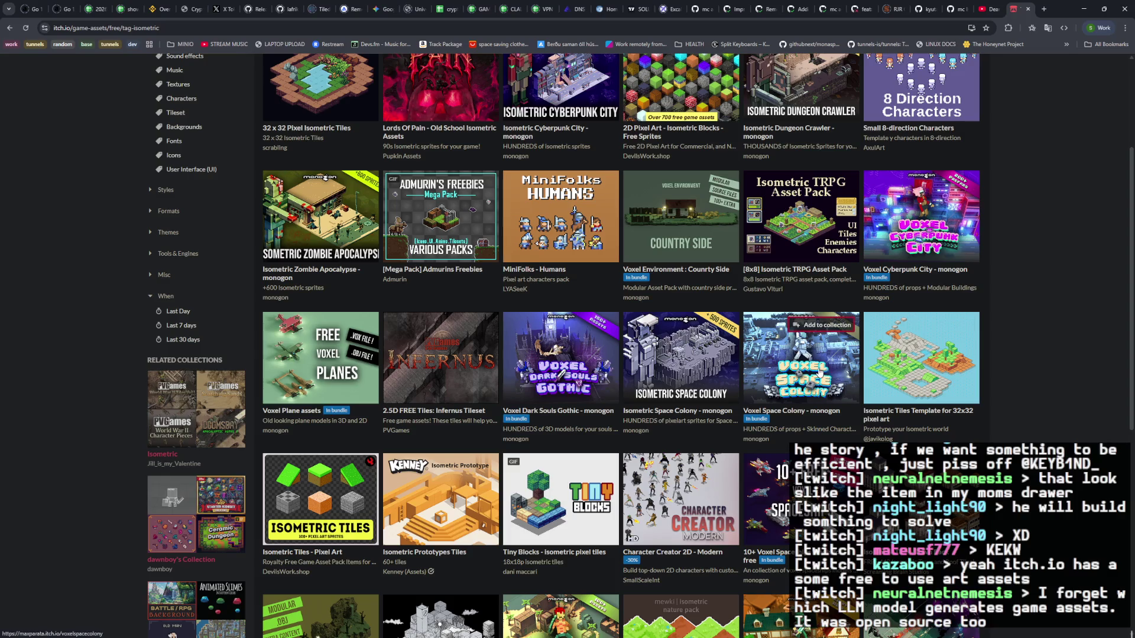
{"action": "middle_click", "coordinate": [796, 387]}
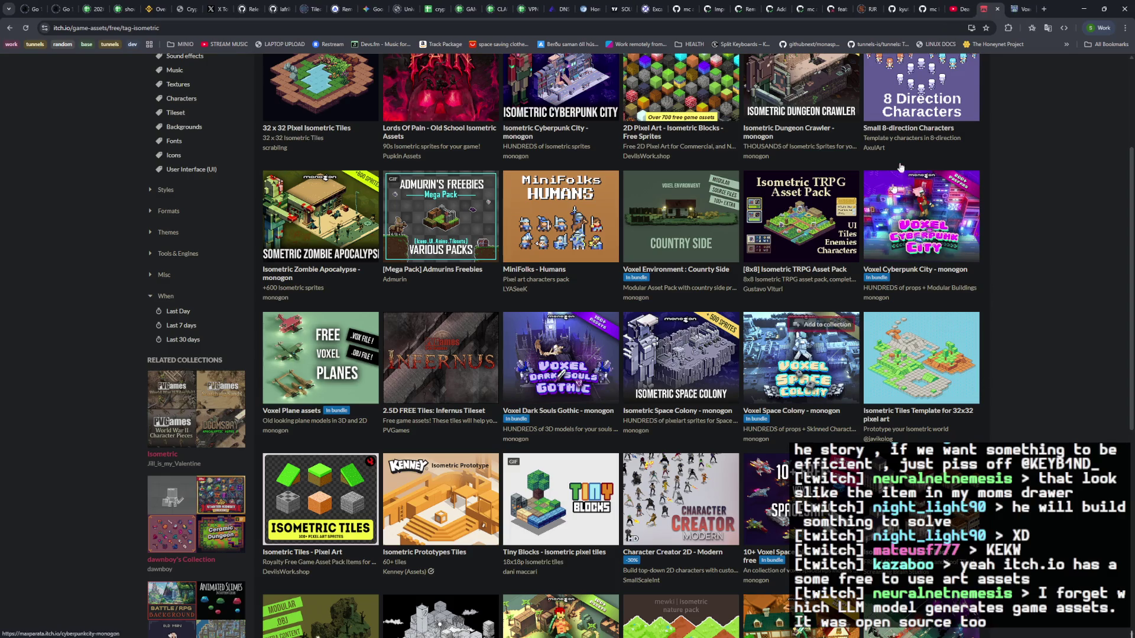
{"action": "key", "text": "ctrl+Tab"}
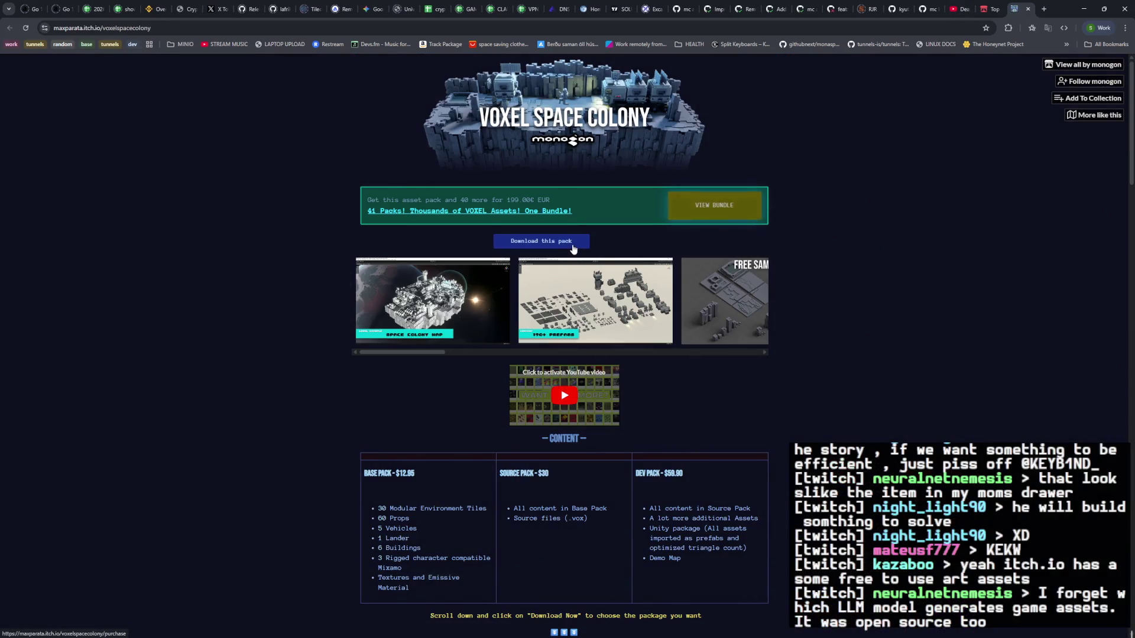
Step: Glance at Voxel Space Colony's download options, dismiss them, and close its tab
{"action": "left_click", "coordinate": [573, 244]}
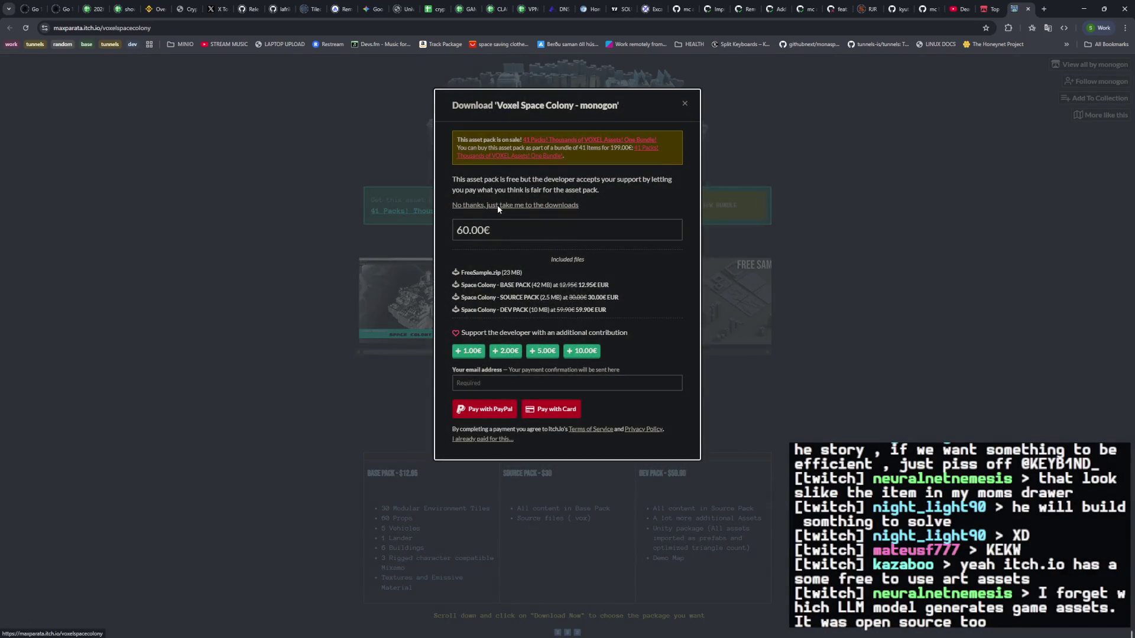
{"action": "key", "text": "Escape"}
{"action": "key", "text": "ctrl+w"}
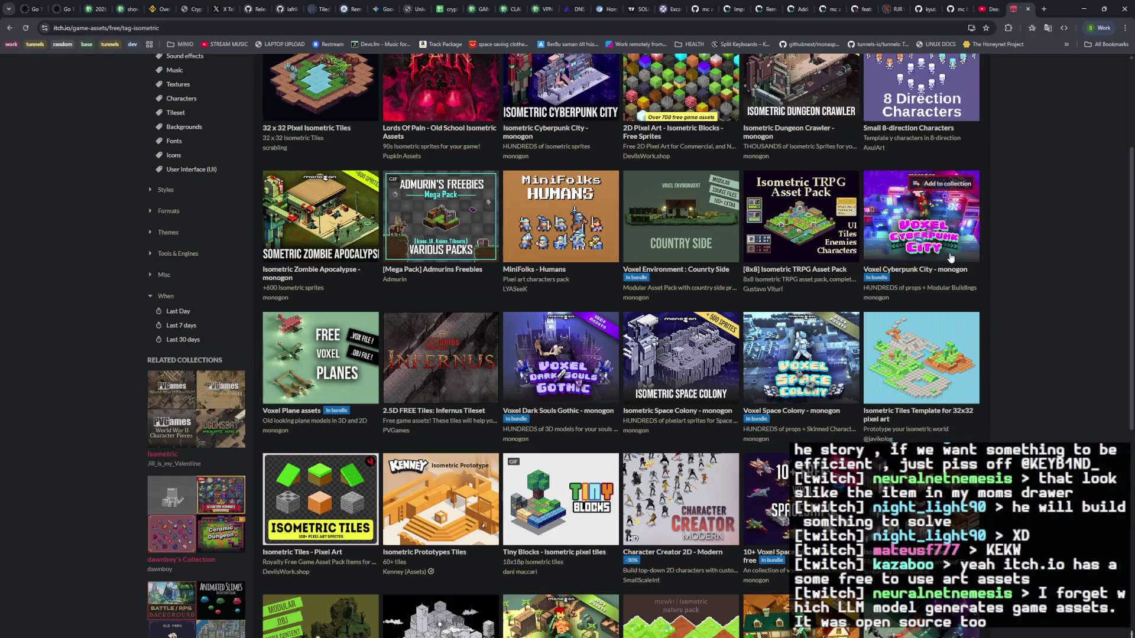
Step: Open the 10+ Voxel Spaceships pack in a new tab and view its download options
{"action": "middle_click", "coordinate": [807, 470]}
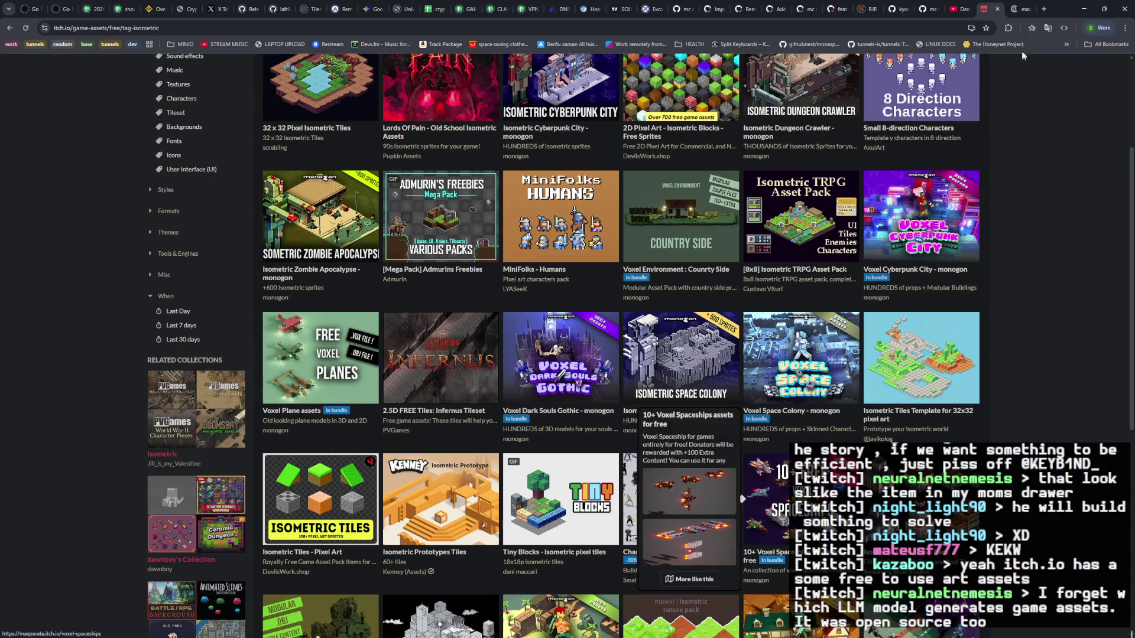
{"action": "key", "text": "ctrl+Tab"}
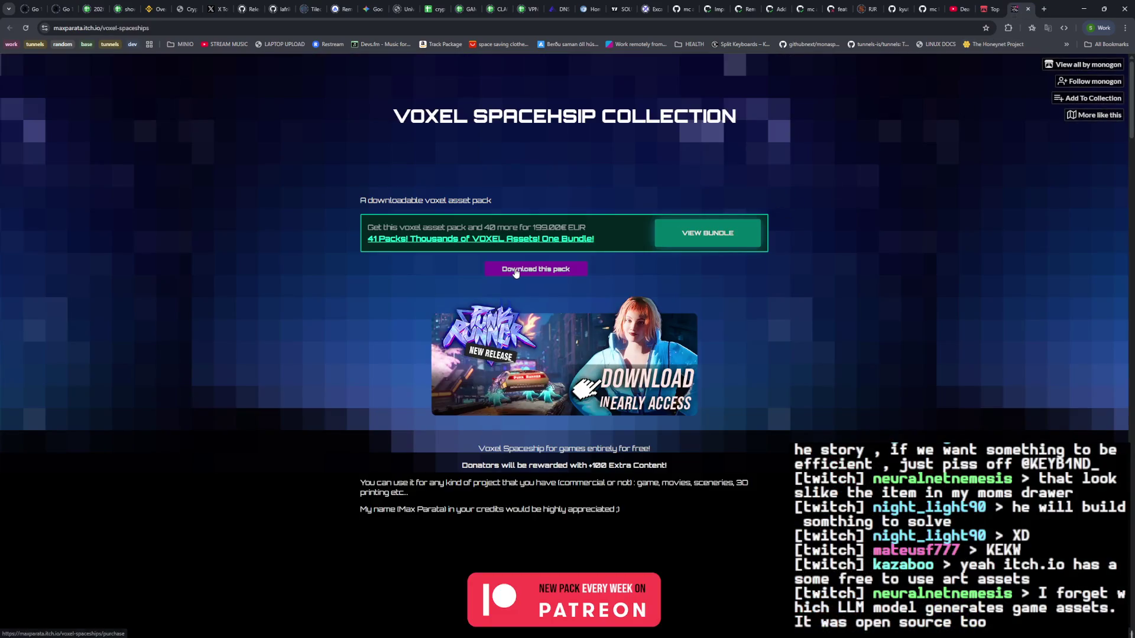
{"action": "left_click", "coordinate": [515, 269]}
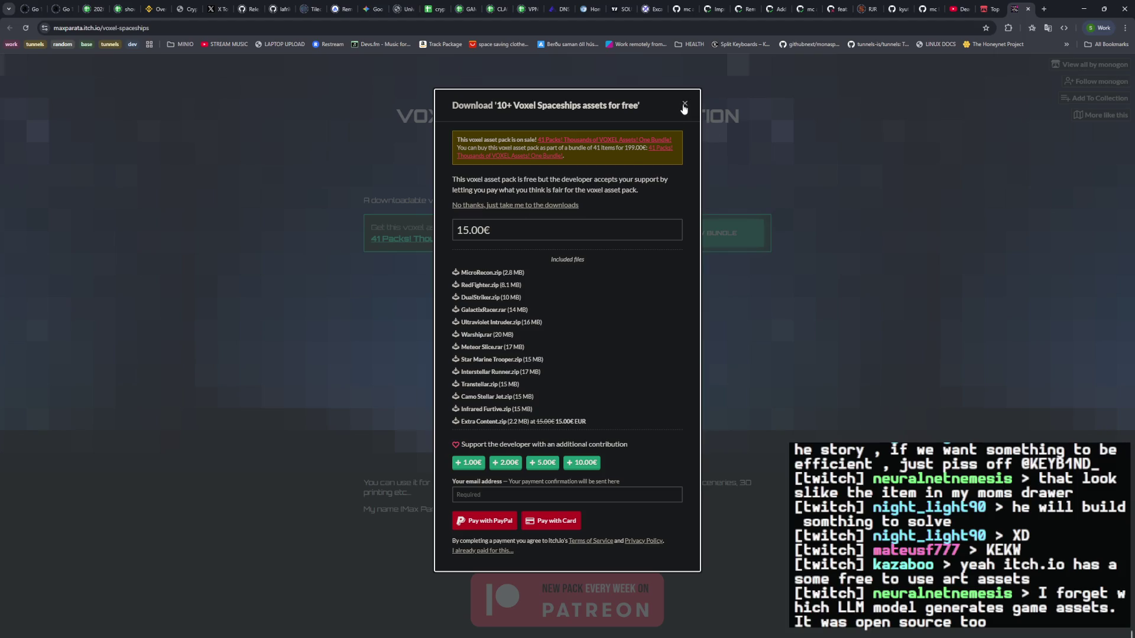
{"action": "left_click", "coordinate": [739, 110]}
Step: Scroll through the spaceship collection and Extra Content previews, then back to the top
{"action": "scroll", "coordinate": [730, 321], "scroll_direction": "down", "scroll_amount": 12}
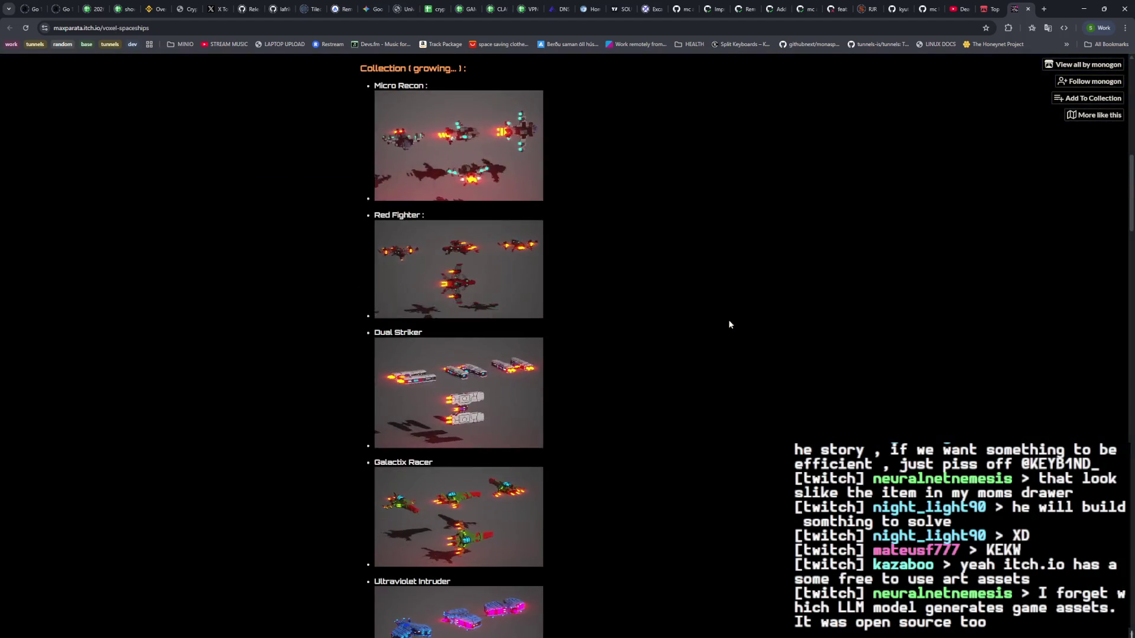
{"action": "scroll", "coordinate": [715, 360], "scroll_direction": "down", "scroll_amount": 4}
{"action": "scroll", "coordinate": [715, 360], "scroll_direction": "down", "scroll_amount": 20}
{"action": "scroll", "coordinate": [714, 358], "scroll_direction": "down", "scroll_amount": 4}
{"action": "scroll", "coordinate": [714, 357], "scroll_direction": "up", "scroll_amount": 5}
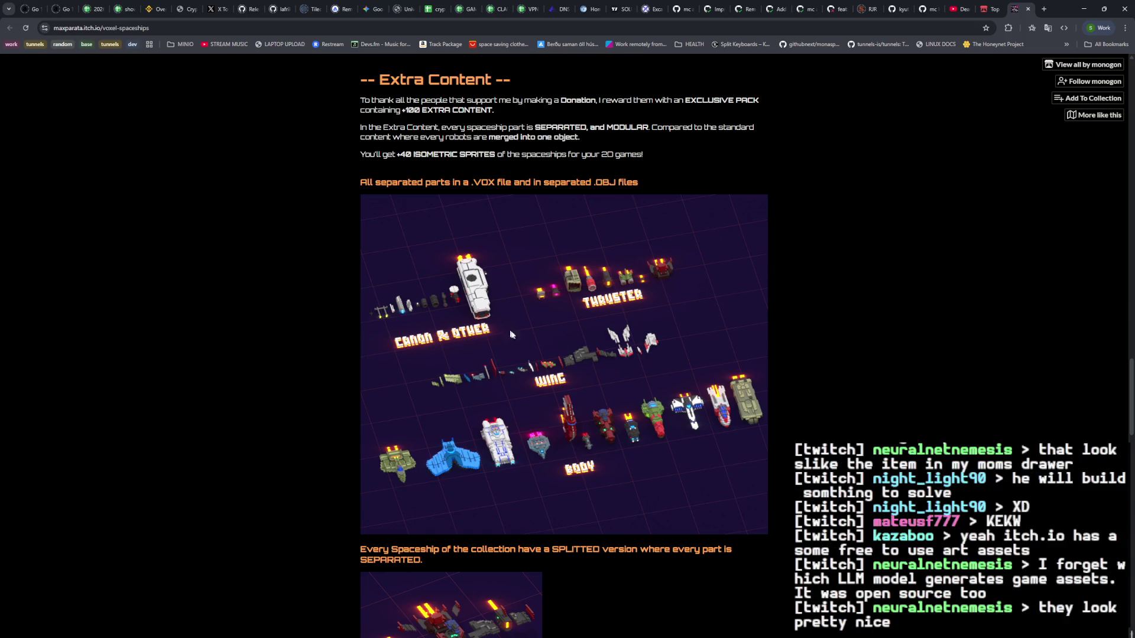
{"action": "scroll", "coordinate": [642, 397], "scroll_direction": "down", "scroll_amount": 5}
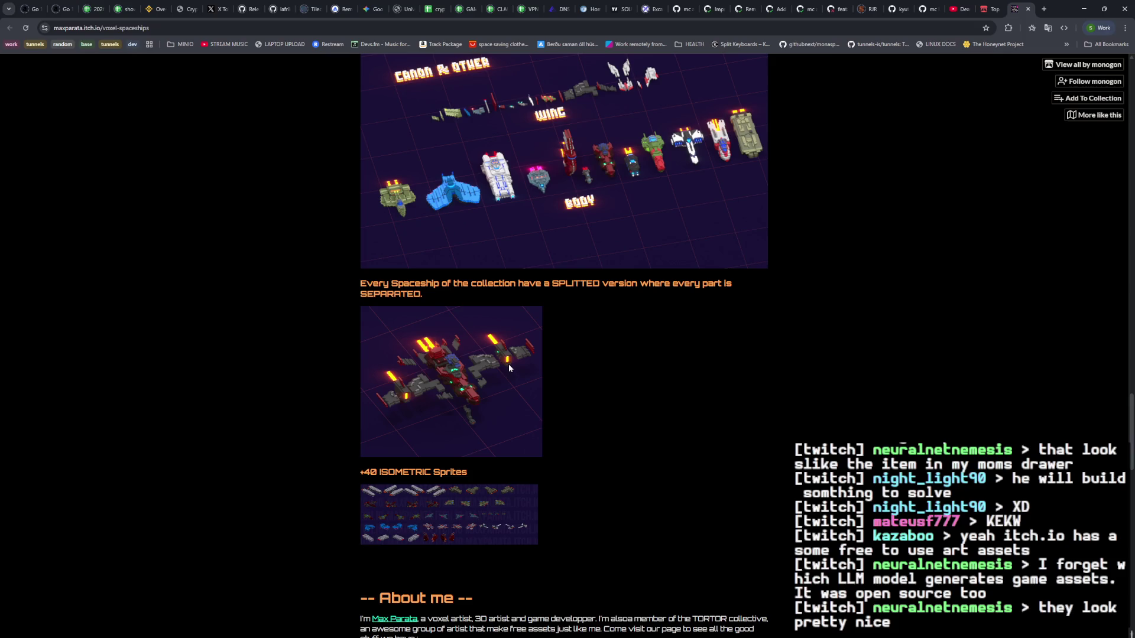
{"action": "scroll", "coordinate": [511, 390], "scroll_direction": "up", "scroll_amount": 5}
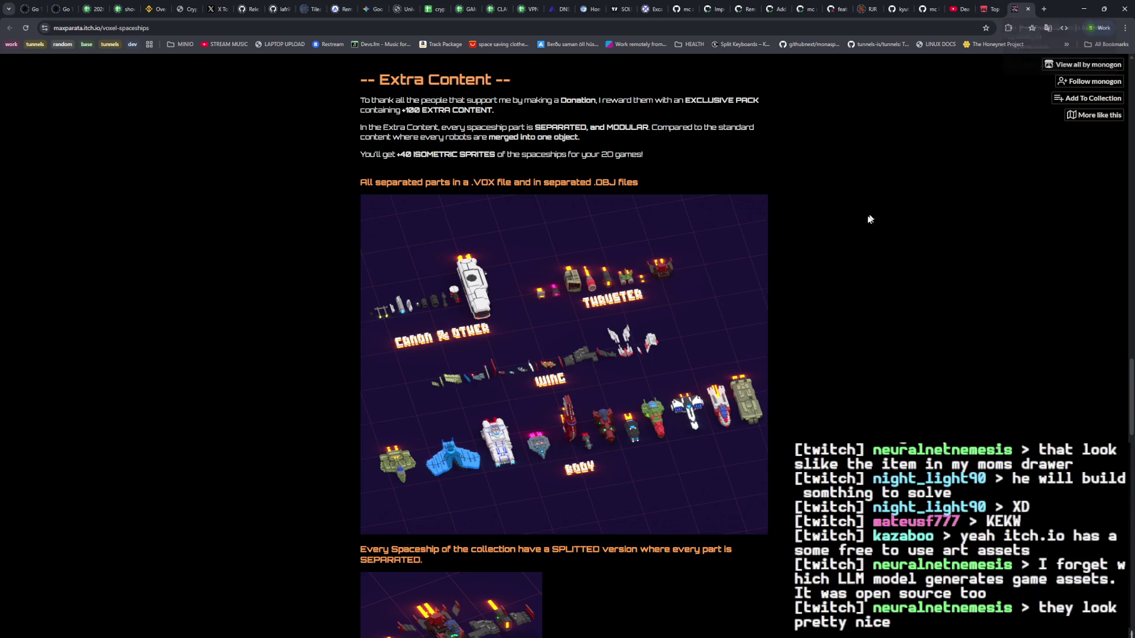
{"action": "scroll", "coordinate": [851, 222], "scroll_direction": "up", "scroll_amount": 15}
{"action": "scroll", "coordinate": [853, 224], "scroll_direction": "up", "scroll_amount": 15}
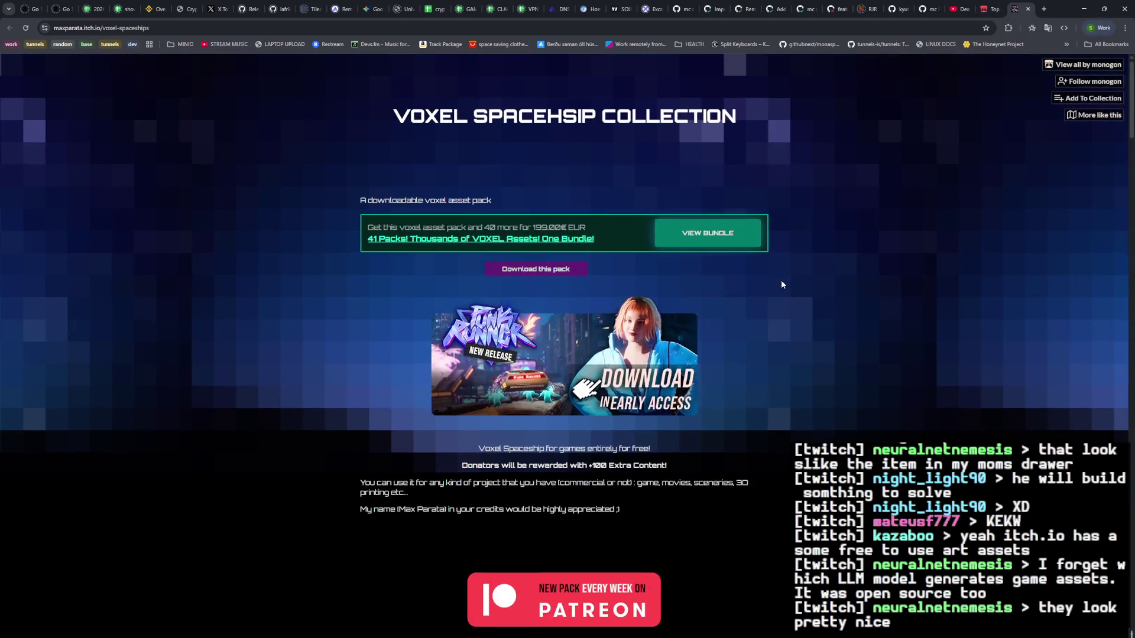
Step: Skip payment via 'No thanks', start the first spaceship file download, and dismiss the thanks popup
{"action": "left_click", "coordinate": [551, 269]}
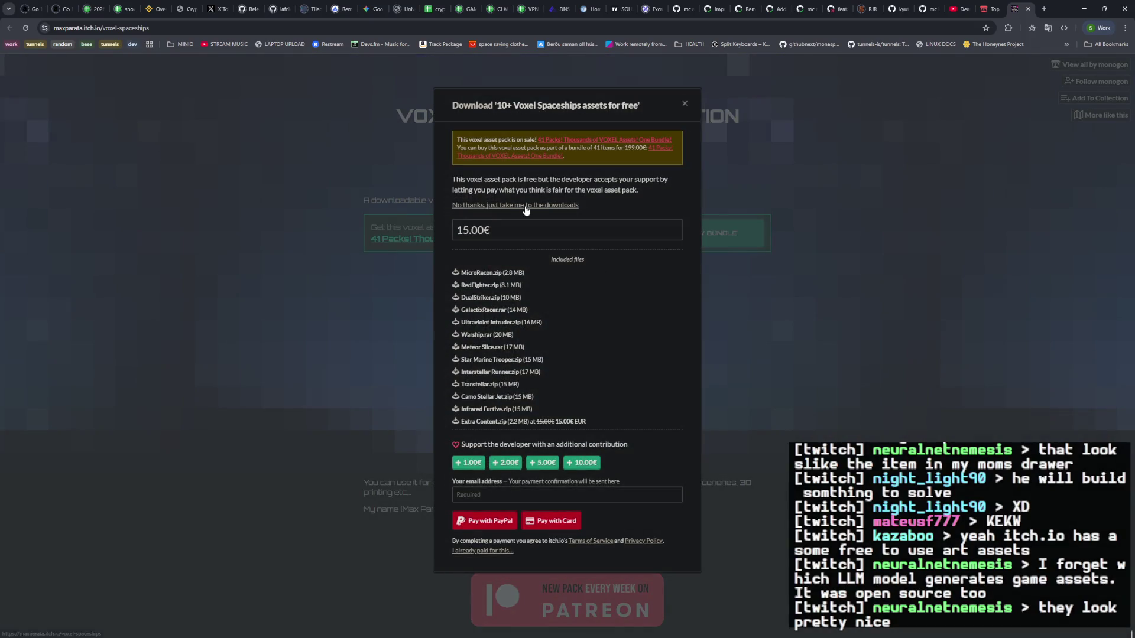
{"action": "left_click", "coordinate": [524, 208]}
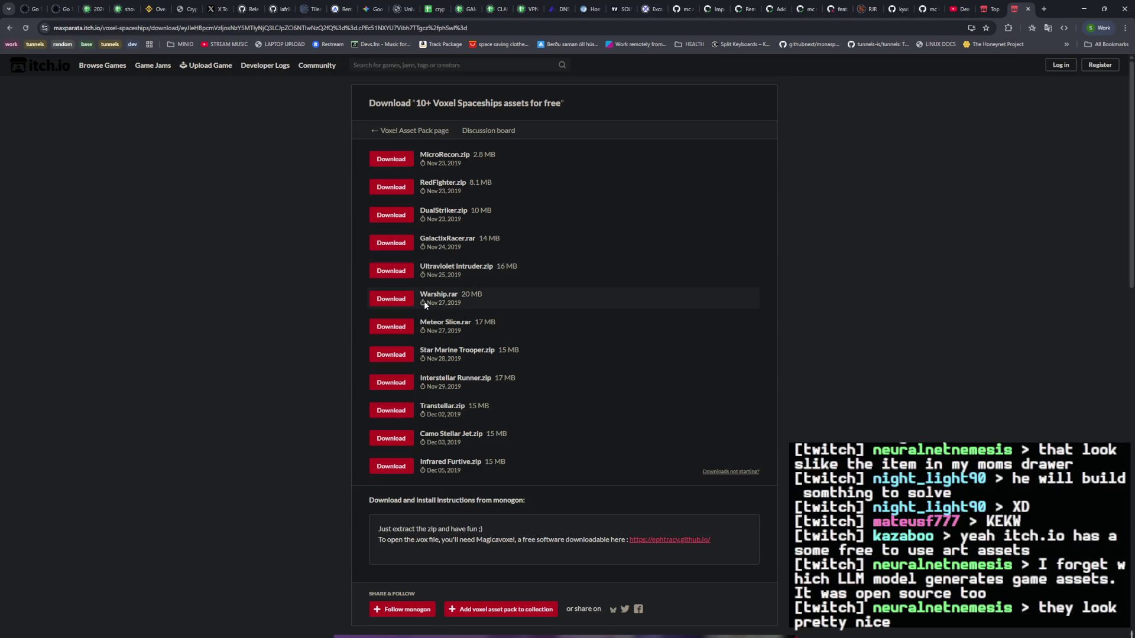
{"action": "left_click", "coordinate": [392, 467]}
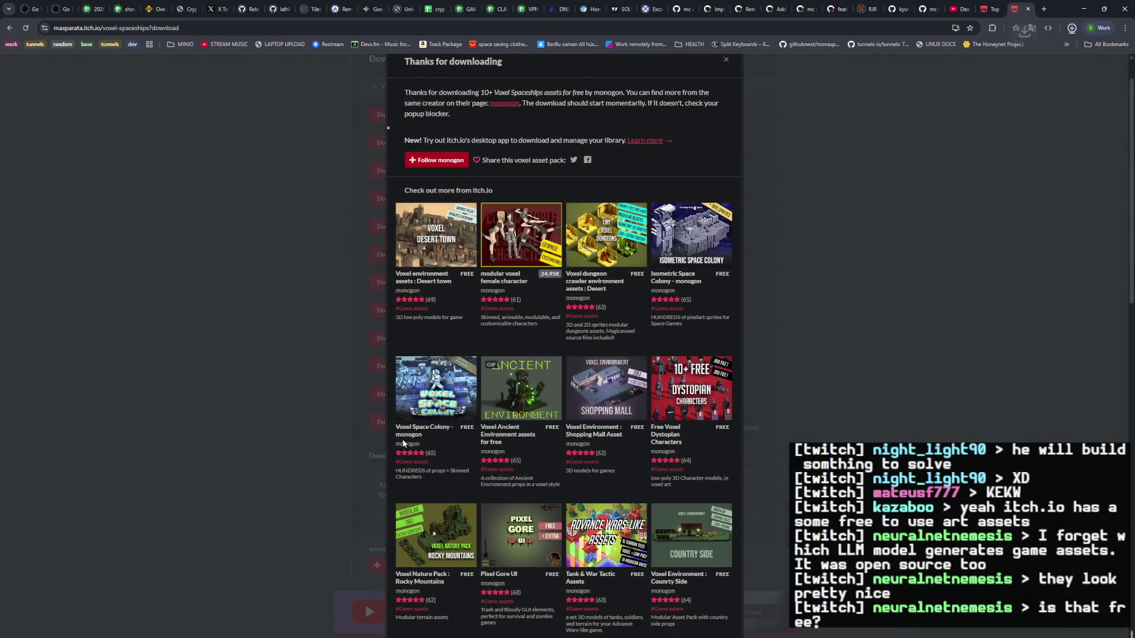
{"action": "left_click", "coordinate": [329, 424]}
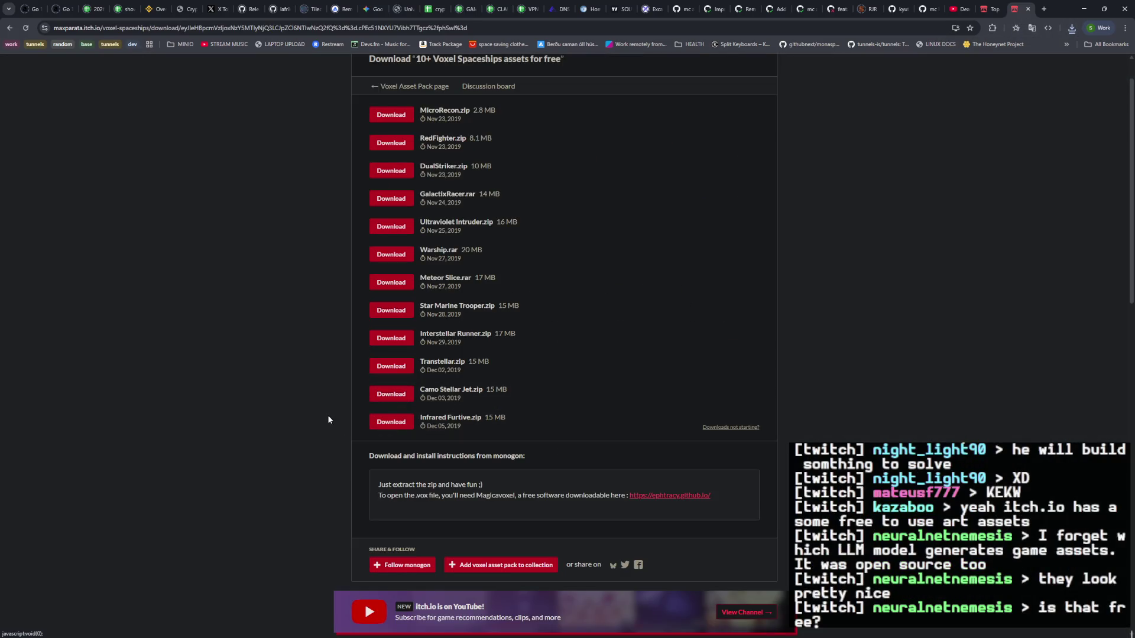
Step: Download Interstellar Runner, Meteor Slice, Warship, Ultraviolet Intruder, Galactix Racer, DualStriker, RedFighter, MicroRecon and one more, then close the page
{"action": "left_click", "coordinate": [380, 365]}
{"action": "left_click", "coordinate": [393, 309]}
{"action": "left_click", "coordinate": [401, 285]}
{"action": "left_click", "coordinate": [403, 255]}
{"action": "left_click", "coordinate": [406, 231]}
{"action": "left_click", "coordinate": [404, 199]}
{"action": "left_click", "coordinate": [405, 171]}
{"action": "left_click", "coordinate": [405, 143]}
{"action": "left_click", "coordinate": [402, 117]}
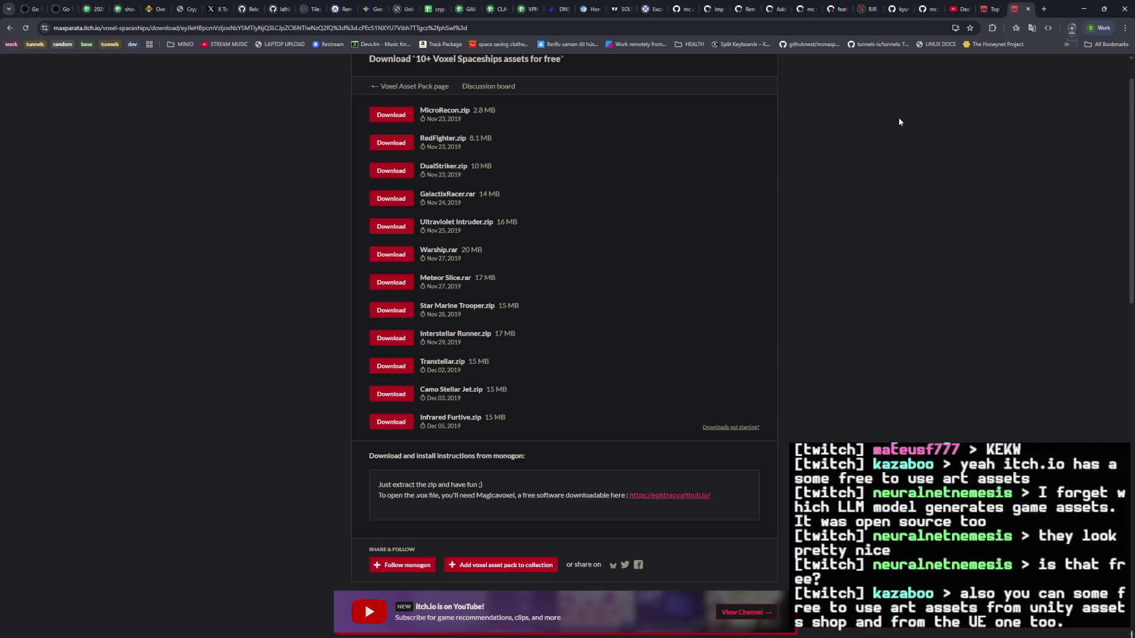
{"action": "left_click", "coordinate": [1028, 10]}
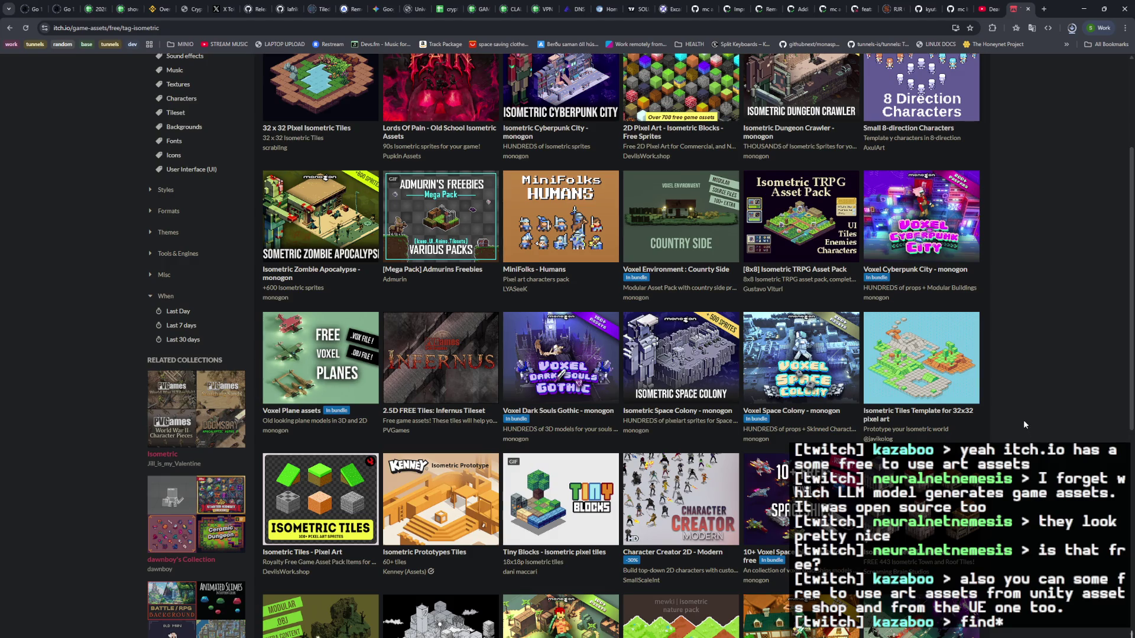
Step: Scroll far down the free isometric listing to the Isometric Battlefield :: Gallian Ice Field pack
{"action": "scroll", "coordinate": [1023, 420], "scroll_direction": "down", "scroll_amount": 4}
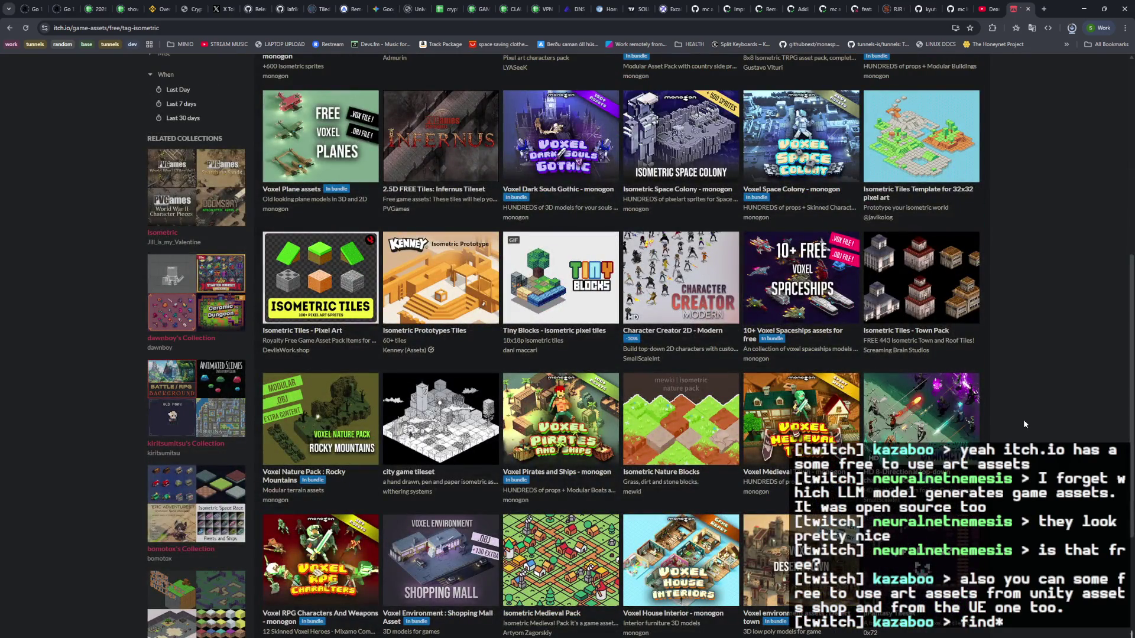
{"action": "scroll", "coordinate": [1024, 424], "scroll_direction": "down", "scroll_amount": 6}
{"action": "scroll", "coordinate": [1024, 423], "scroll_direction": "down", "scroll_amount": 7}
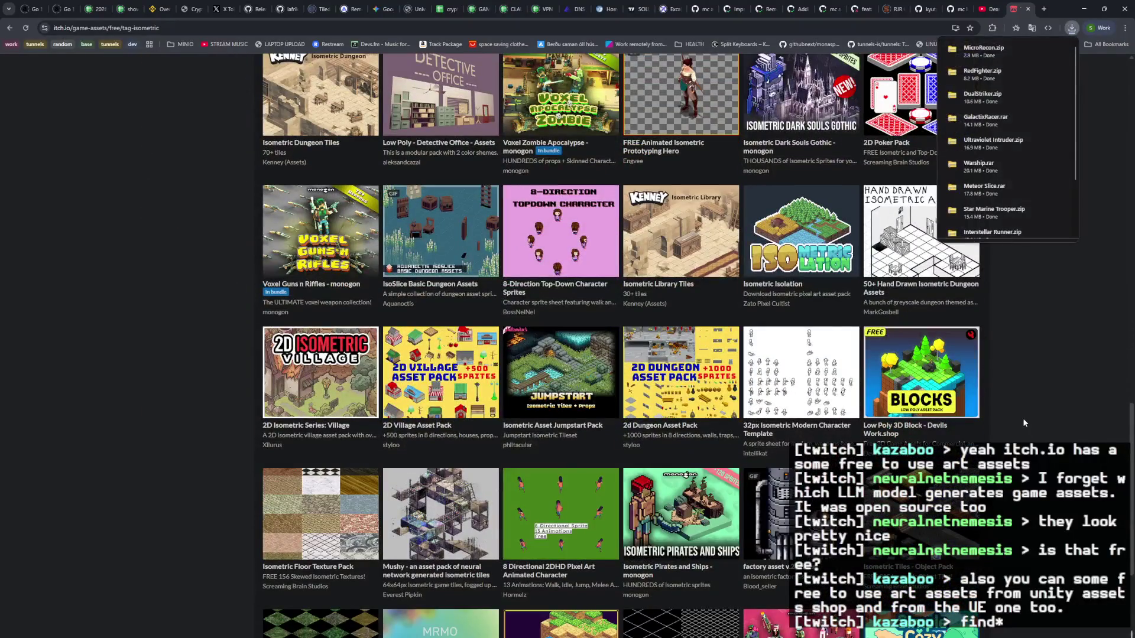
{"action": "scroll", "coordinate": [1025, 424], "scroll_direction": "down", "scroll_amount": 3}
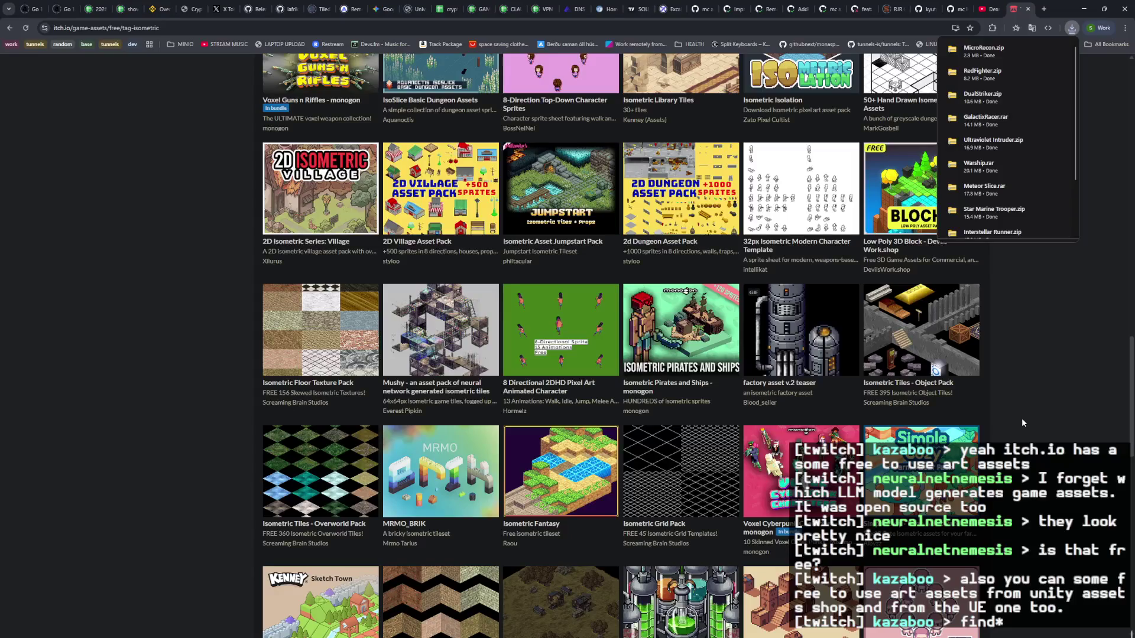
{"action": "scroll", "coordinate": [1022, 422], "scroll_direction": "down", "scroll_amount": 4}
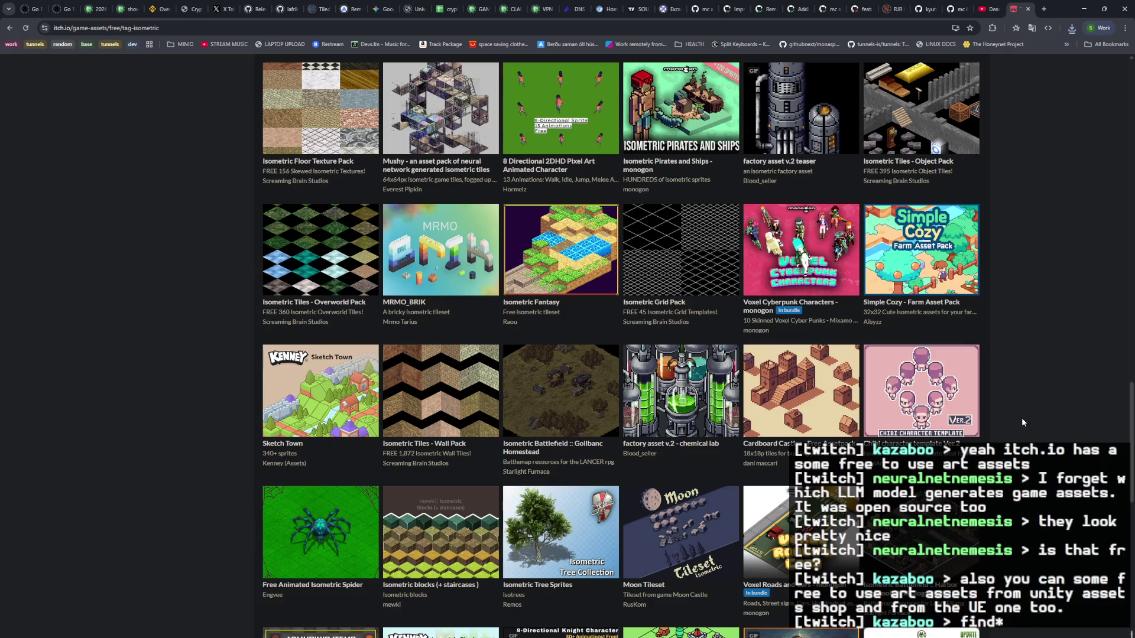
{"action": "scroll", "coordinate": [1022, 421], "scroll_direction": "down", "scroll_amount": 6}
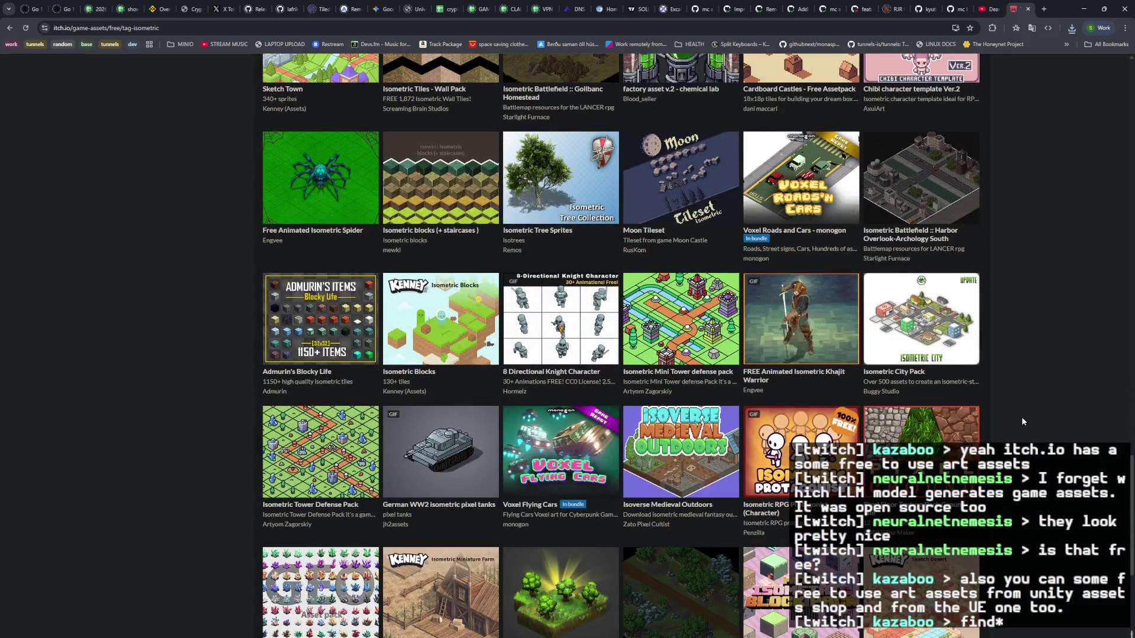
{"action": "scroll", "coordinate": [1023, 421], "scroll_direction": "down", "scroll_amount": 2}
{"action": "scroll", "coordinate": [1022, 418], "scroll_direction": "down", "scroll_amount": 3}
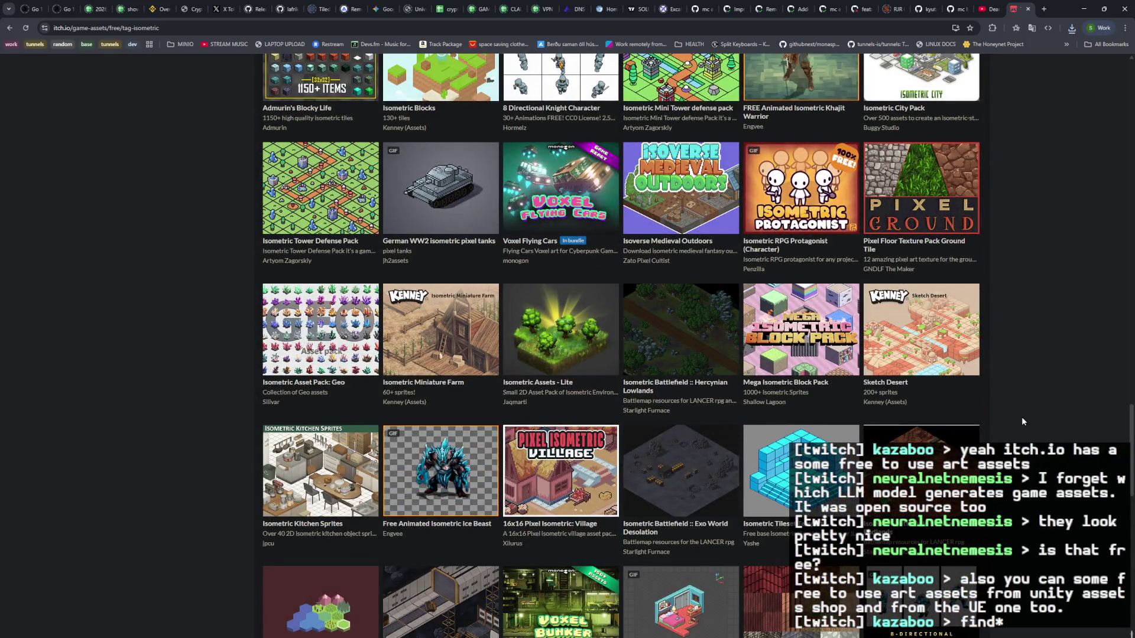
{"action": "scroll", "coordinate": [1022, 422], "scroll_direction": "down", "scroll_amount": 6}
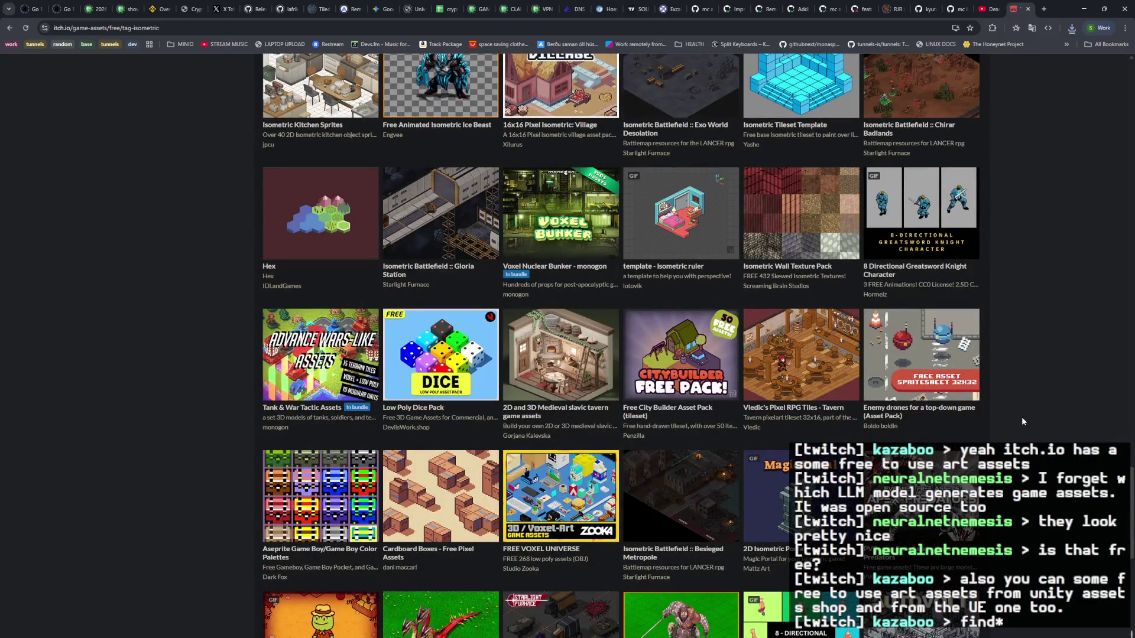
{"action": "scroll", "coordinate": [1021, 417], "scroll_direction": "down", "scroll_amount": 6}
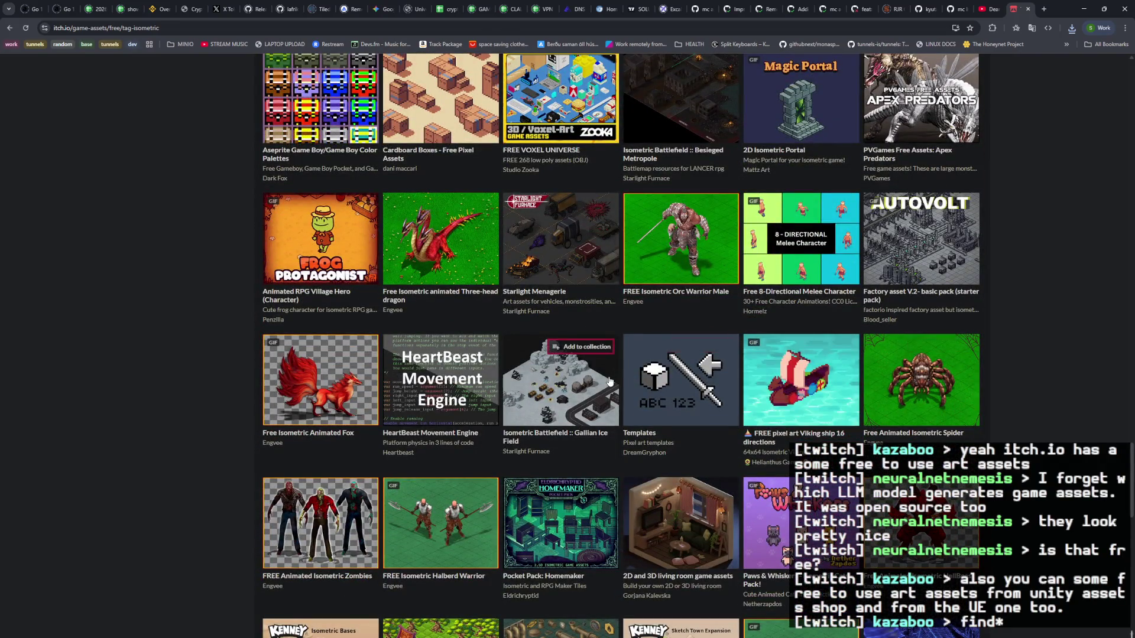
{"action": "mouse_move", "coordinate": [604, 385]}
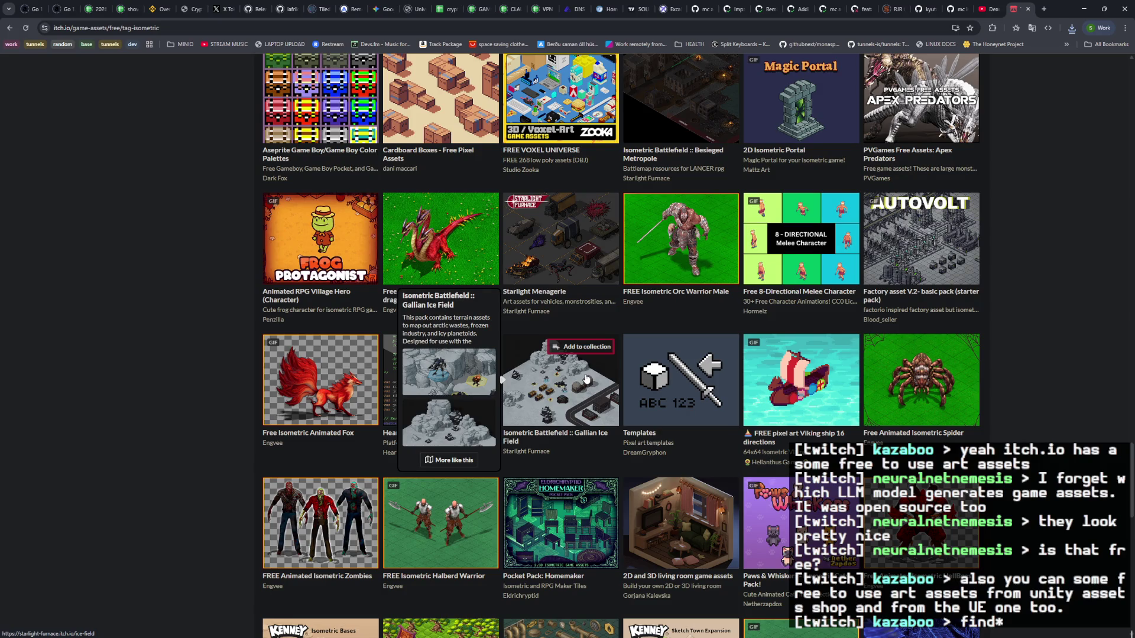
Step: Open the Gallian Ice Field and Factory asset V.2 starter packs in background tabs
{"action": "middle_click", "coordinate": [588, 382]}
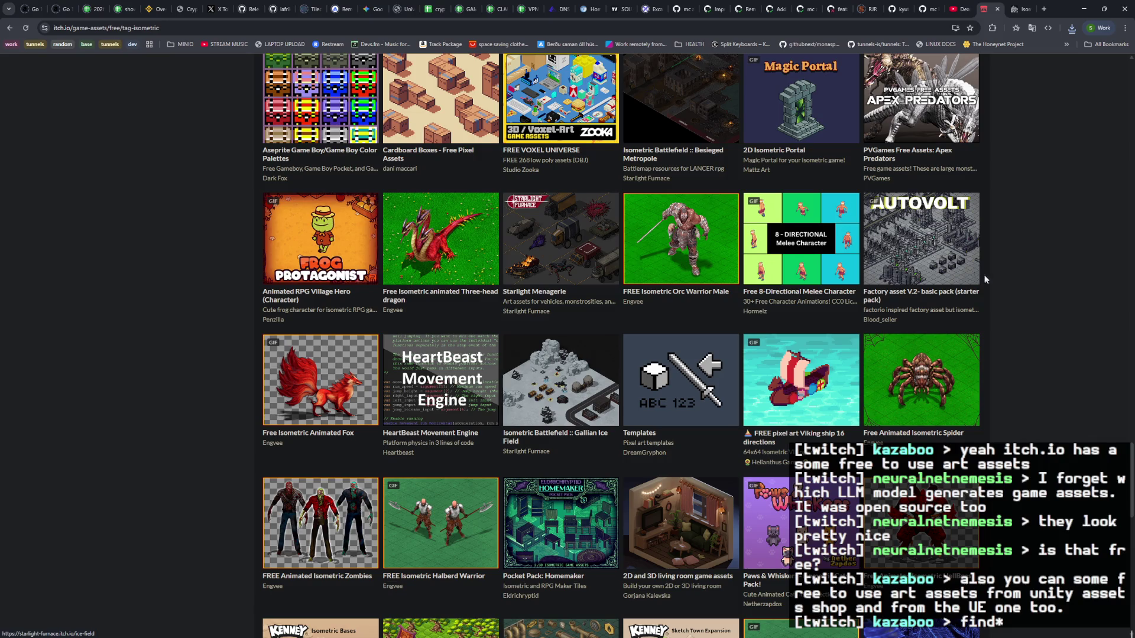
{"action": "mouse_move", "coordinate": [964, 271]}
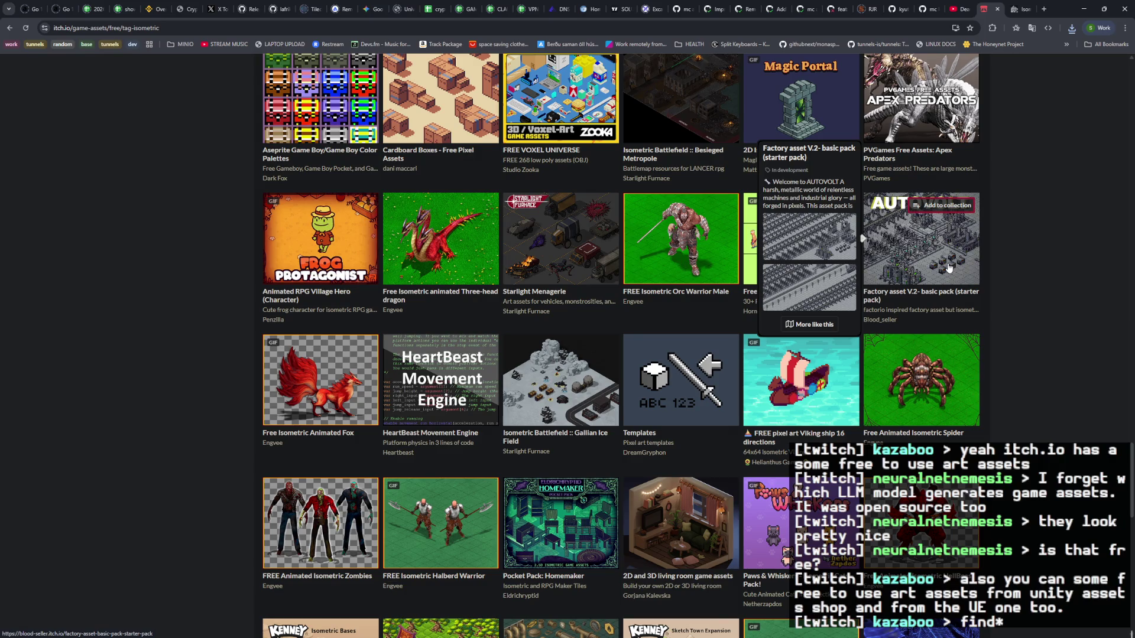
{"action": "middle_click", "coordinate": [936, 266]}
Step: Scroll through dozens more free isometric asset packs to the bottom of the listing
{"action": "scroll", "coordinate": [1015, 345], "scroll_direction": "down", "scroll_amount": 1}
{"action": "scroll", "coordinate": [1015, 350], "scroll_direction": "down", "scroll_amount": 4}
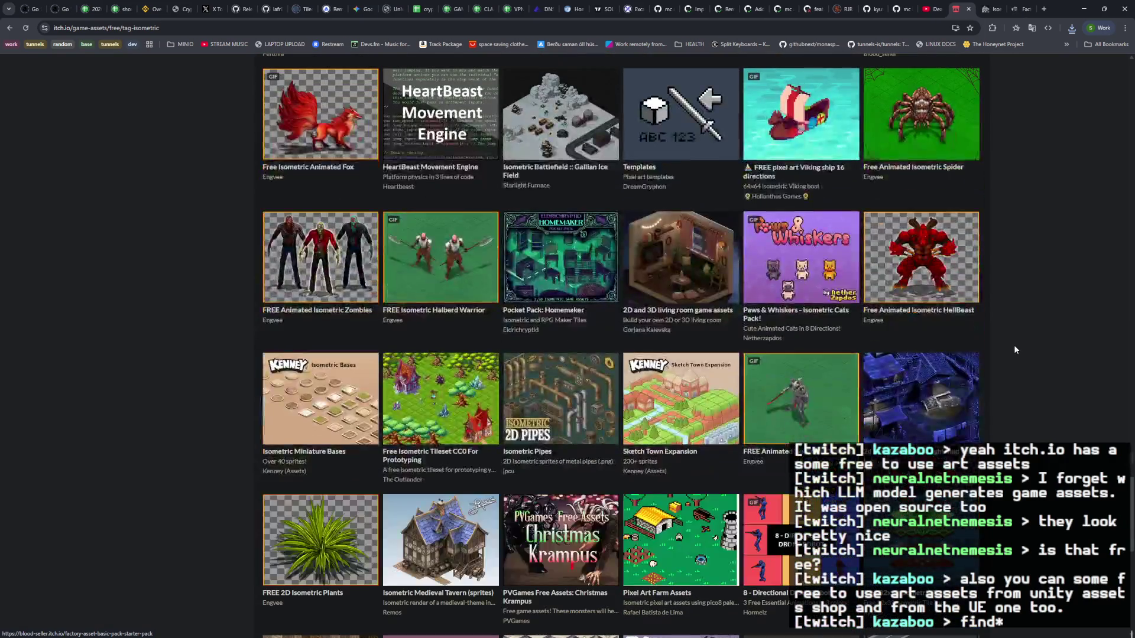
{"action": "scroll", "coordinate": [1014, 350], "scroll_direction": "down", "scroll_amount": 4}
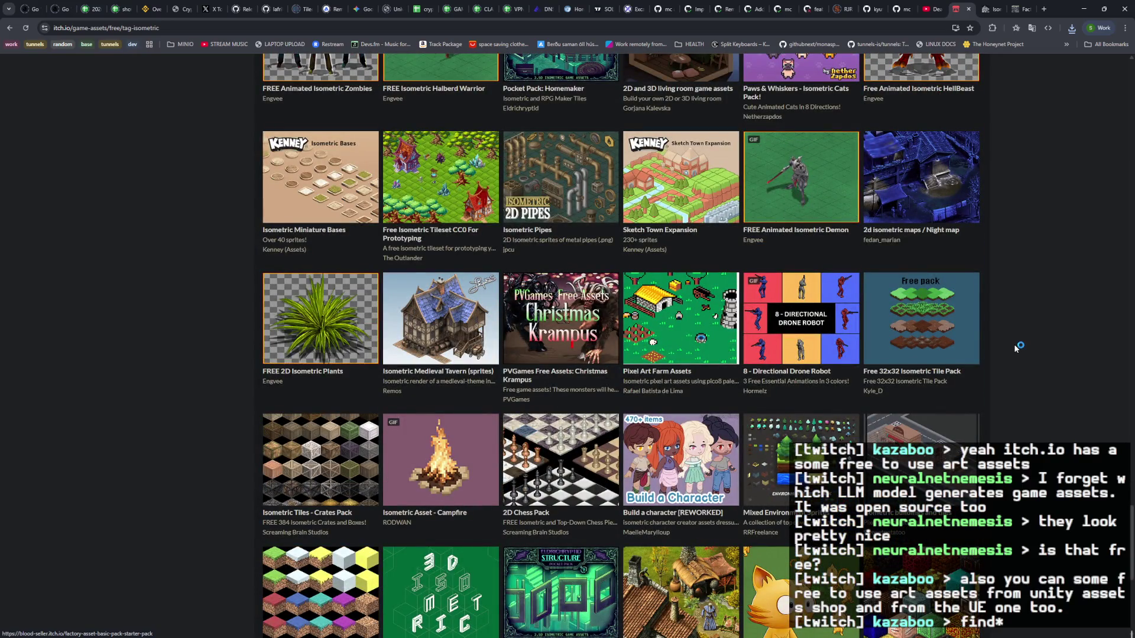
{"action": "scroll", "coordinate": [1015, 347], "scroll_direction": "down", "scroll_amount": 7}
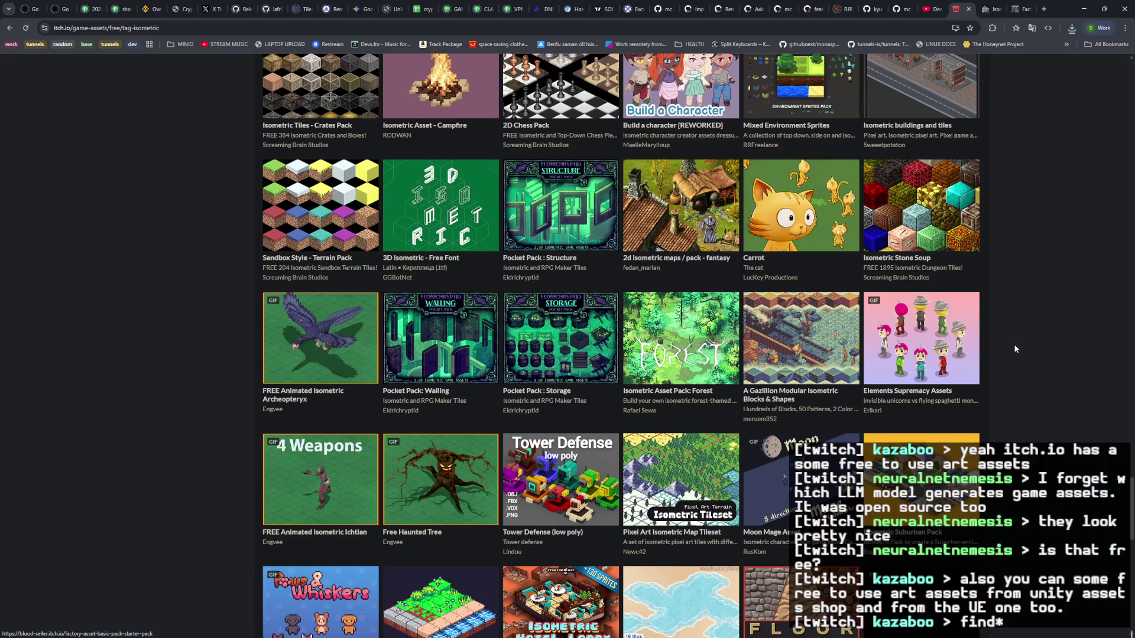
{"action": "scroll", "coordinate": [1014, 349], "scroll_direction": "down", "scroll_amount": 6}
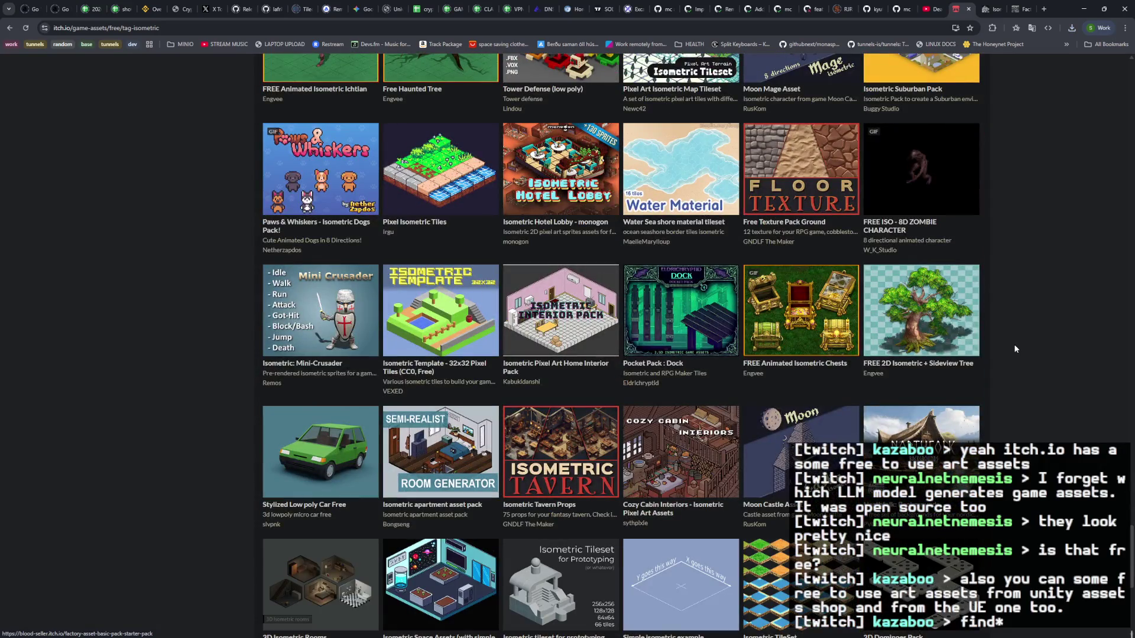
{"action": "scroll", "coordinate": [1014, 349], "scroll_direction": "down", "scroll_amount": 4}
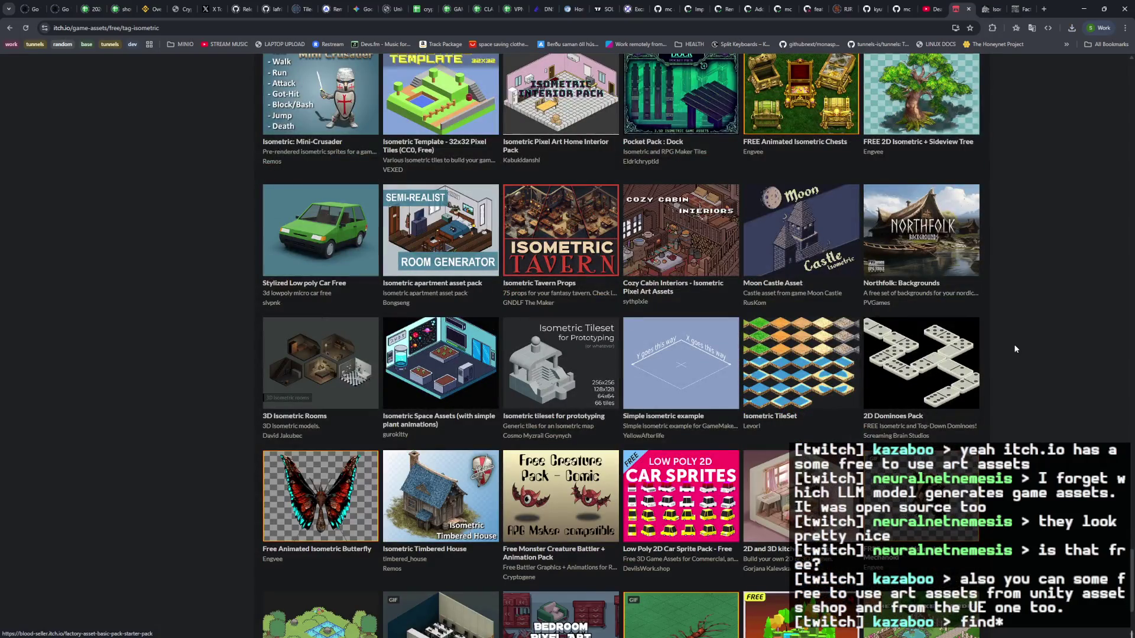
{"action": "scroll", "coordinate": [1014, 349], "scroll_direction": "down", "scroll_amount": 6}
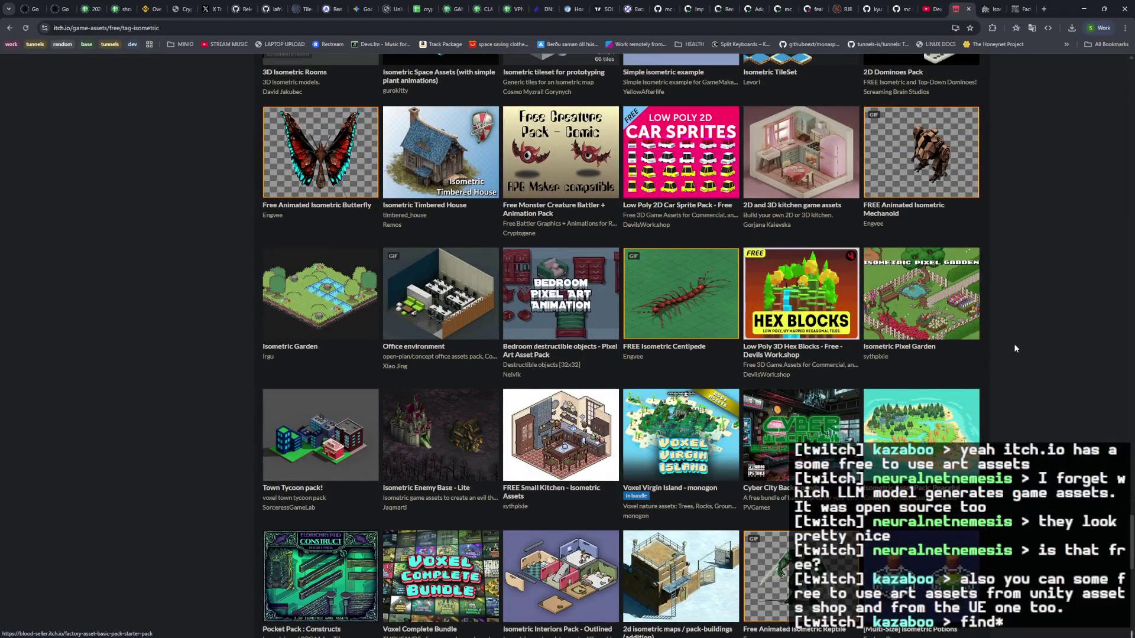
{"action": "scroll", "coordinate": [1015, 349], "scroll_direction": "down", "scroll_amount": 5}
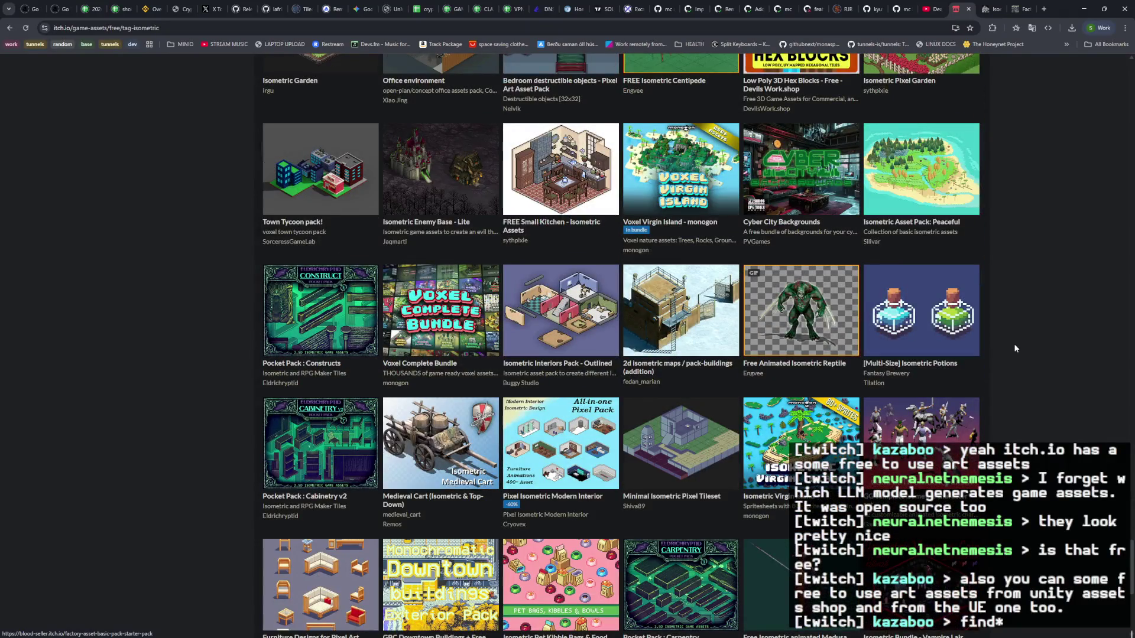
{"action": "scroll", "coordinate": [1015, 348], "scroll_direction": "down", "scroll_amount": 6}
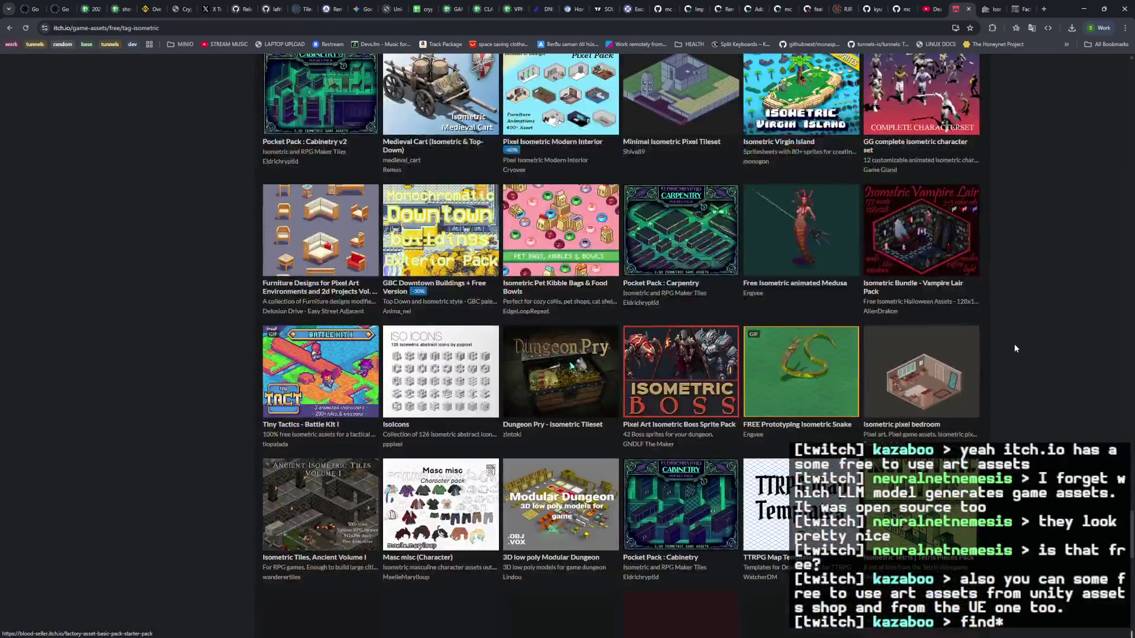
{"action": "scroll", "coordinate": [1015, 349], "scroll_direction": "down", "scroll_amount": 5}
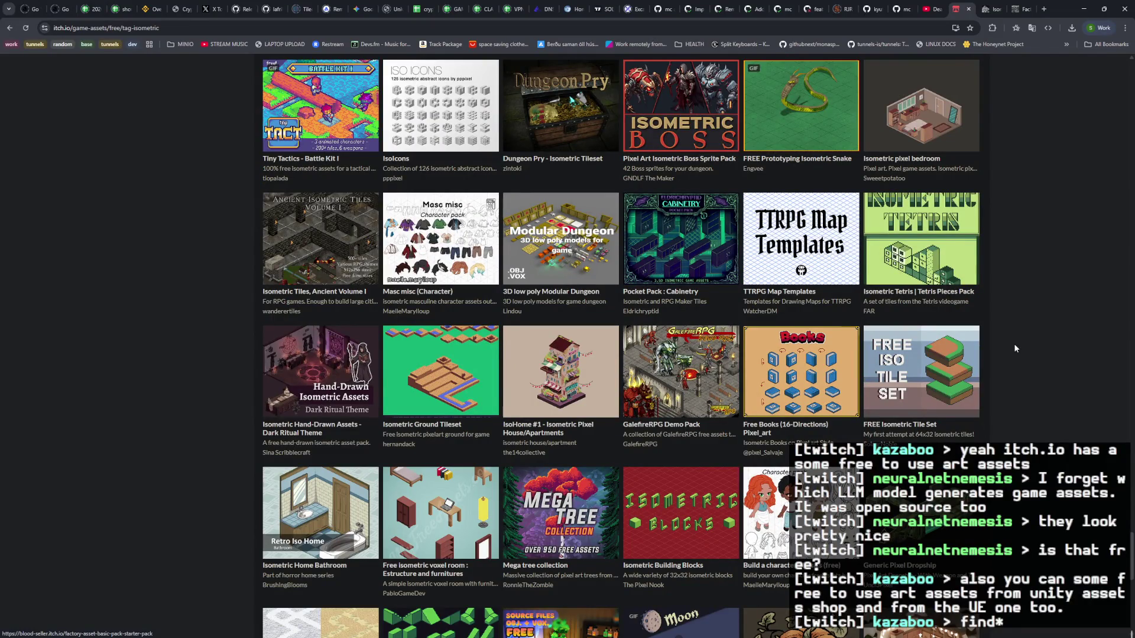
{"action": "scroll", "coordinate": [1014, 348], "scroll_direction": "down", "scroll_amount": 5}
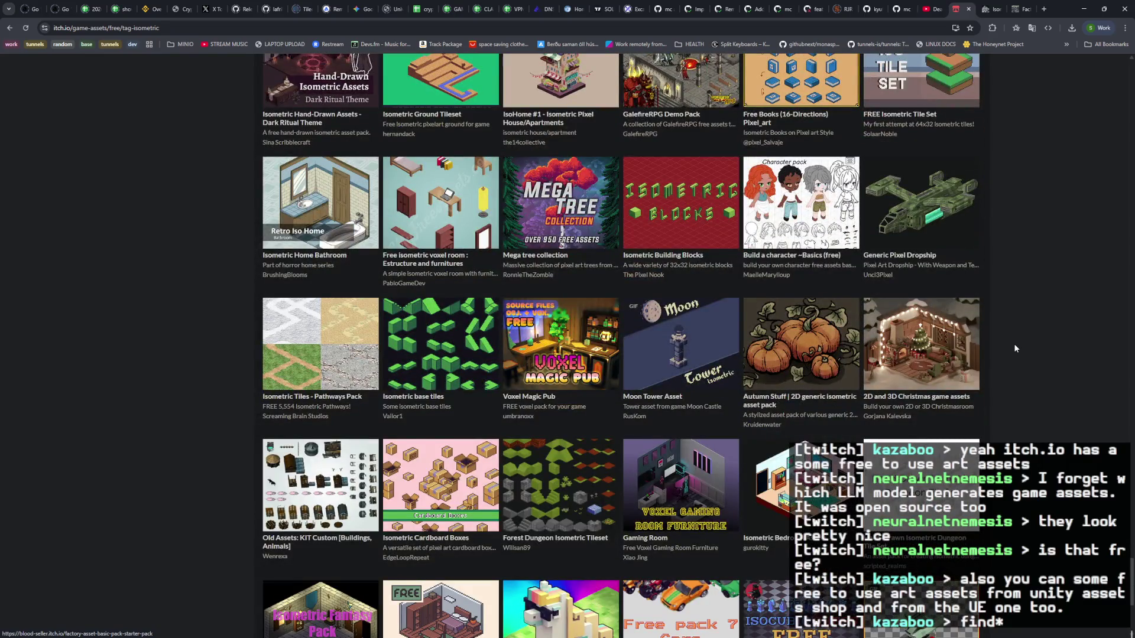
{"action": "scroll", "coordinate": [1014, 349], "scroll_direction": "down", "scroll_amount": 2}
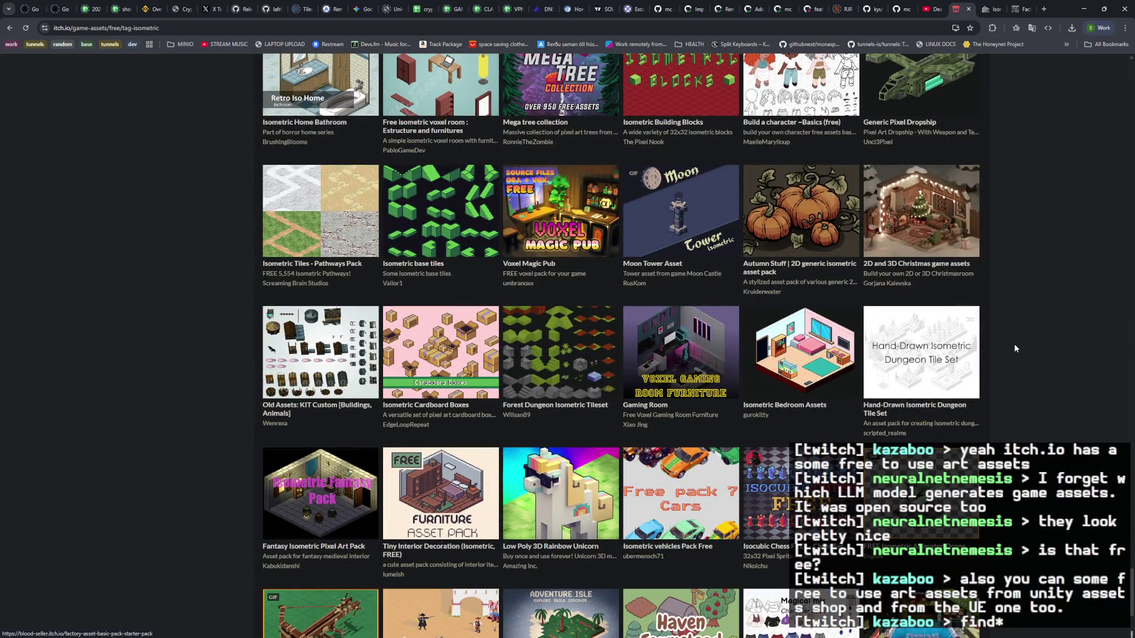
{"action": "scroll", "coordinate": [1015, 348], "scroll_direction": "down", "scroll_amount": 2}
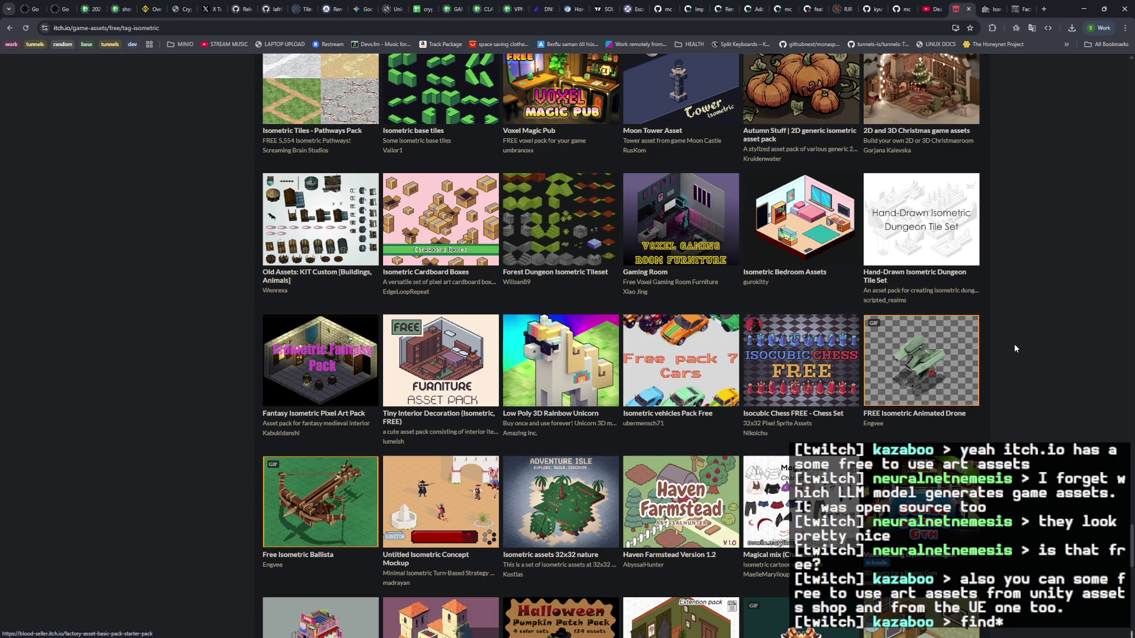
{"action": "scroll", "coordinate": [1014, 349], "scroll_direction": "down", "scroll_amount": 5}
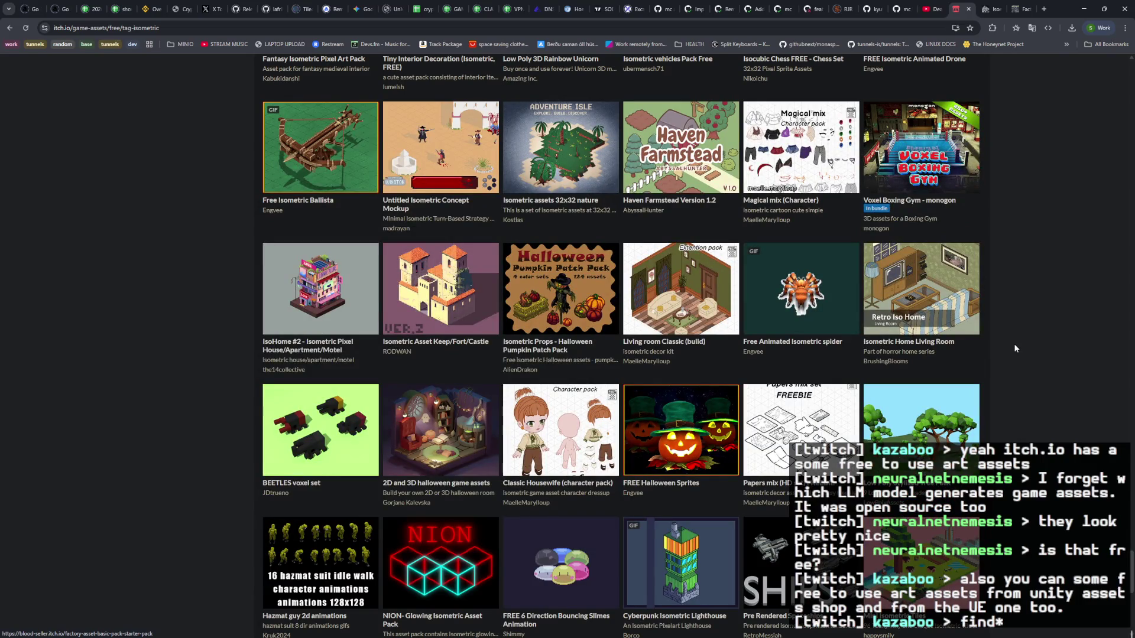
{"action": "scroll", "coordinate": [1015, 349], "scroll_direction": "down", "scroll_amount": 5}
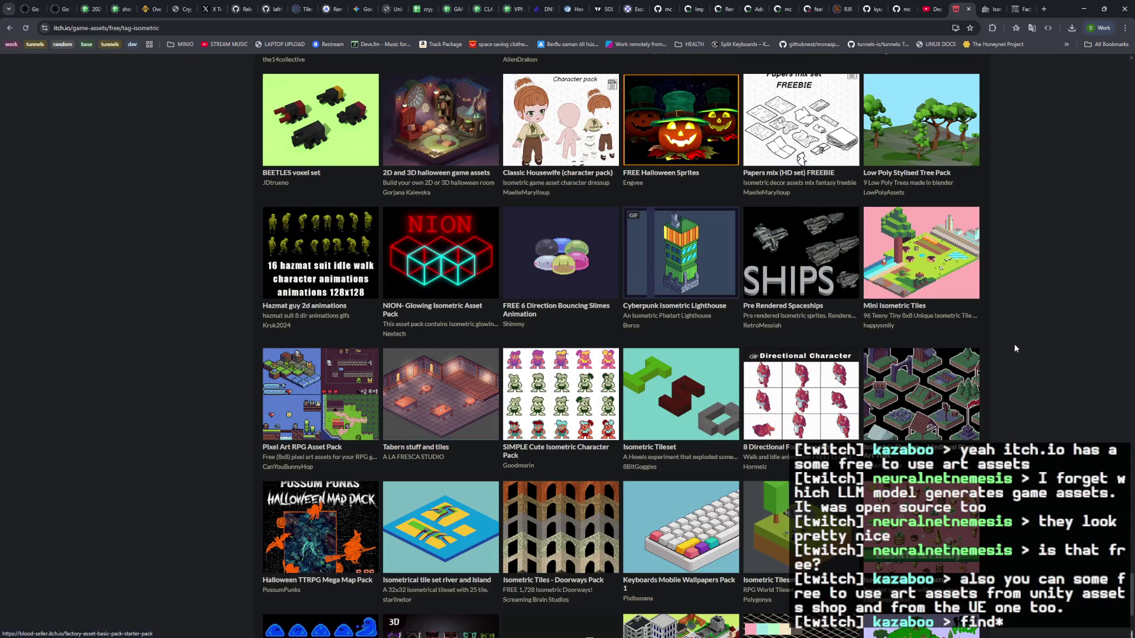
{"action": "scroll", "coordinate": [1014, 349], "scroll_direction": "down", "scroll_amount": 7}
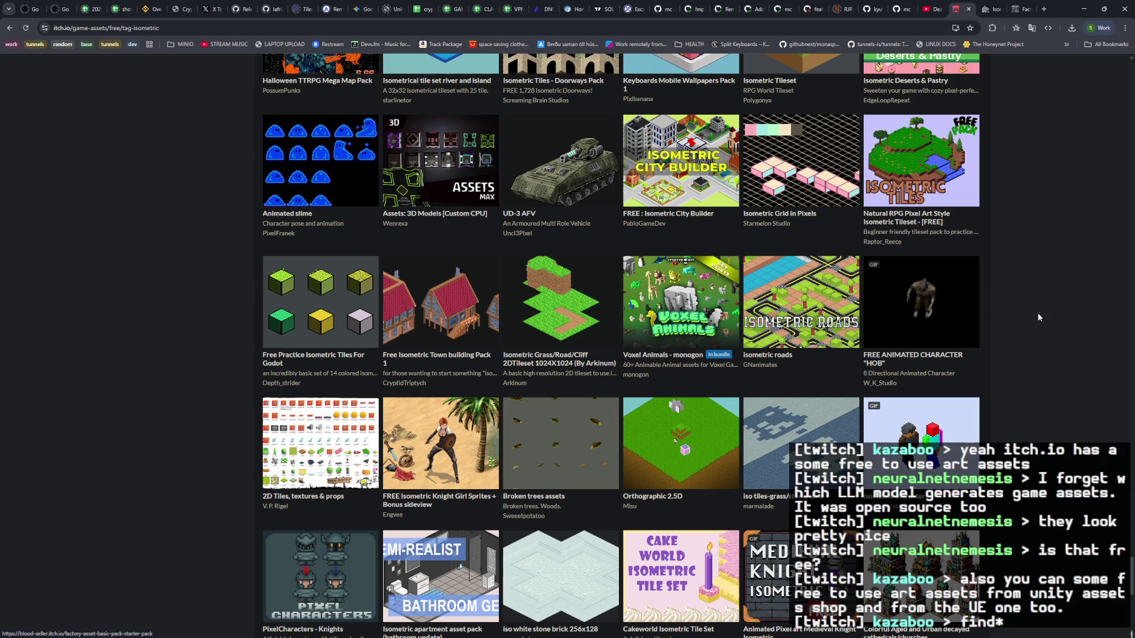
{"action": "scroll", "coordinate": [1056, 356], "scroll_direction": "down", "scroll_amount": 4}
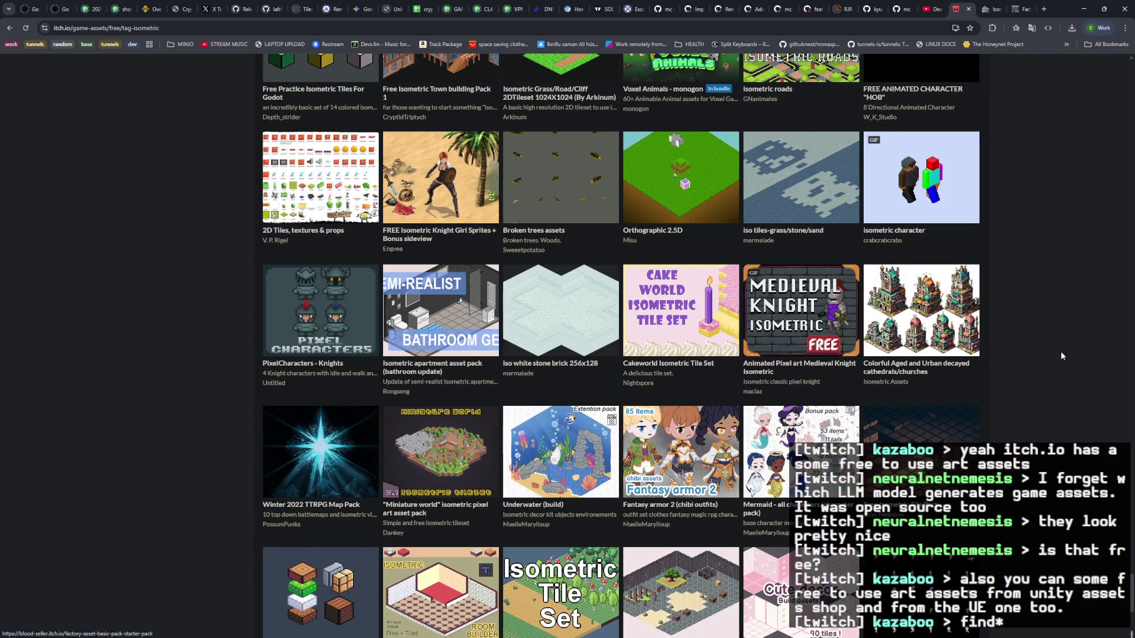
{"action": "scroll", "coordinate": [1061, 354], "scroll_direction": "down", "scroll_amount": 2}
{"action": "mouse_move", "coordinate": [670, 177]}
{"action": "mouse_move", "coordinate": [1130, 600]}
{"action": "left_mouse_down"}
{"action": "mouse_move", "coordinate": [1130, 615]}
{"action": "mouse_move", "coordinate": [1125, 69]}
{"action": "left_mouse_up"}
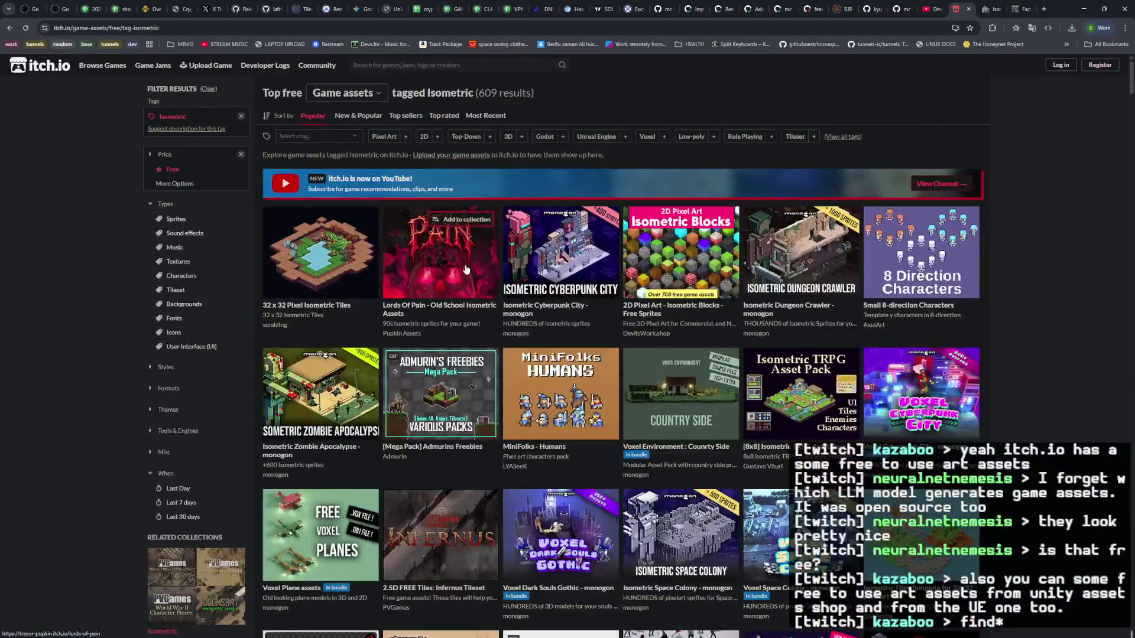
Step: Remove the Free price filter and add the Space tag to the Isometric results
{"action": "left_click", "coordinate": [240, 155]}
{"action": "left_click", "coordinate": [315, 137]}
{"action": "type", "text": "space"}
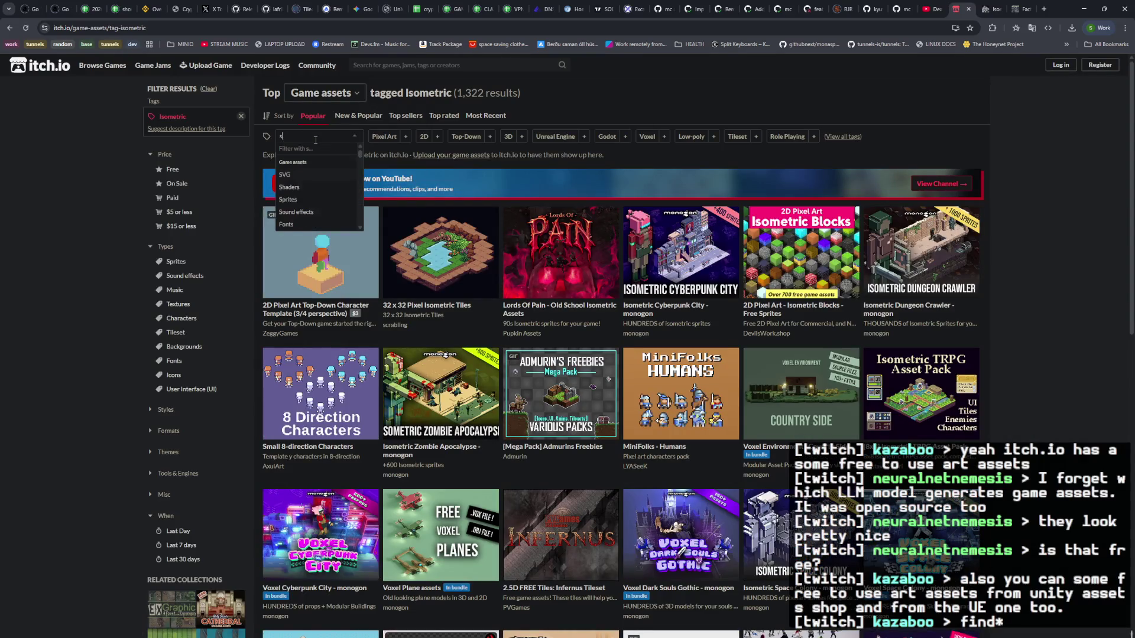
{"action": "key", "text": "Return"}
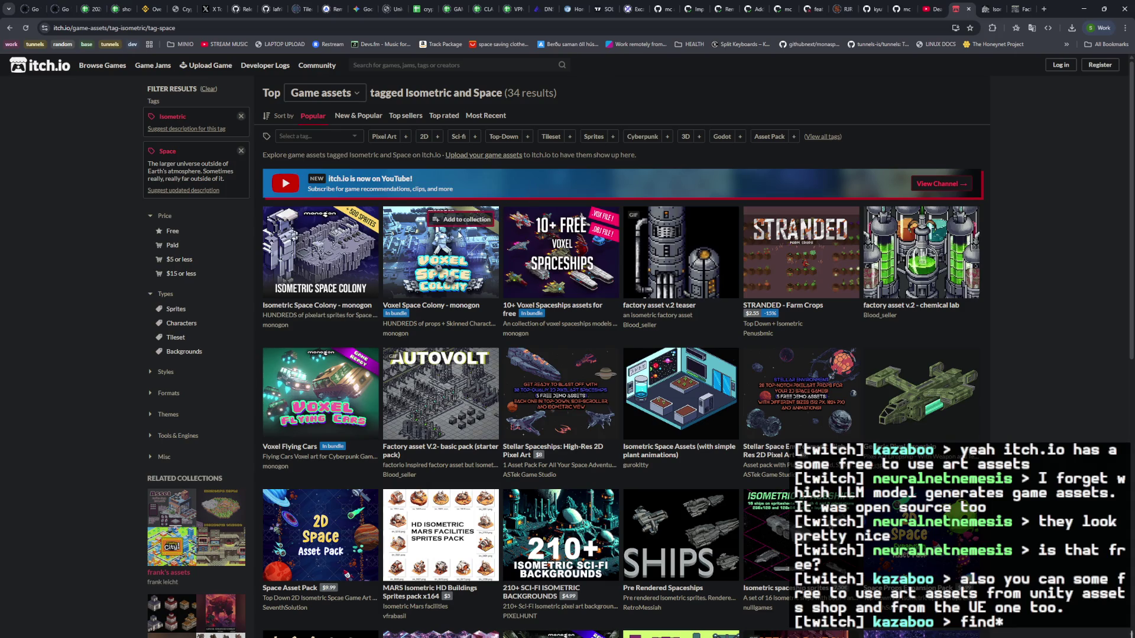
Step: Close the Voxel Space Colony tab and return to the Isometric and Space results
{"action": "key", "text": "ctrl+9"}
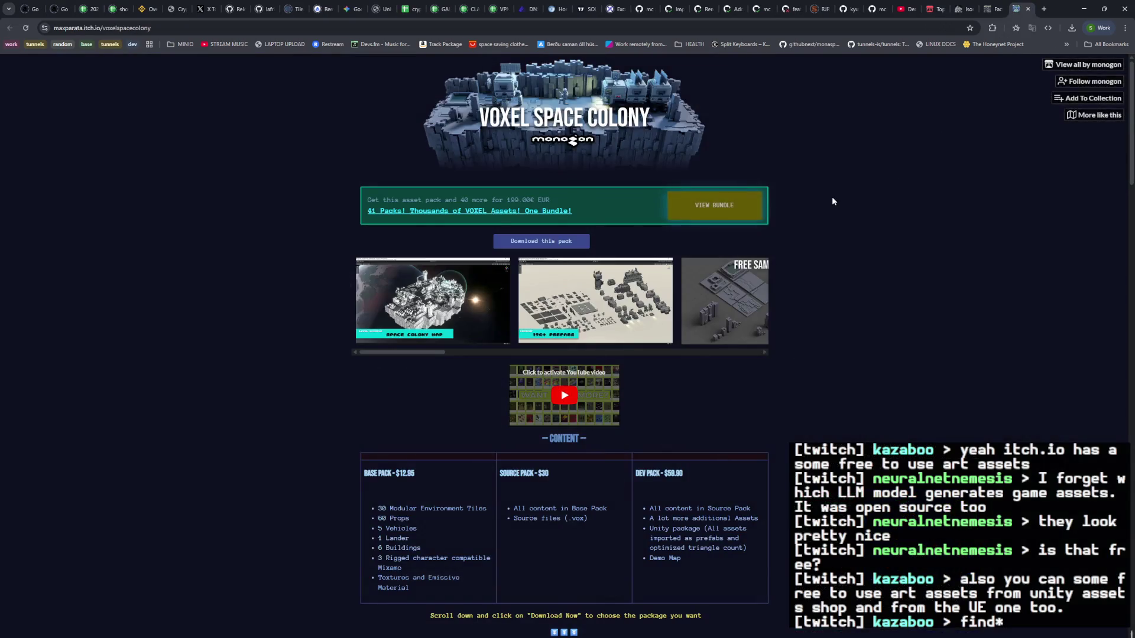
{"action": "left_click", "coordinate": [1028, 9]}
{"action": "left_click", "coordinate": [940, 9]}
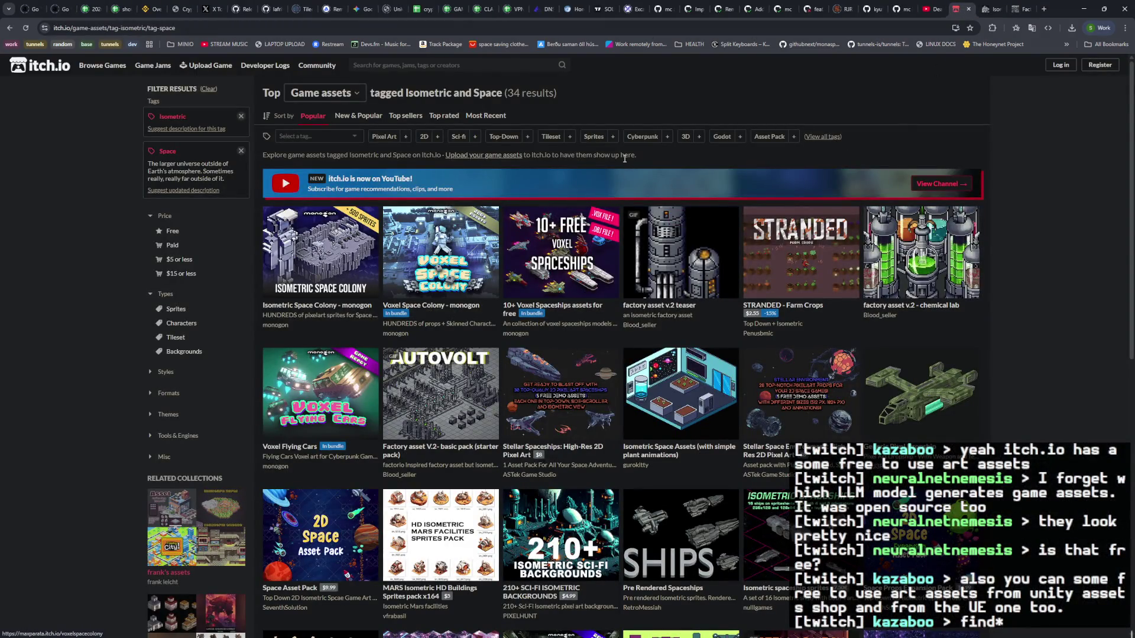
Step: Preview several space results and open the Stellar Space Environment asset page
{"action": "mouse_move", "coordinate": [586, 232]}
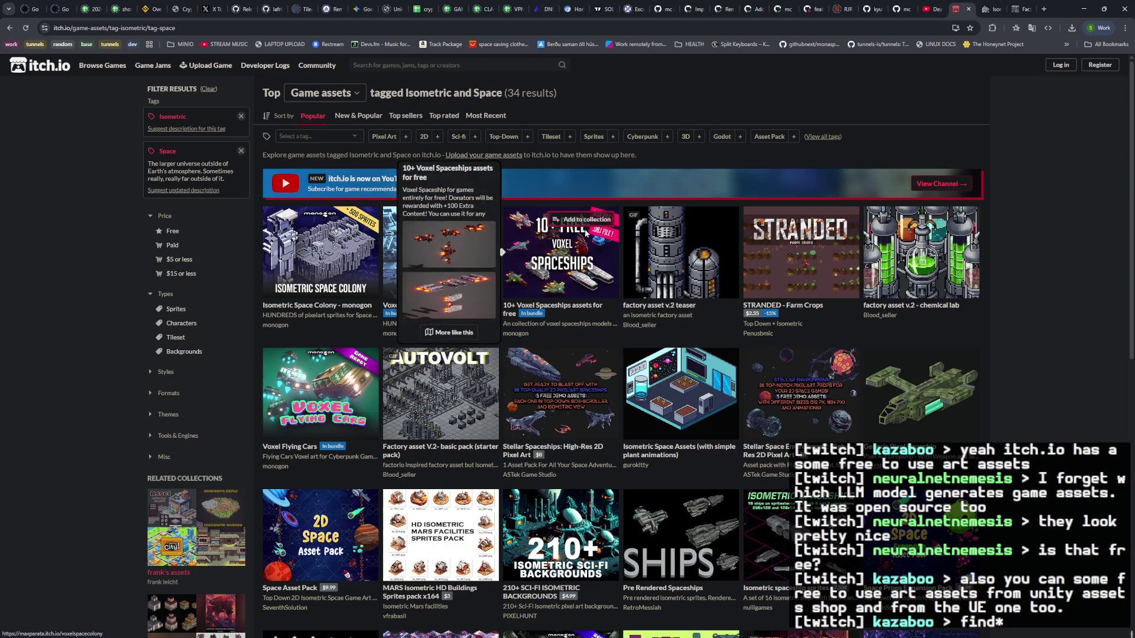
{"action": "mouse_move", "coordinate": [333, 262]}
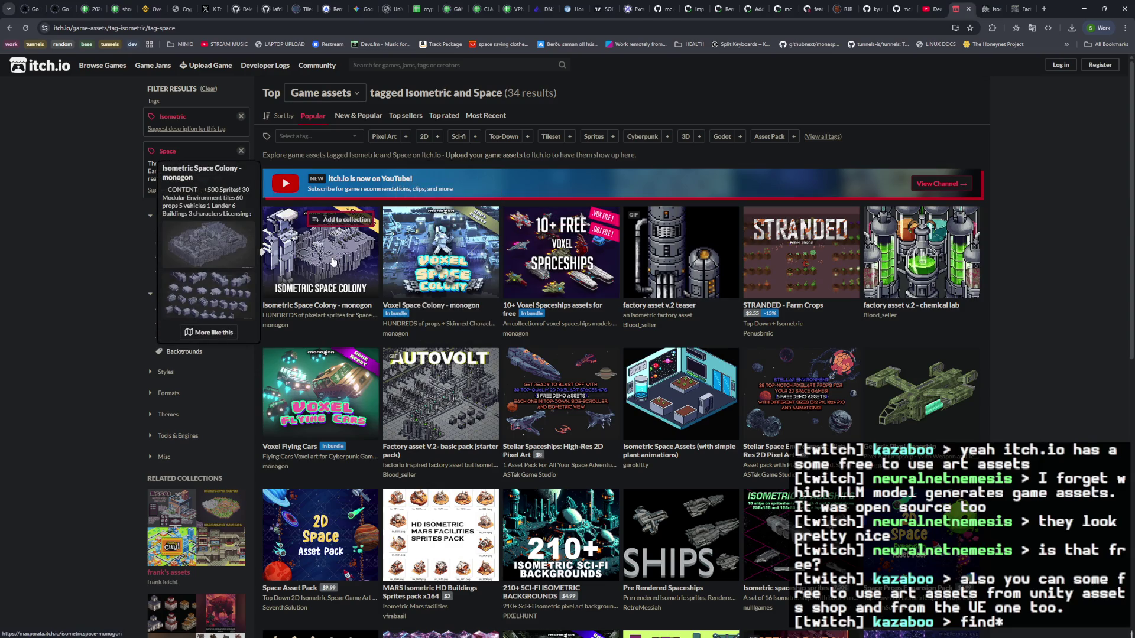
{"action": "mouse_move", "coordinate": [778, 270]}
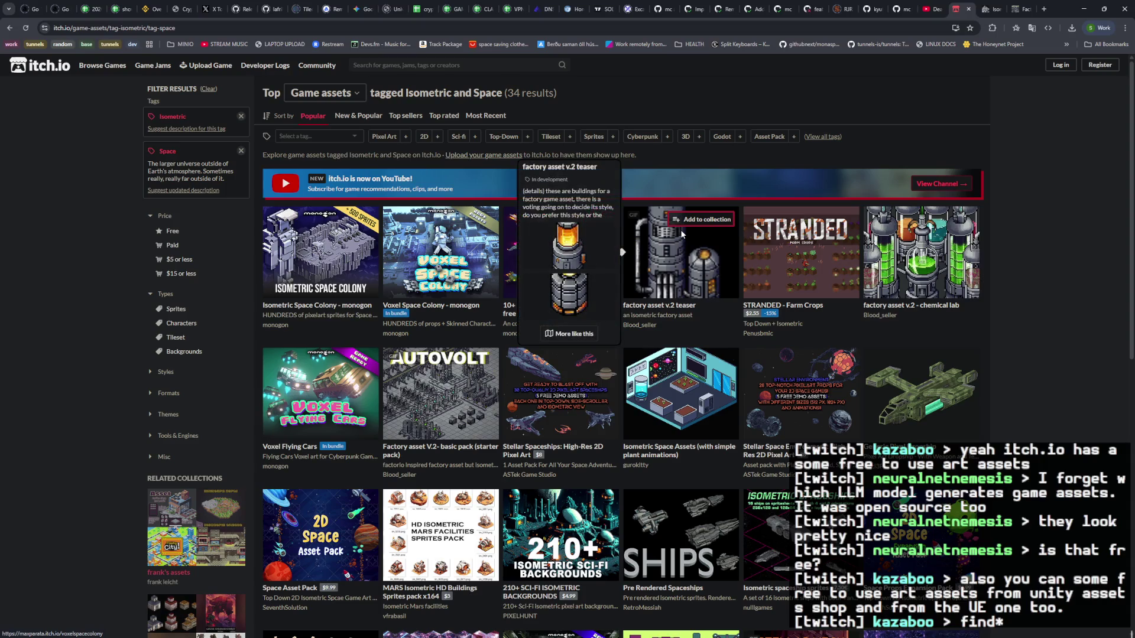
{"action": "scroll", "coordinate": [1013, 328], "scroll_direction": "down", "scroll_amount": 2}
{"action": "scroll", "coordinate": [1014, 332], "scroll_direction": "down", "scroll_amount": 2}
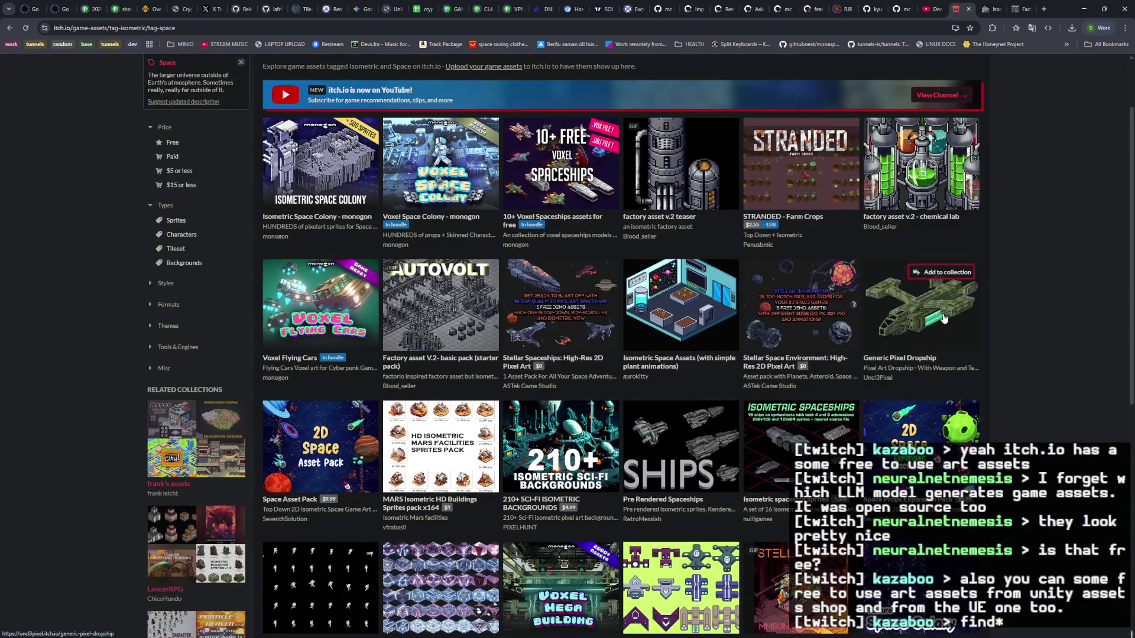
{"action": "mouse_move", "coordinate": [944, 320]}
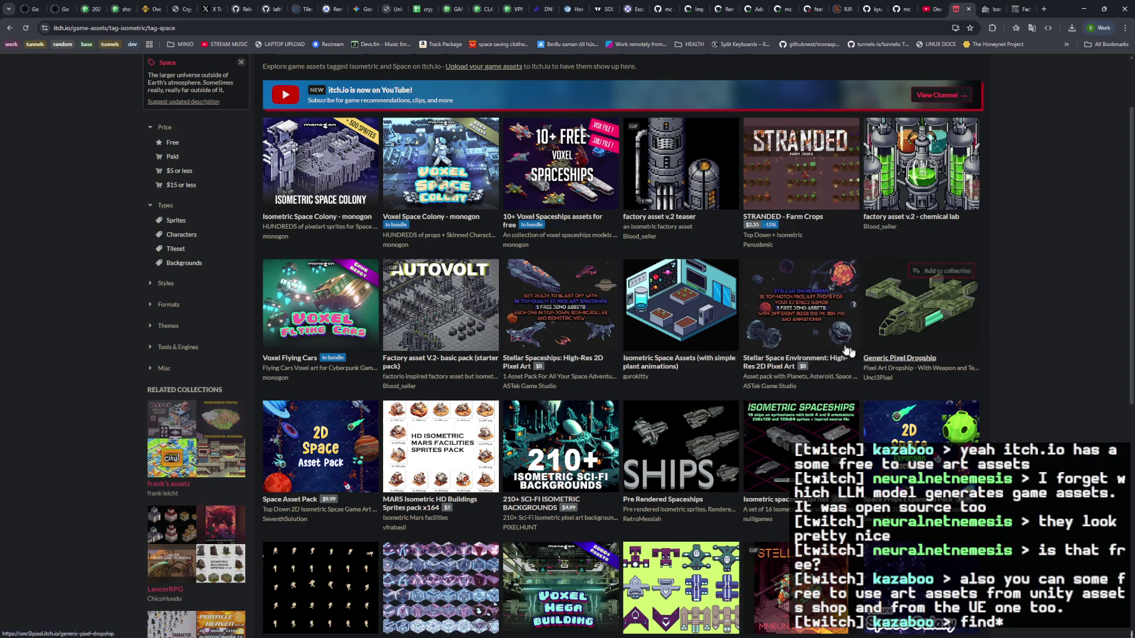
{"action": "left_click", "coordinate": [814, 309]}
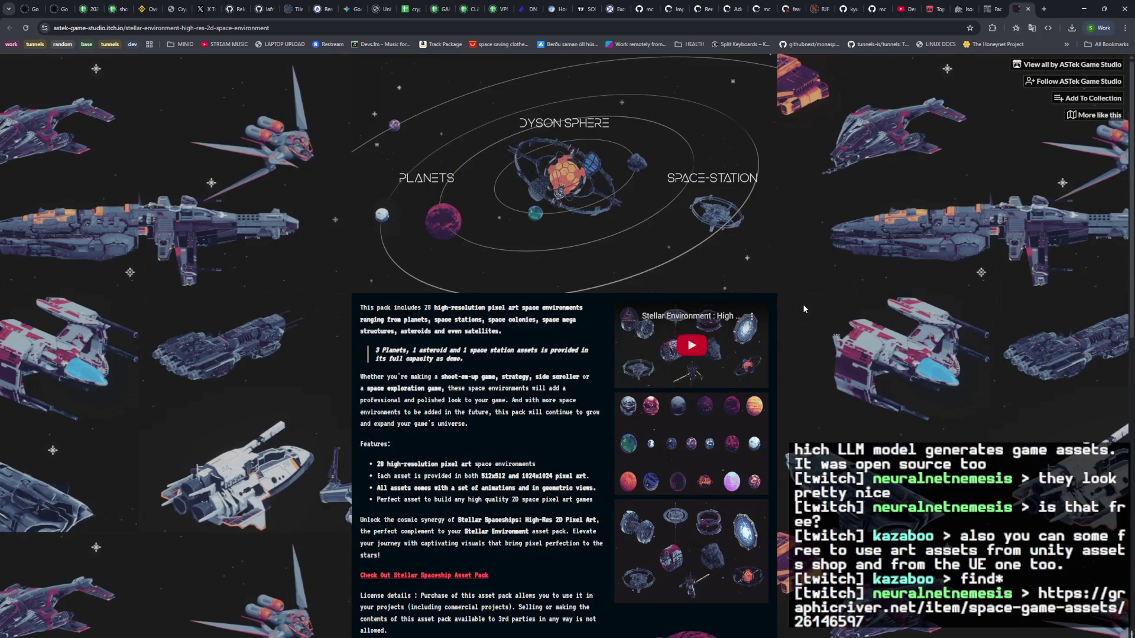
Step: Review the Stellar Space Environment page's $8.00 price, file list and free demo downloads
{"action": "scroll", "coordinate": [803, 308], "scroll_direction": "down", "scroll_amount": 3}
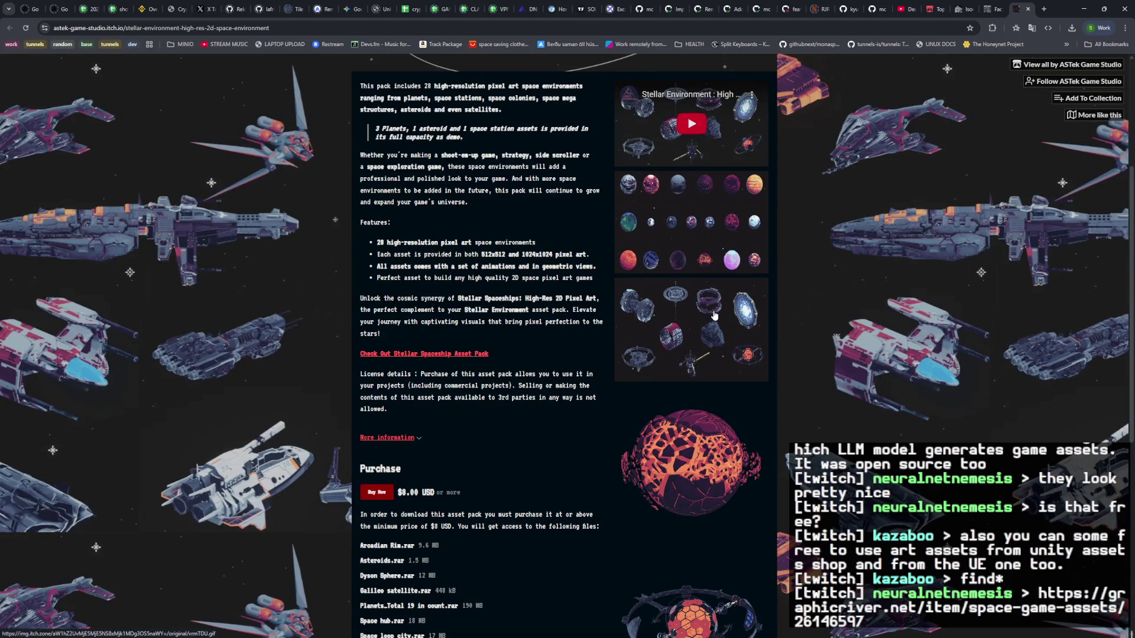
{"action": "scroll", "coordinate": [714, 316], "scroll_direction": "up", "scroll_amount": 3}
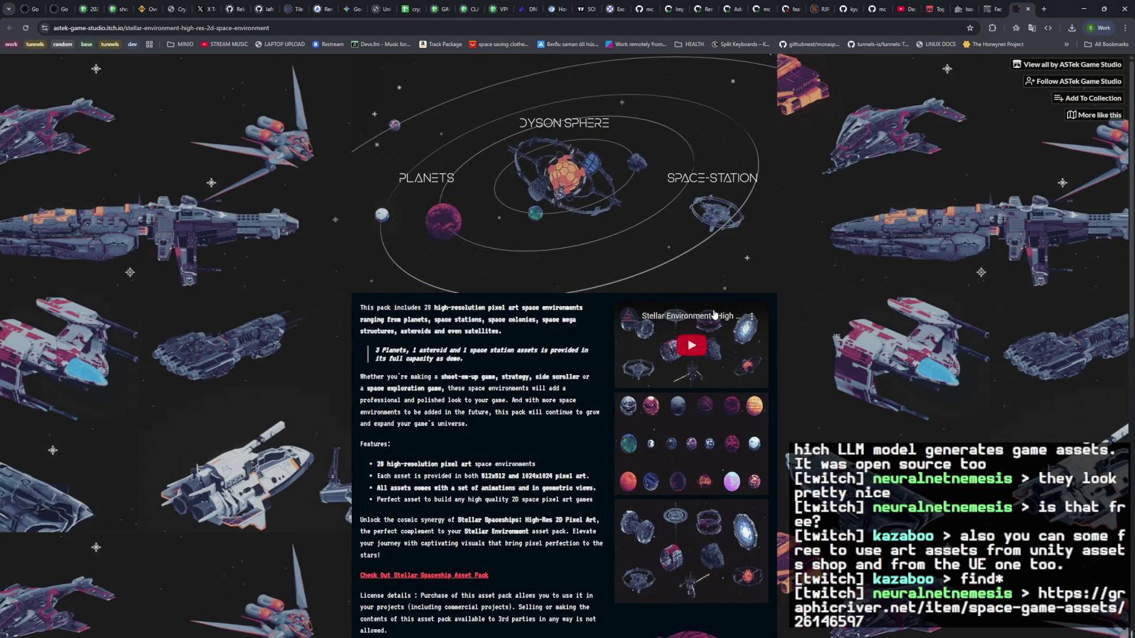
{"action": "scroll", "coordinate": [677, 319], "scroll_direction": "down", "scroll_amount": 7}
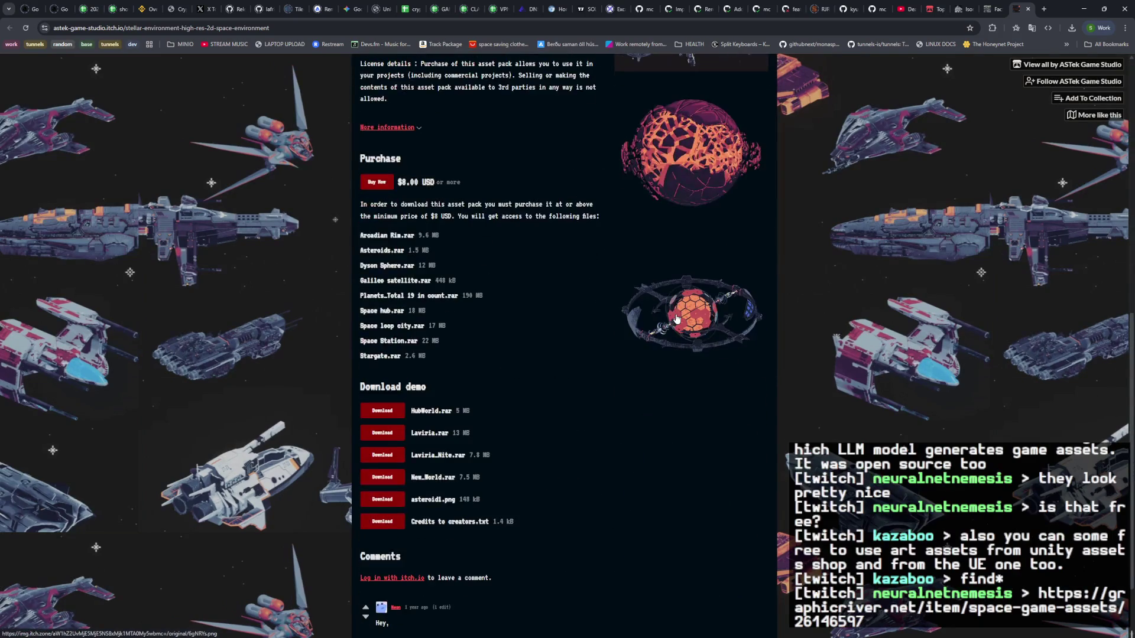
{"action": "scroll", "coordinate": [677, 319], "scroll_direction": "down", "scroll_amount": 1}
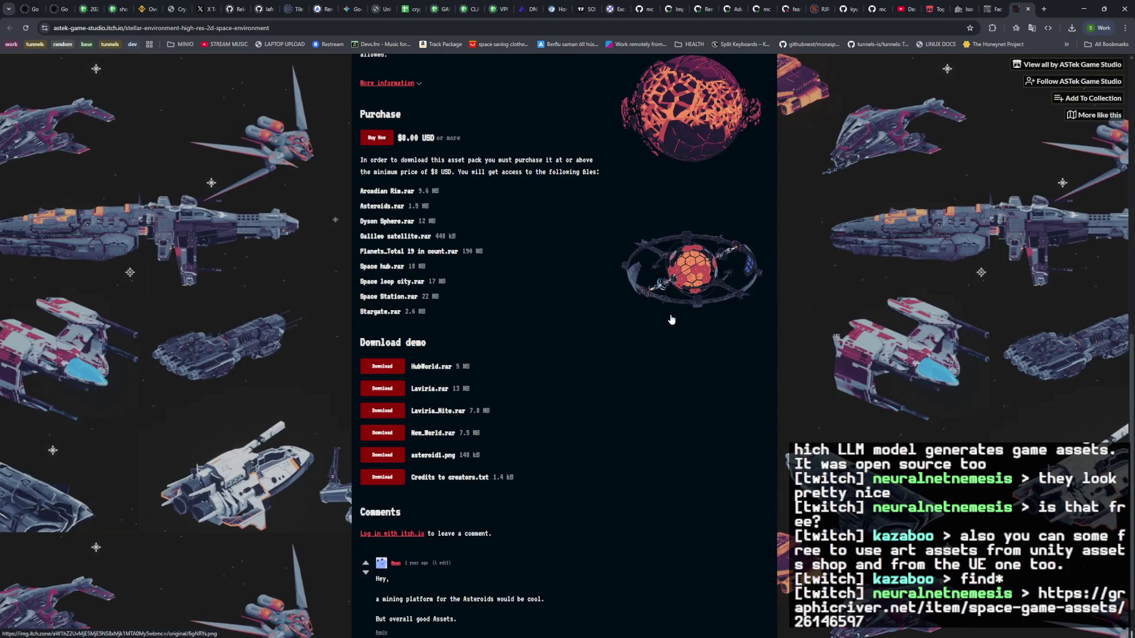
{"action": "left_click", "coordinate": [402, 390]}
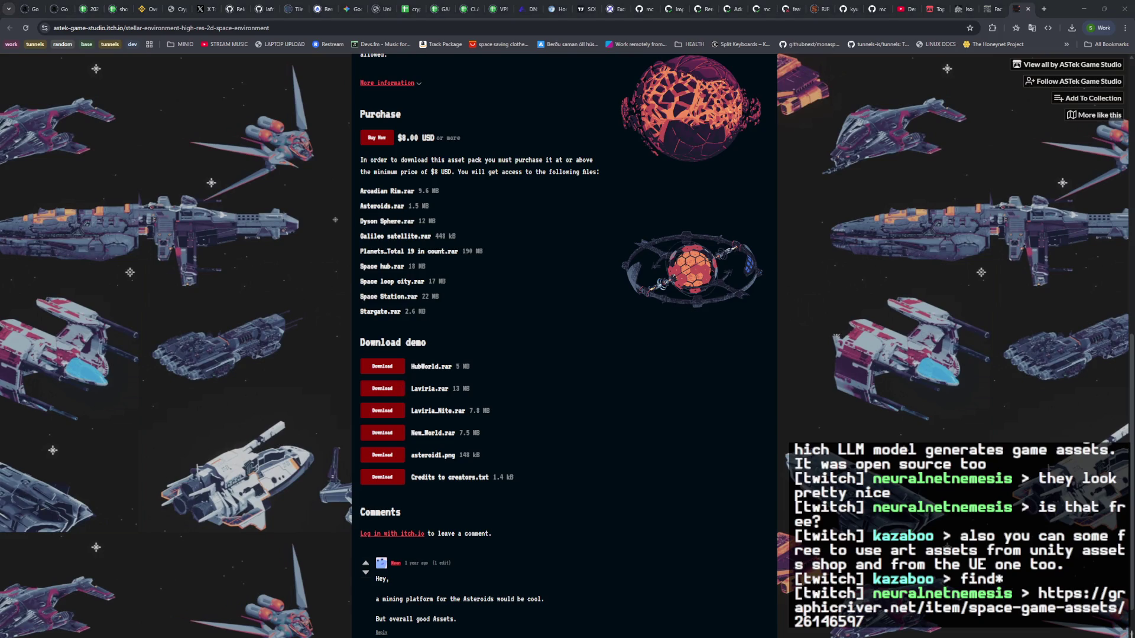
Step: Load the GraphicRiver space game assets link in a new tab
{"action": "left_click", "coordinate": [1044, 9]}
{"action": "key", "text": "ctrl+v"}
{"action": "key", "text": "Return"}
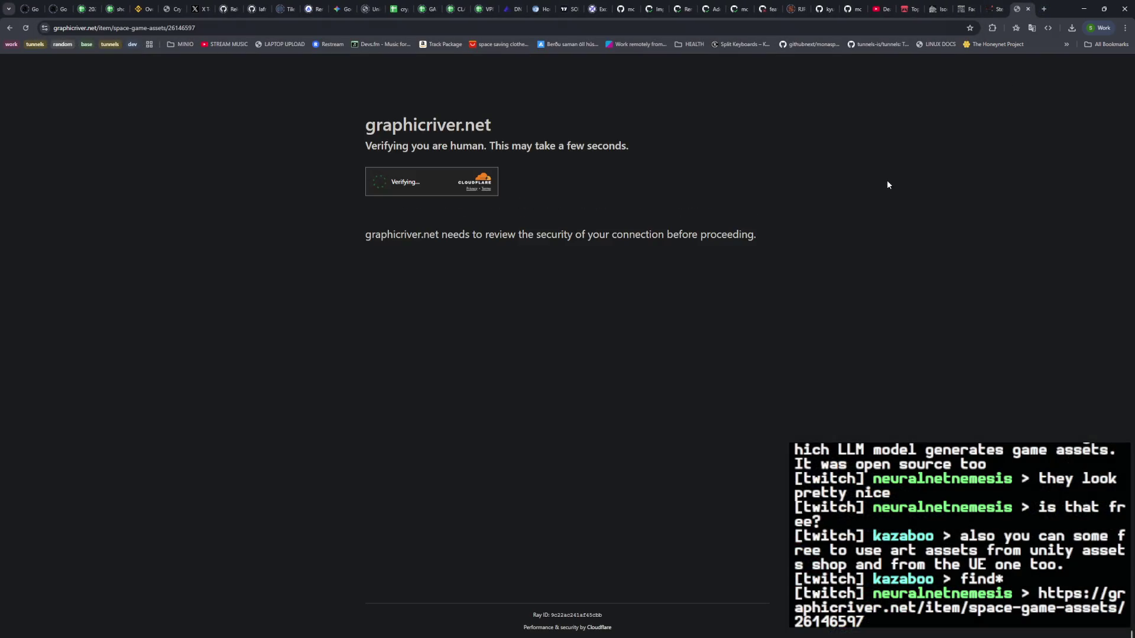
Step: Scroll through the whole $6 Space Game Assets preview sheet and back, then bring up the GAME spreadsheet
{"action": "scroll", "coordinate": [902, 305], "scroll_direction": "down", "scroll_amount": 3}
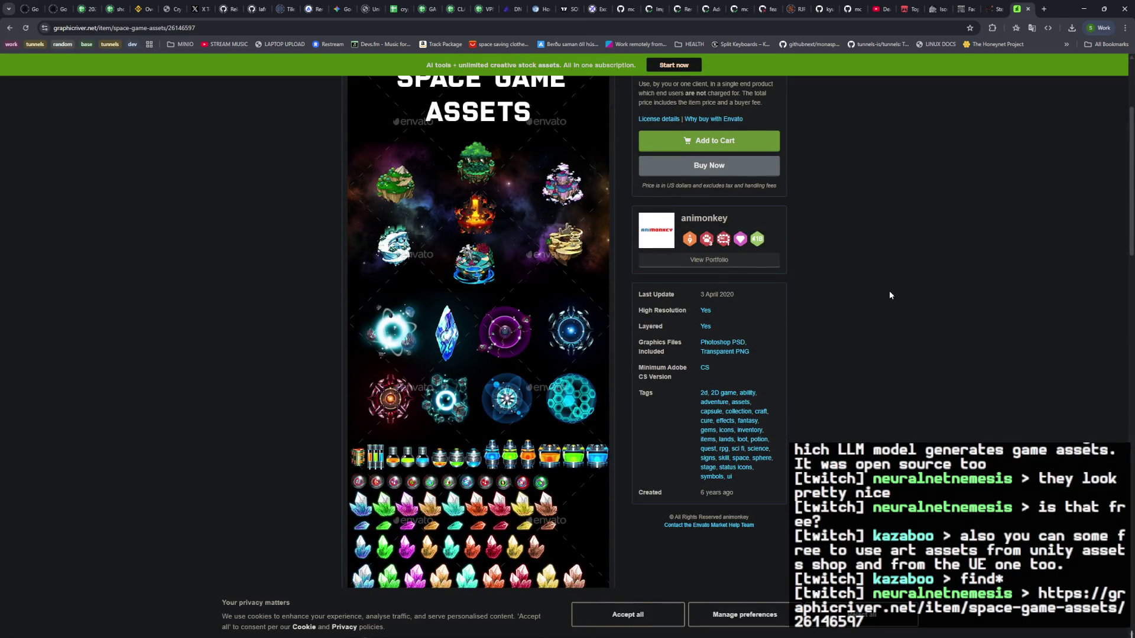
{"action": "scroll", "coordinate": [889, 294], "scroll_direction": "down", "scroll_amount": 2}
{"action": "scroll", "coordinate": [888, 294], "scroll_direction": "down", "scroll_amount": 3}
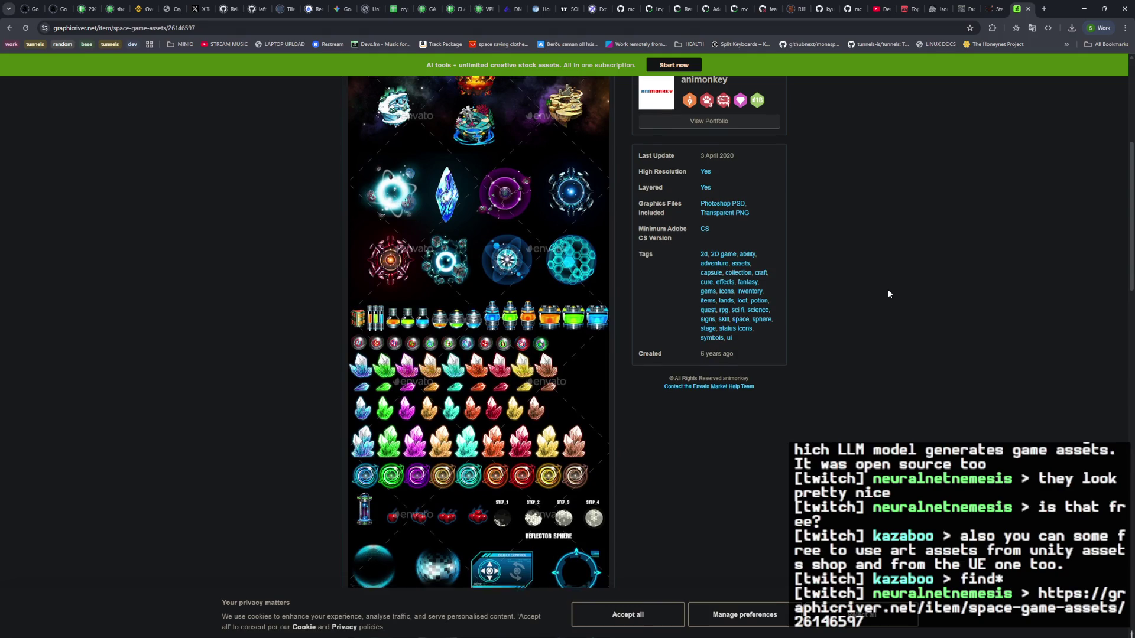
{"action": "scroll", "coordinate": [888, 288], "scroll_direction": "down", "scroll_amount": 10}
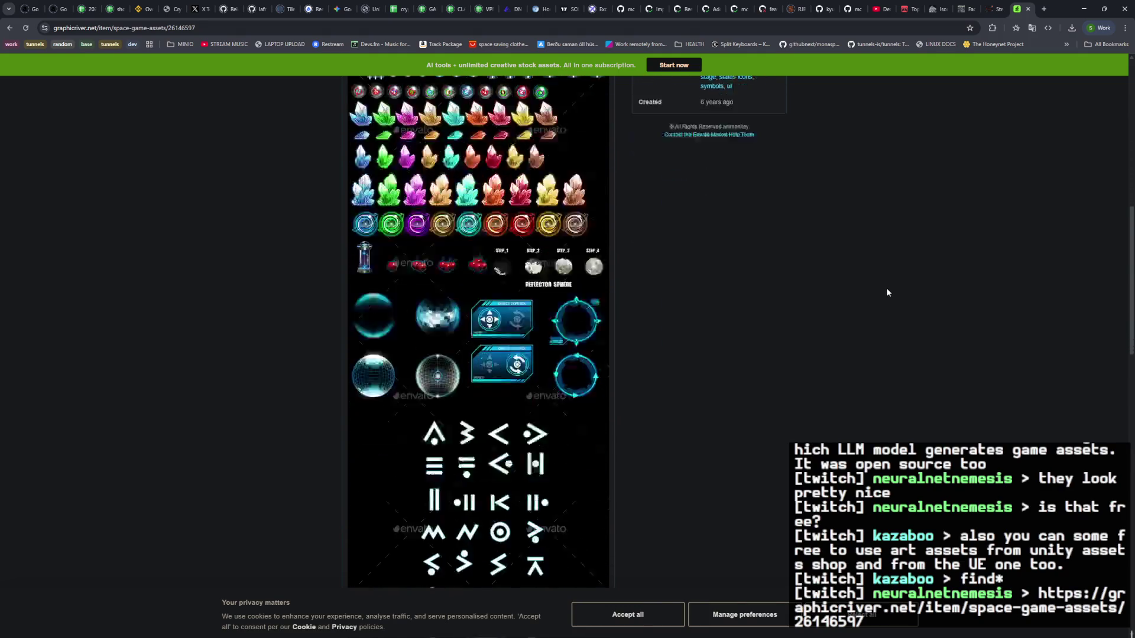
{"action": "scroll", "coordinate": [886, 291], "scroll_direction": "up", "scroll_amount": 8}
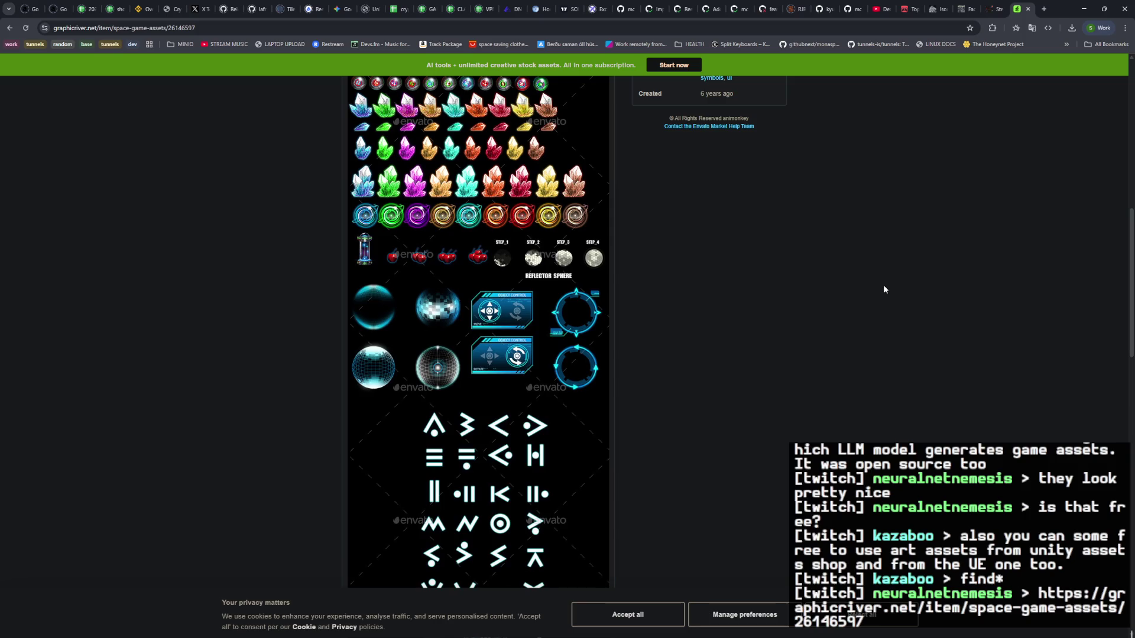
{"action": "scroll", "coordinate": [883, 289], "scroll_direction": "up", "scroll_amount": 2}
{"action": "scroll", "coordinate": [884, 286], "scroll_direction": "up", "scroll_amount": 3}
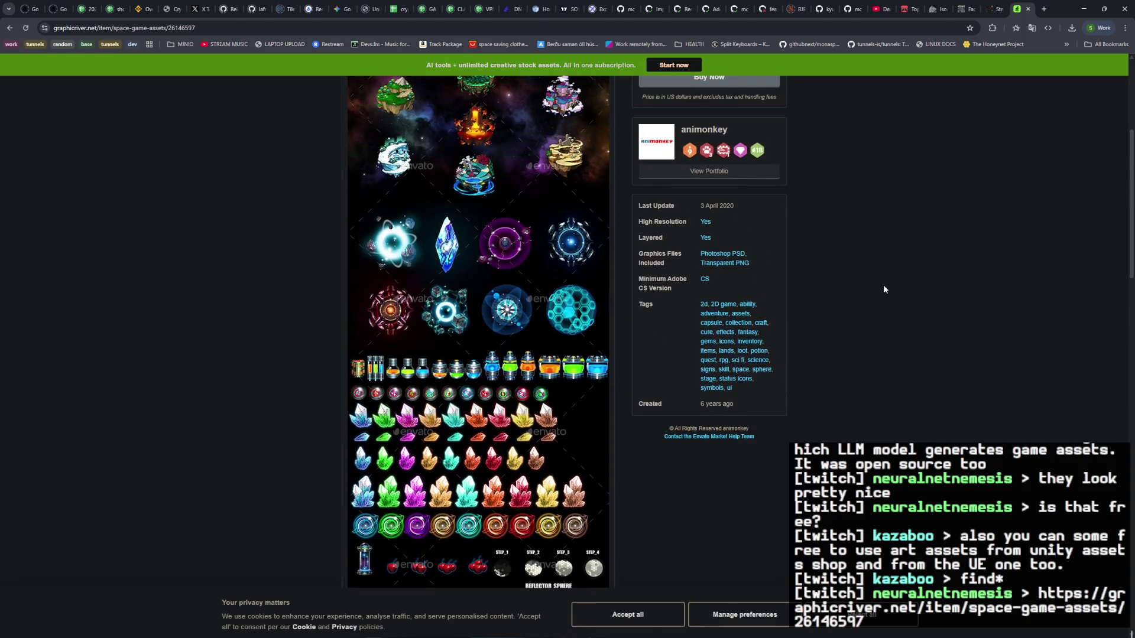
{"action": "scroll", "coordinate": [883, 286], "scroll_direction": "up", "scroll_amount": 2}
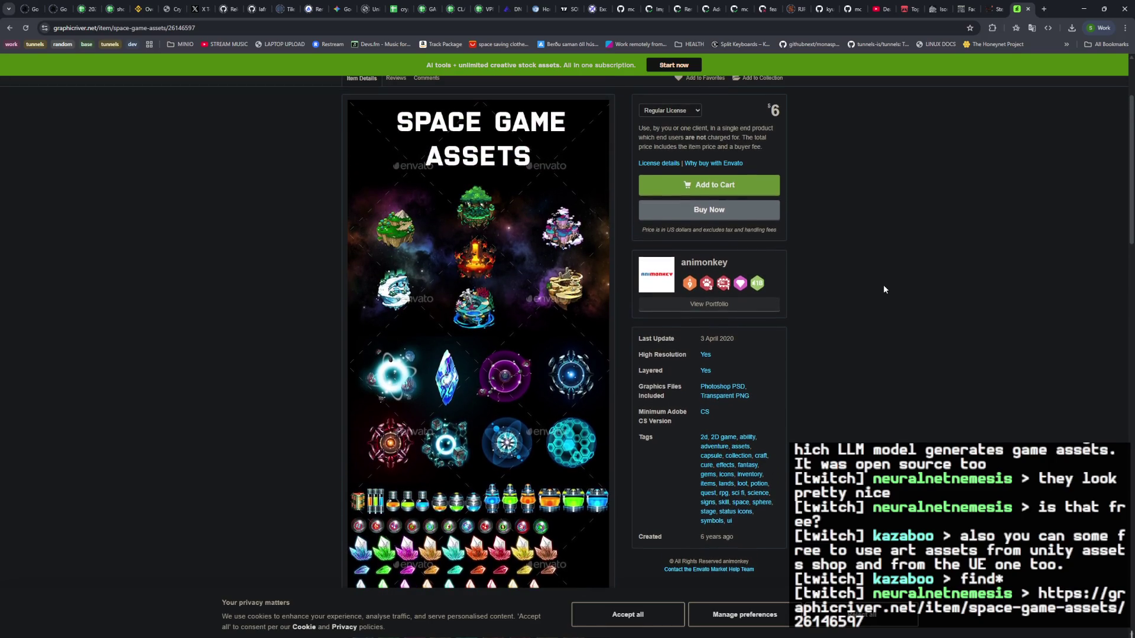
{"action": "scroll", "coordinate": [883, 289], "scroll_direction": "up", "scroll_amount": 3}
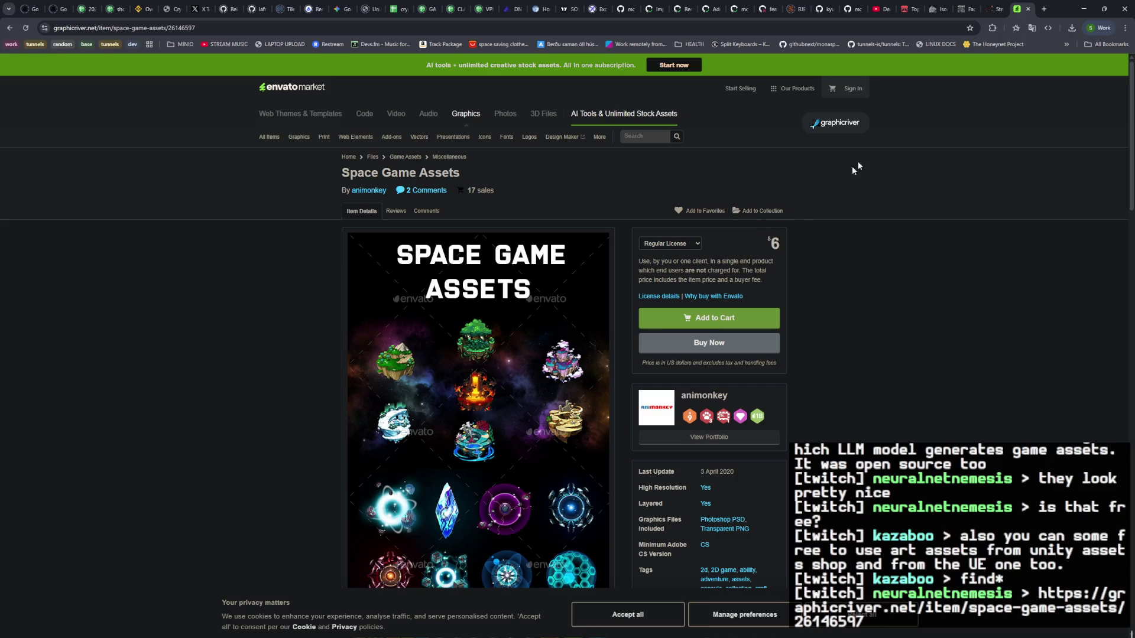
{"action": "left_click", "coordinate": [426, 9]}
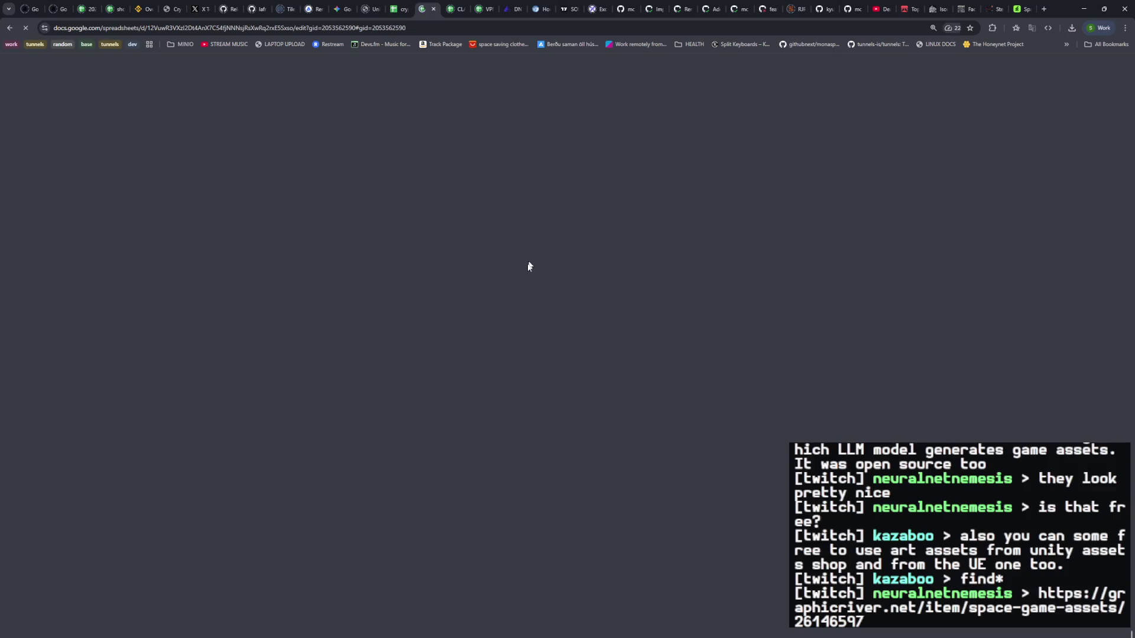
Step: Add a new sheet named 'art' to the GAME spreadsheet
{"action": "left_click", "coordinate": [47, 625]}
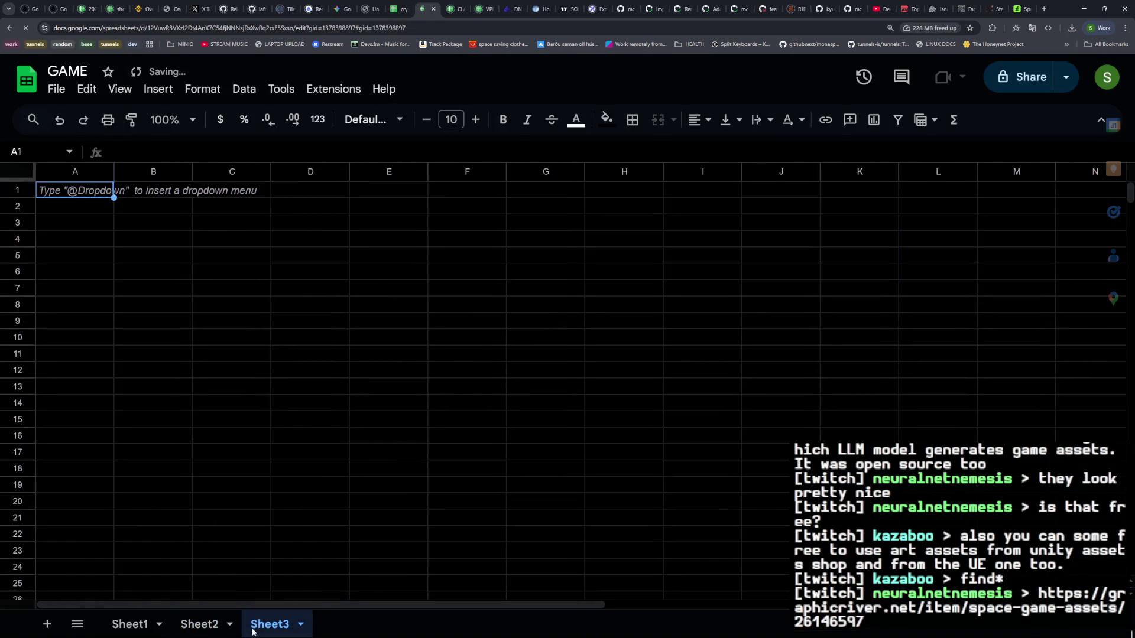
{"action": "double_click", "coordinate": [269, 625]}
{"action": "type", "text": "art"}
{"action": "key", "text": "Return"}
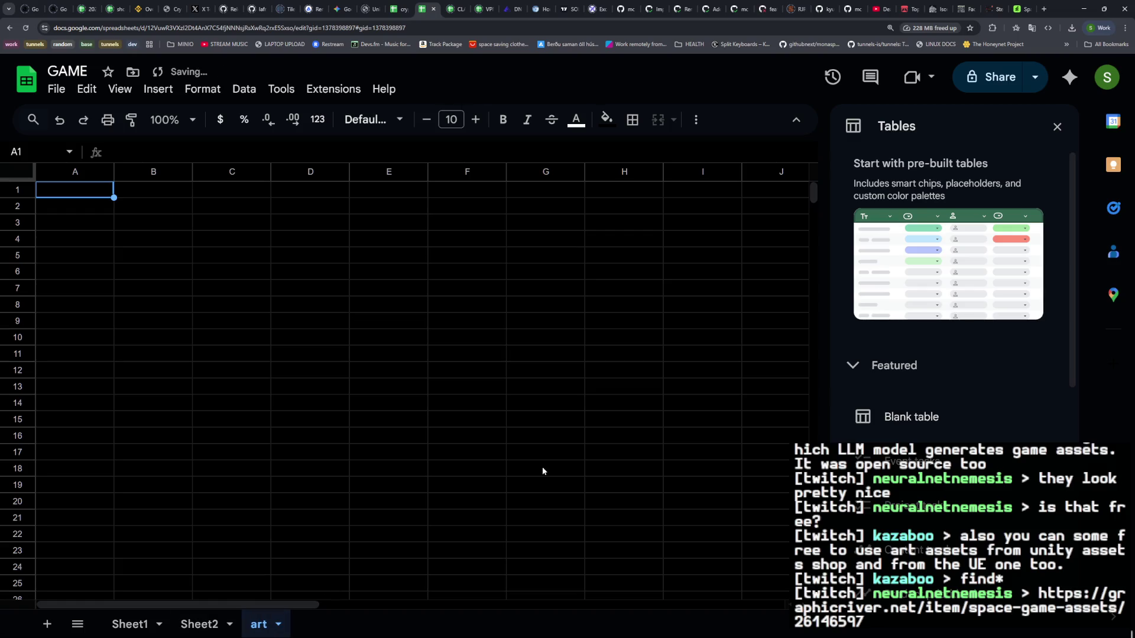
Step: Paste the GraphicRiver Space Game Assets link into B2, then close the GraphicRiver page
{"action": "left_click", "coordinate": [1057, 127]}
{"action": "left_click", "coordinate": [177, 208]}
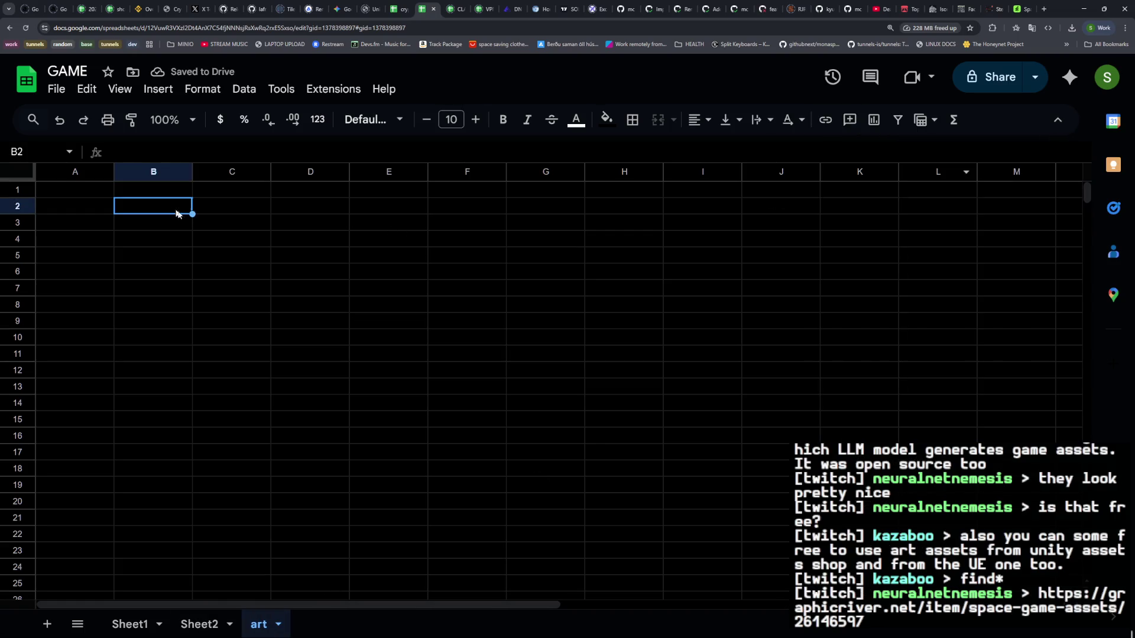
{"action": "type", "text": "https://graphicriver.net/item/space-game-assets/26146597"}
{"action": "left_click", "coordinate": [1021, 9]}
{"action": "left_click", "coordinate": [1029, 9]}
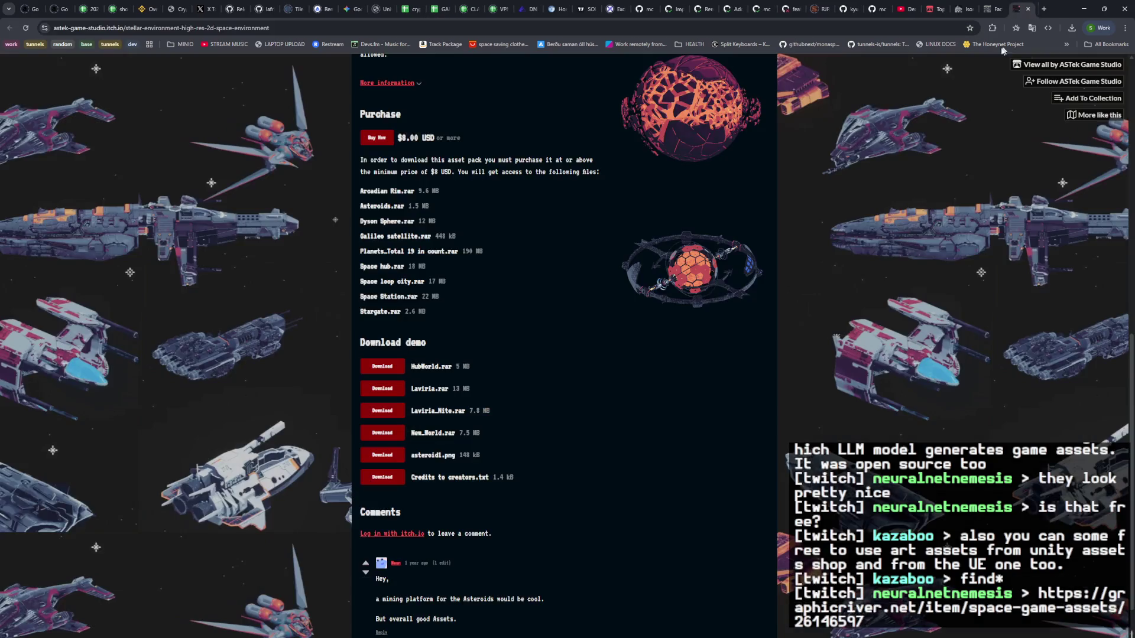
Step: Copy the Stellar Environment page URL and play its embedded YouTube trailer full screen
{"action": "left_click", "coordinate": [699, 31]}
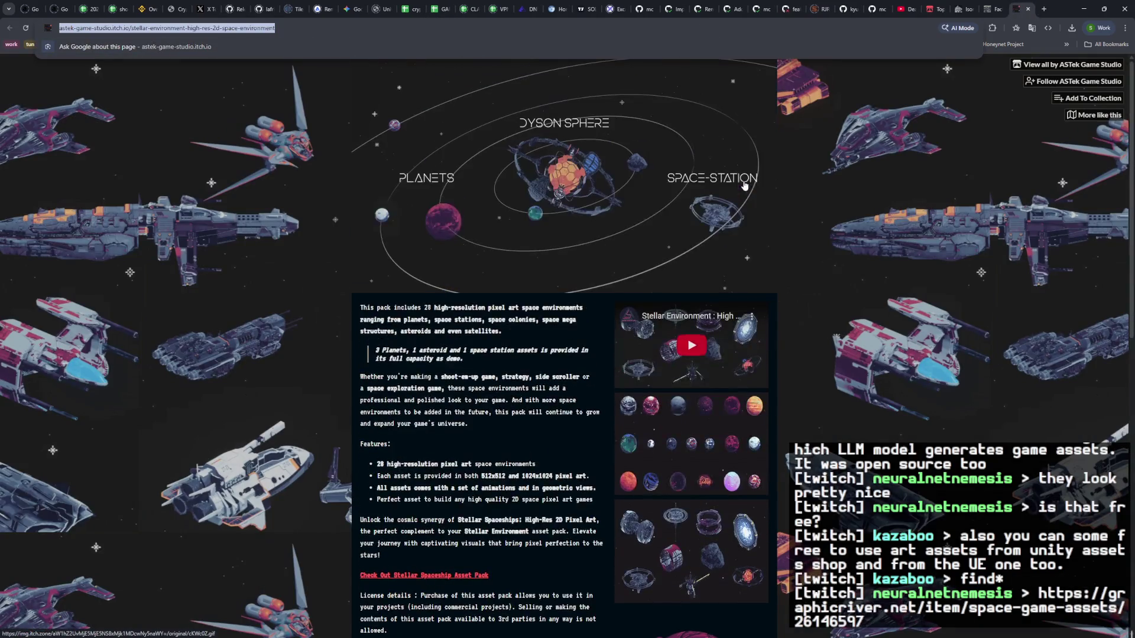
{"action": "scroll", "coordinate": [729, 358], "scroll_direction": "down", "scroll_amount": 5}
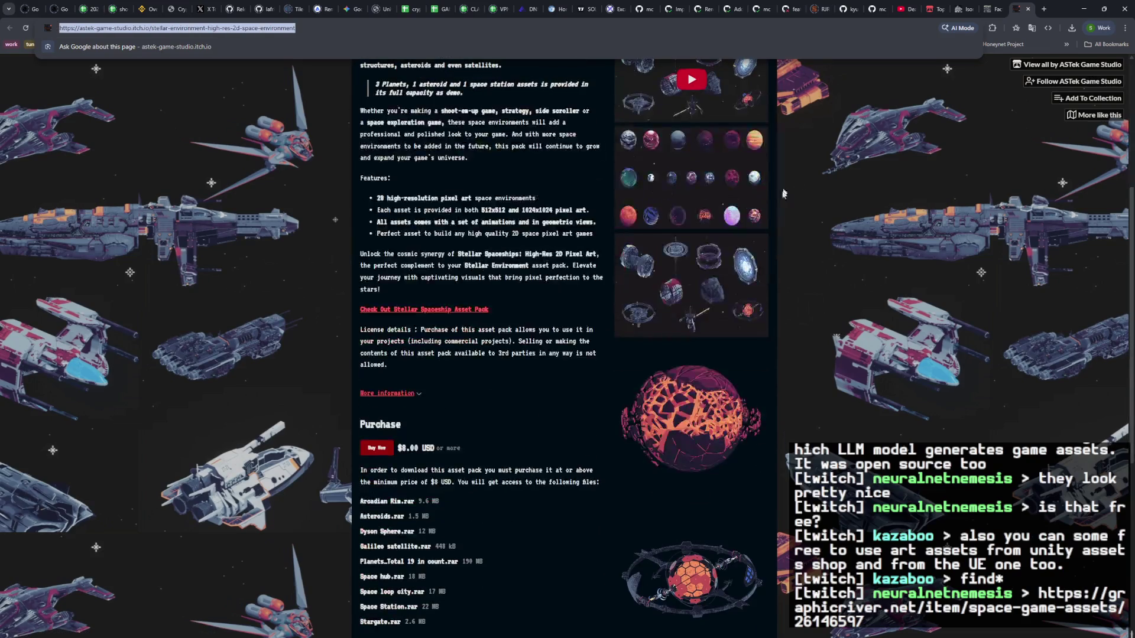
{"action": "scroll", "coordinate": [729, 357], "scroll_direction": "up", "scroll_amount": 3}
{"action": "left_click", "coordinate": [747, 351]}
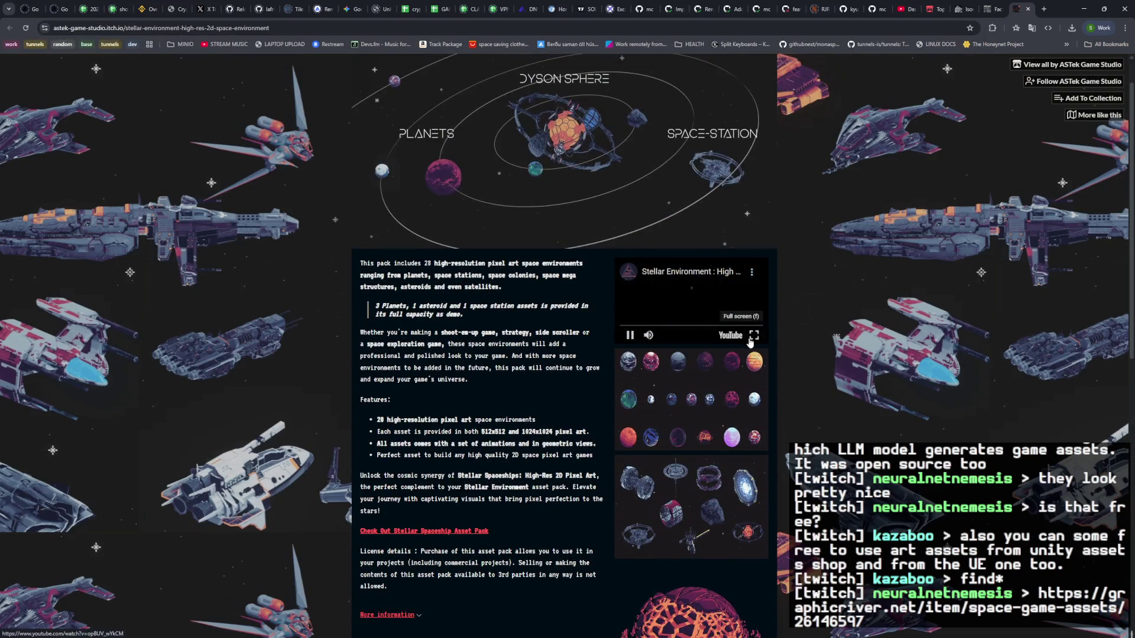
{"action": "left_click", "coordinate": [746, 355]}
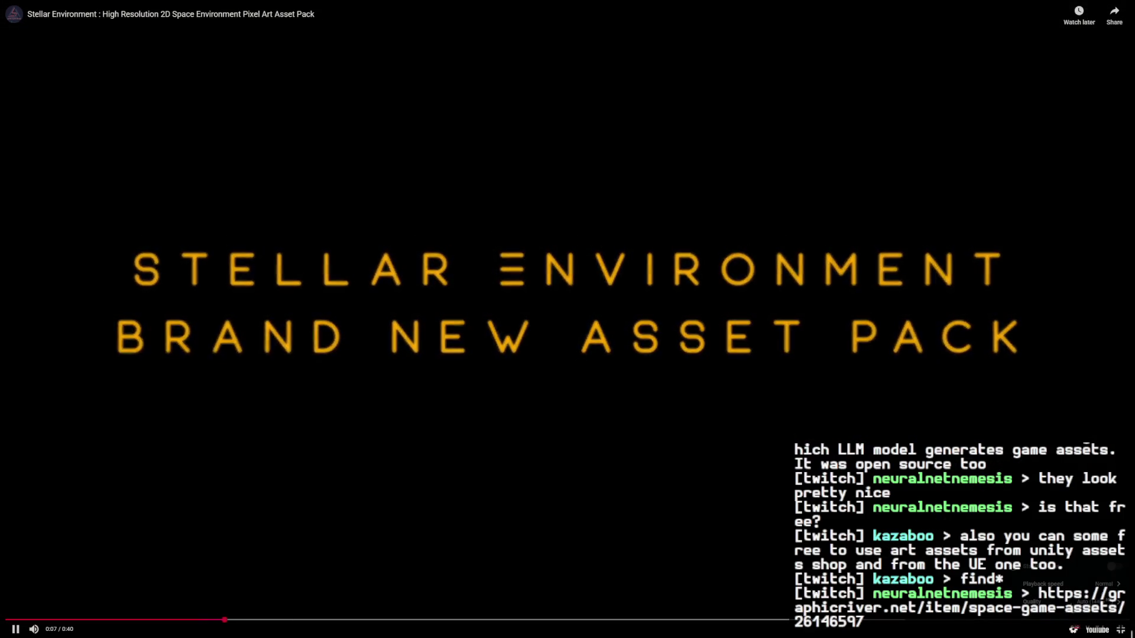
Step: Watch the Stellar Environment trailer, pausing to mute it before resuming playback
{"action": "left_click", "coordinate": [1069, 572]}
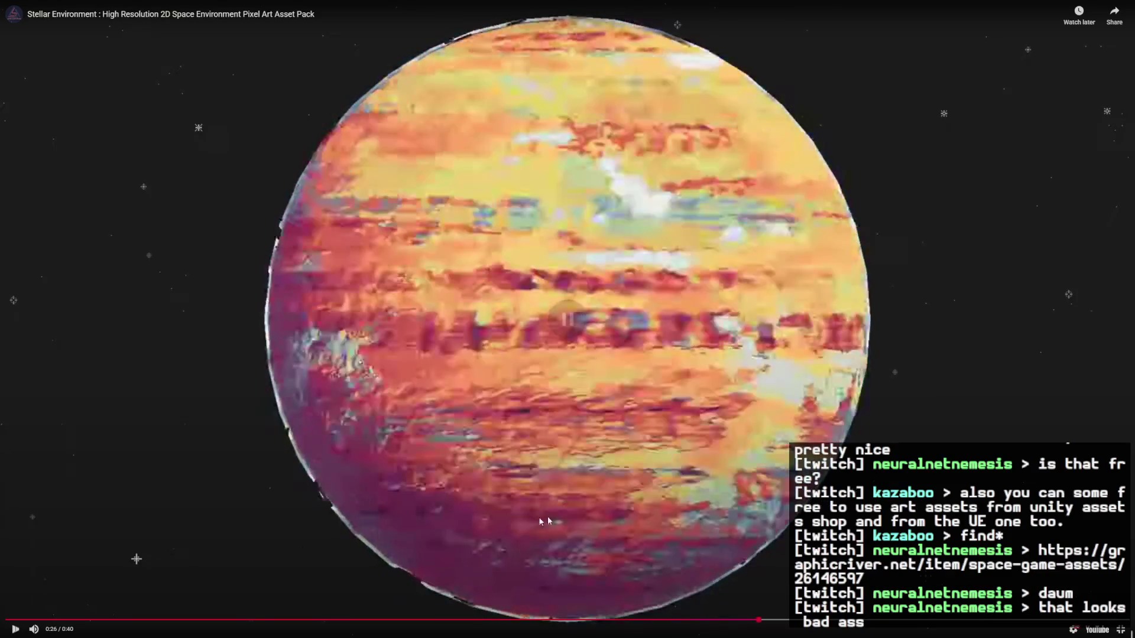
{"action": "key", "text": "space"}
{"action": "left_click", "coordinate": [32, 630]}
{"action": "left_click", "coordinate": [567, 316]}
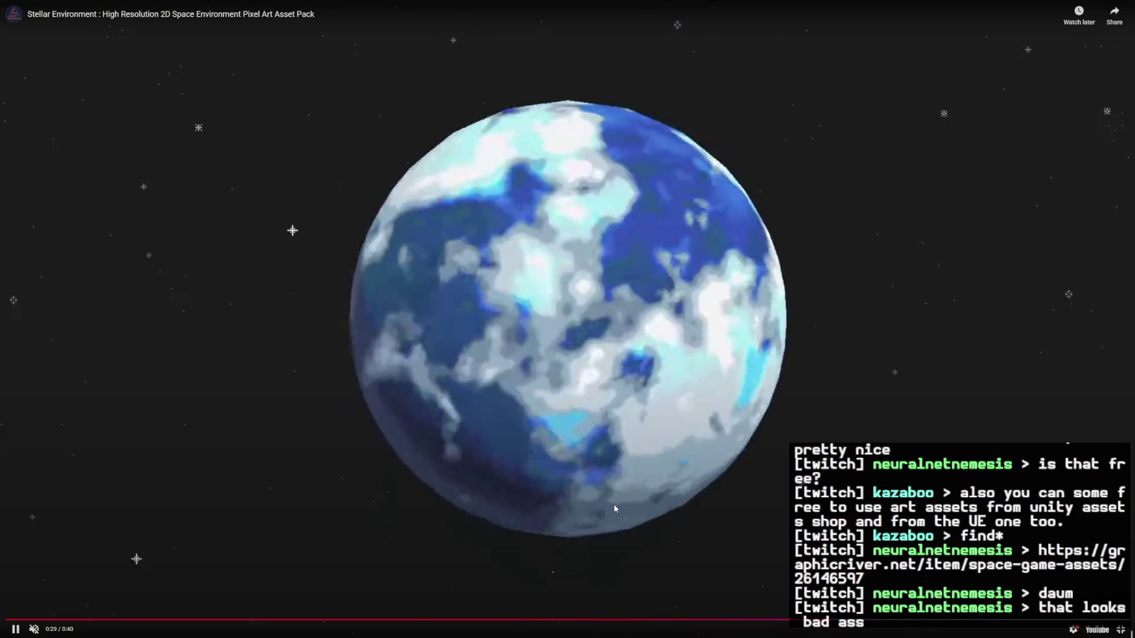
Step: Exit full screen, copy the page address, and close the Stellar Environment tab
{"action": "key", "text": "Escape"}
{"action": "key", "text": "ctrl+l"}
{"action": "left_click", "coordinate": [1030, 13]}
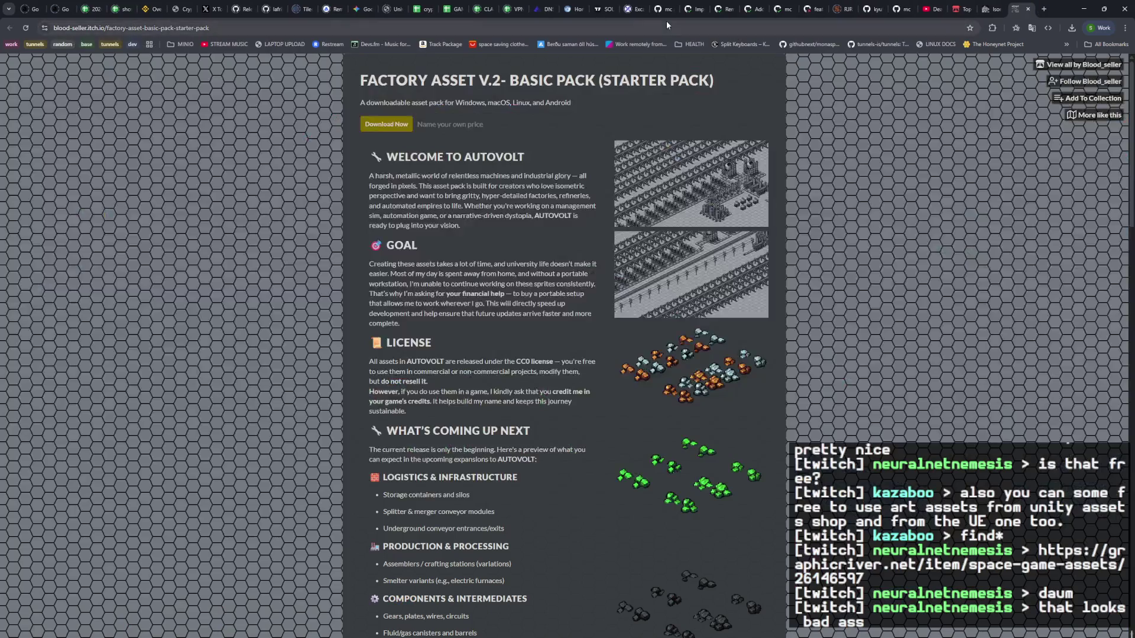
Step: Paste the Stellar Environment itch.io link into B3 of the art sheet, then return to Factory Asset
{"action": "left_click", "coordinate": [451, 9]}
{"action": "left_click", "coordinate": [178, 225]}
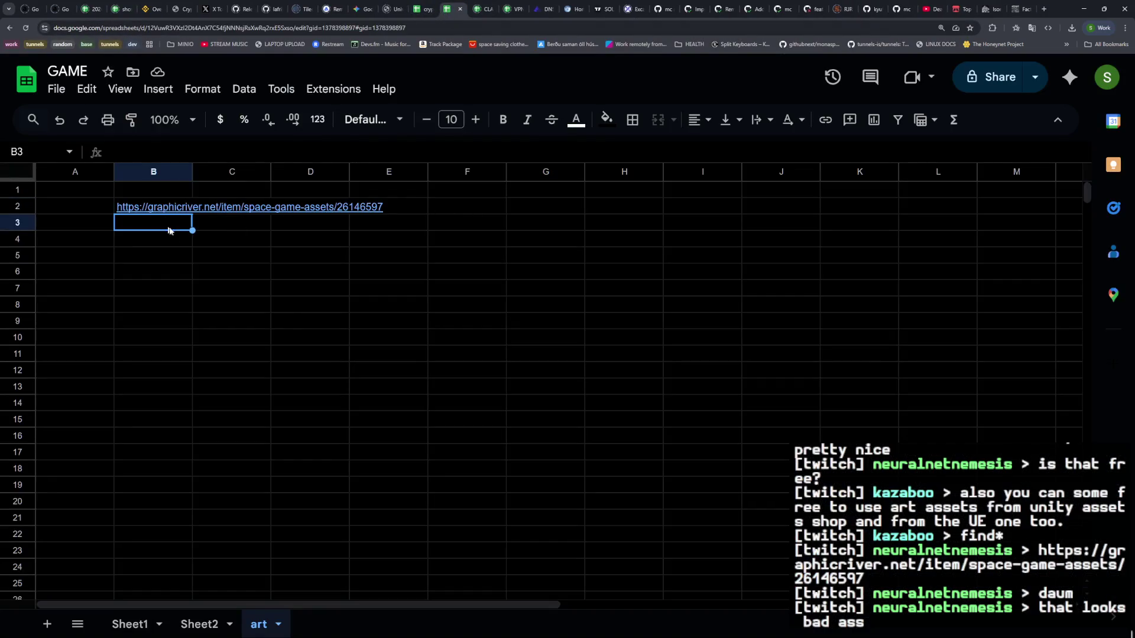
{"action": "type", "text": "https://astek-game-studio.itch.io/stellar-environment-high-res-2d-space-environment"}
{"action": "left_click", "coordinate": [80, 229]}
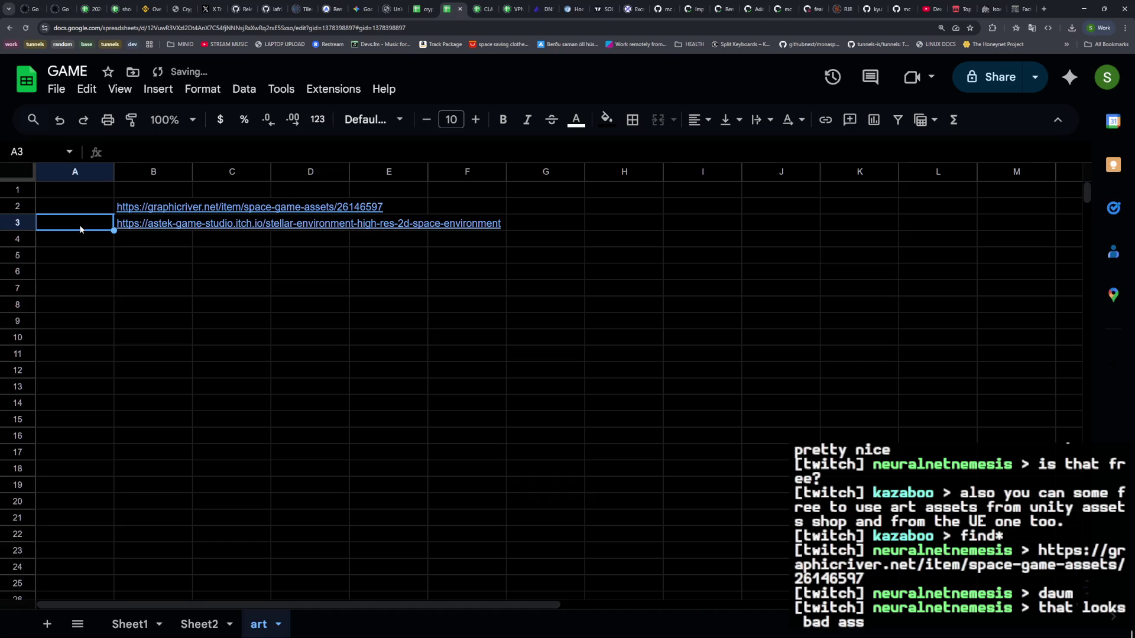
{"action": "left_click", "coordinate": [1021, 11]}
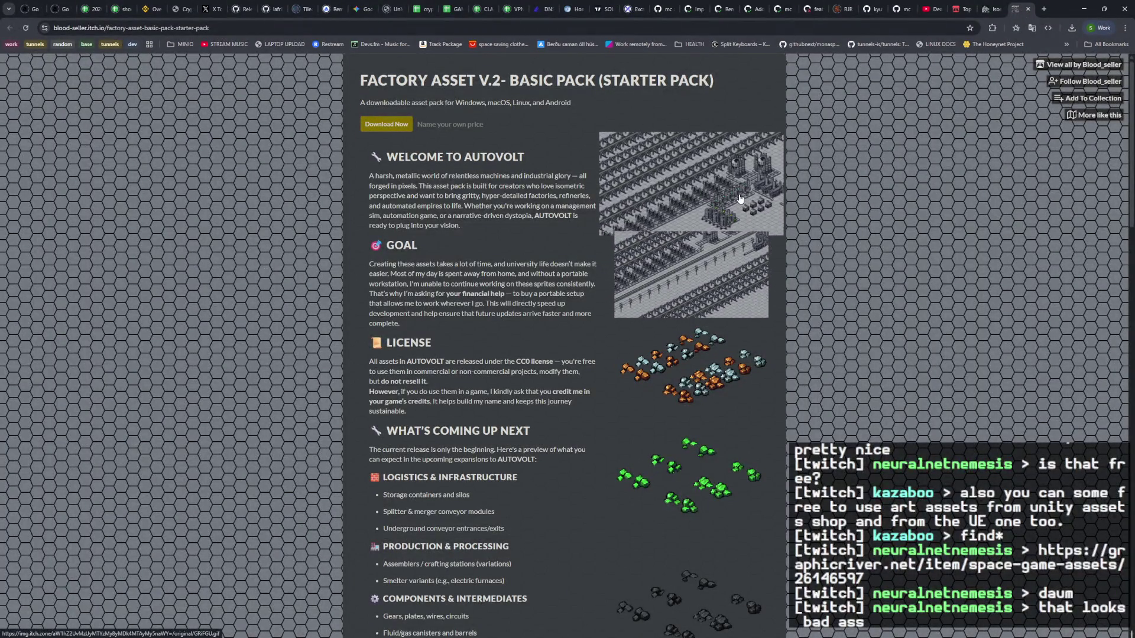
Step: Look over the Factory Asset and Gallian Ice Field pages, viewing a screenshot, then close both
{"action": "scroll", "coordinate": [729, 295], "scroll_direction": "down", "scroll_amount": 5}
{"action": "scroll", "coordinate": [729, 295], "scroll_direction": "down", "scroll_amount": 8}
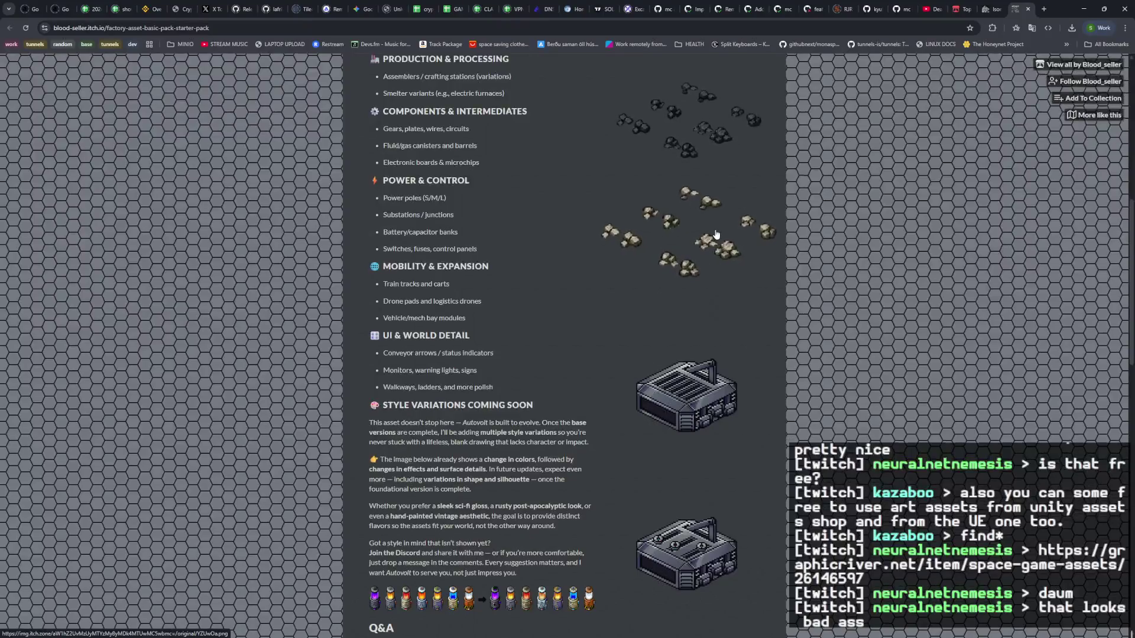
{"action": "scroll", "coordinate": [720, 288], "scroll_direction": "up", "scroll_amount": 5}
{"action": "scroll", "coordinate": [720, 288], "scroll_direction": "down", "scroll_amount": 12}
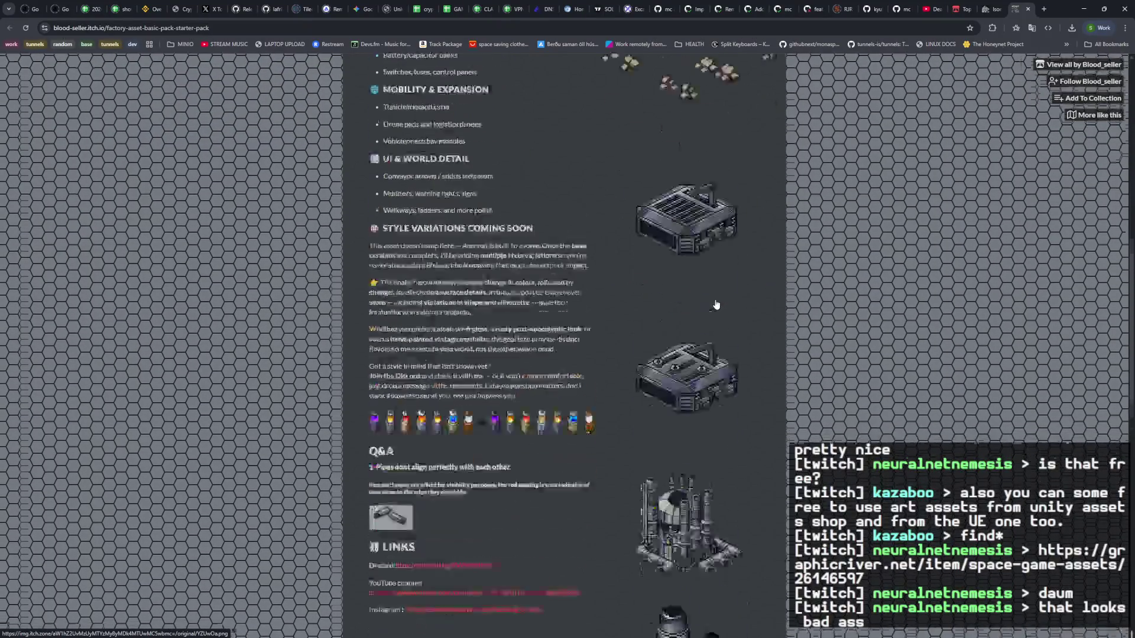
{"action": "scroll", "coordinate": [715, 304], "scroll_direction": "down", "scroll_amount": 3}
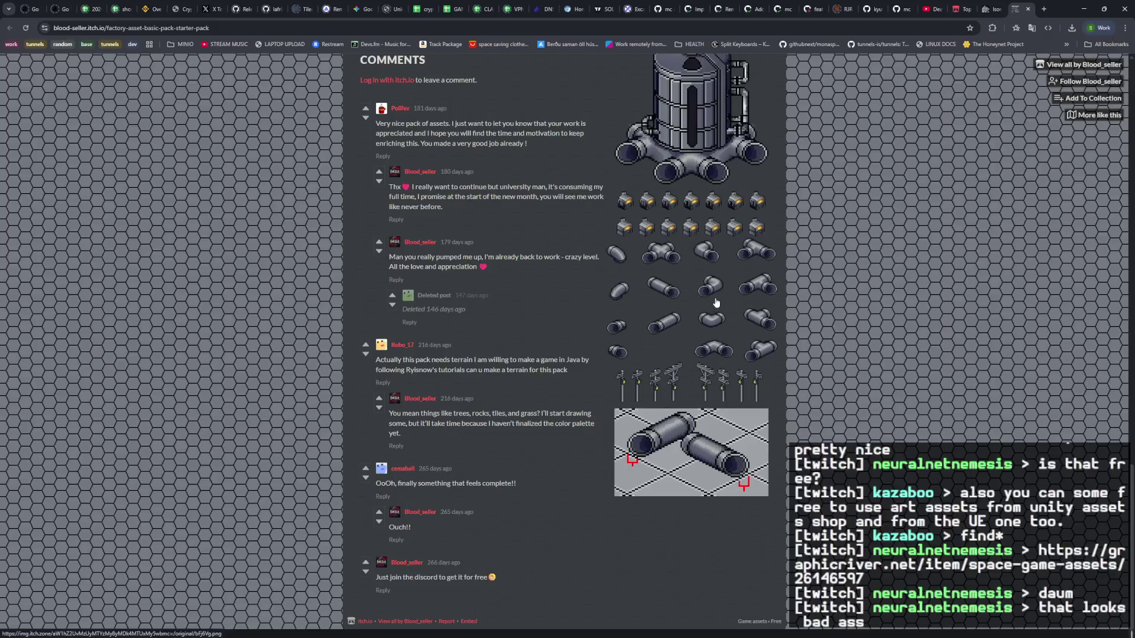
{"action": "scroll", "coordinate": [746, 335], "scroll_direction": "up", "scroll_amount": 20}
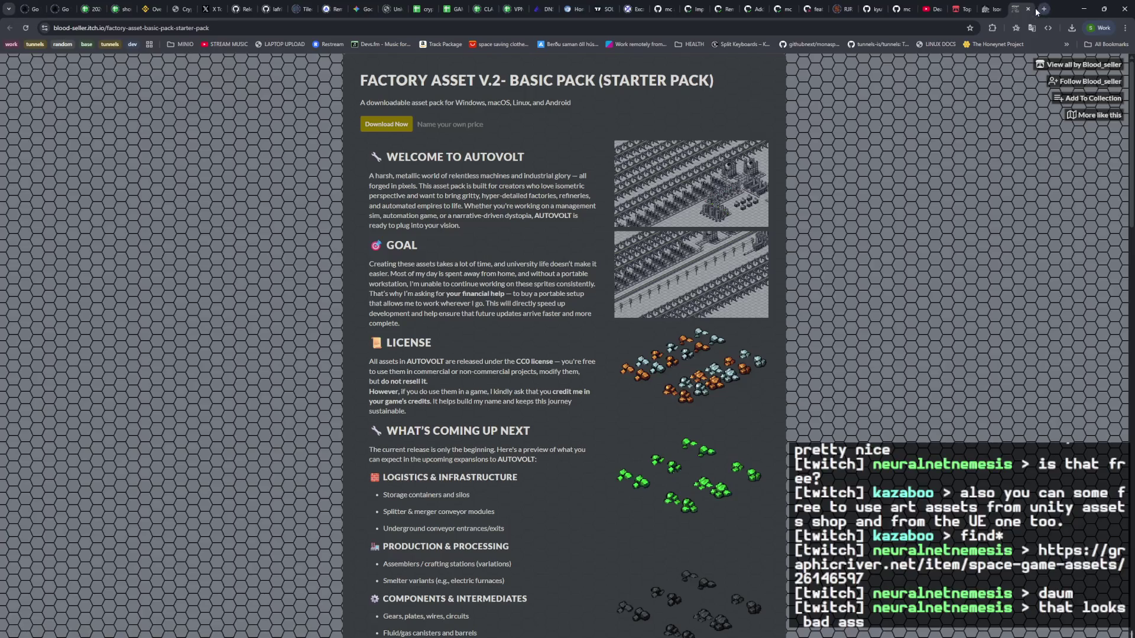
{"action": "left_click", "coordinate": [1028, 9]}
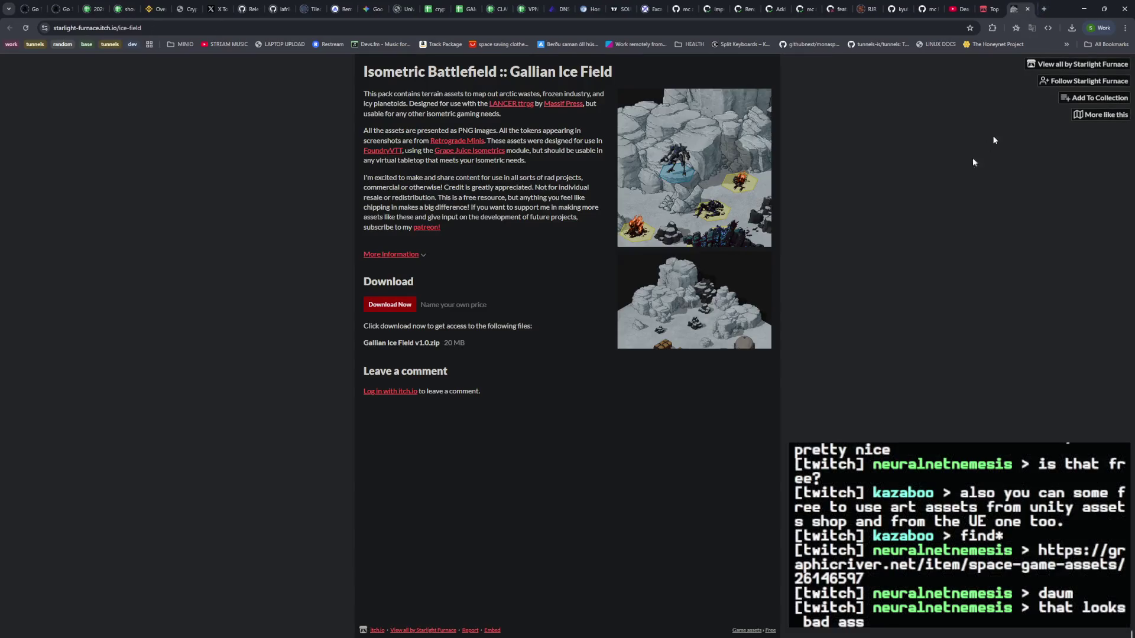
{"action": "left_click", "coordinate": [694, 285]}
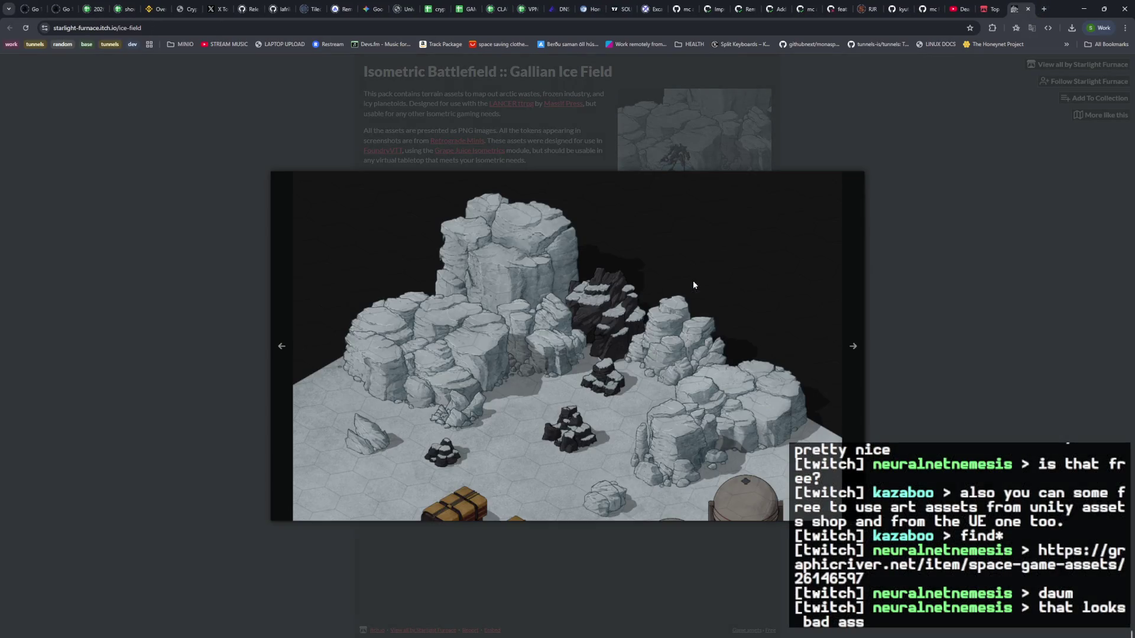
{"action": "left_click", "coordinate": [885, 278]}
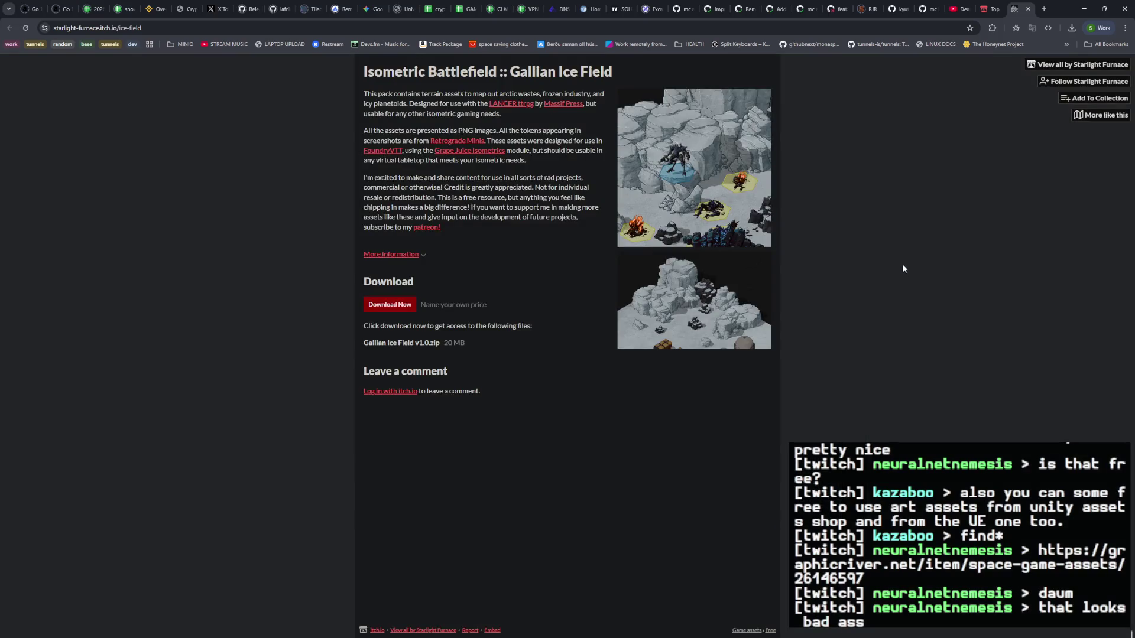
{"action": "left_click", "coordinate": [1032, 11]}
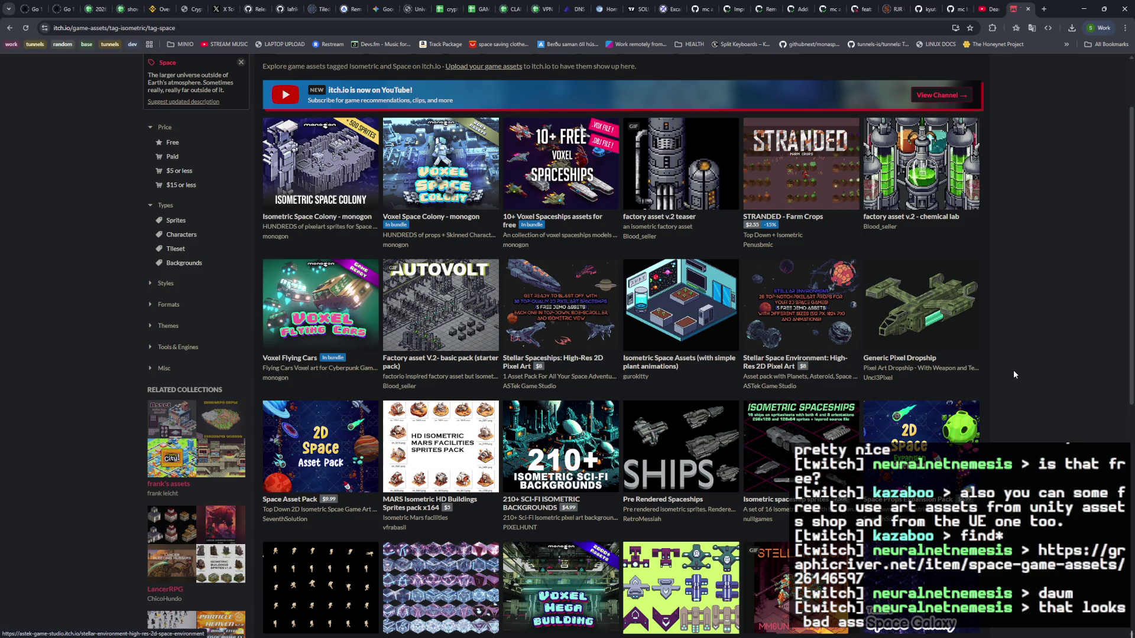
Step: Open Isometric spaceship sprites, Pre Rendered Spaceships and Isometric Space Race in background tabs
{"action": "scroll", "coordinate": [1022, 353], "scroll_direction": "down", "scroll_amount": 2}
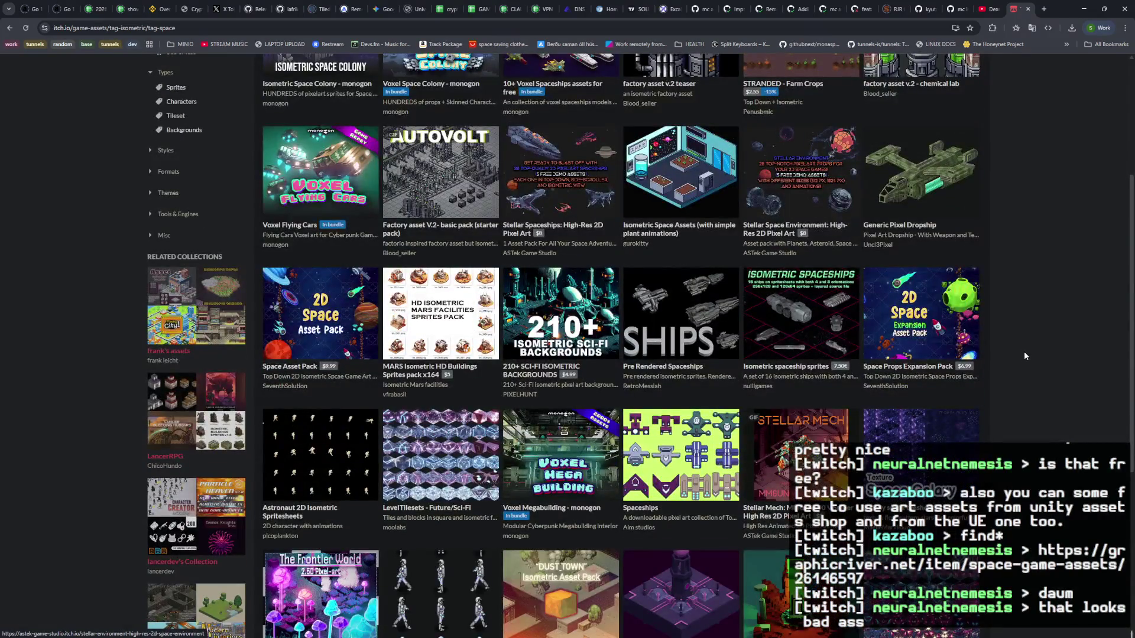
{"action": "middle_click", "coordinate": [809, 325]}
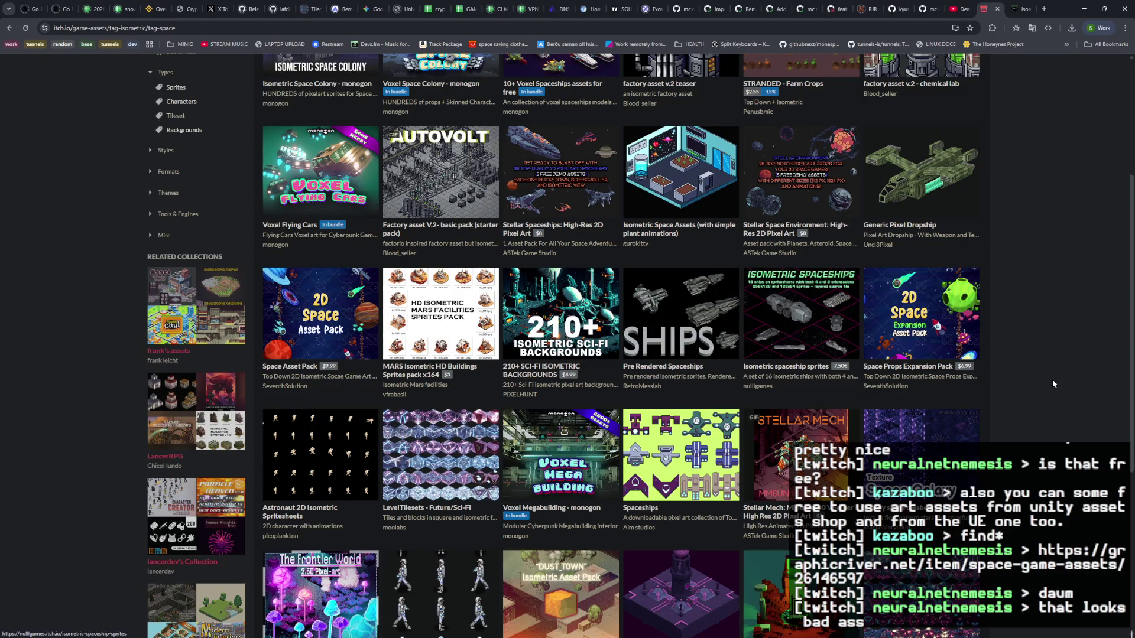
{"action": "middle_click", "coordinate": [692, 355]}
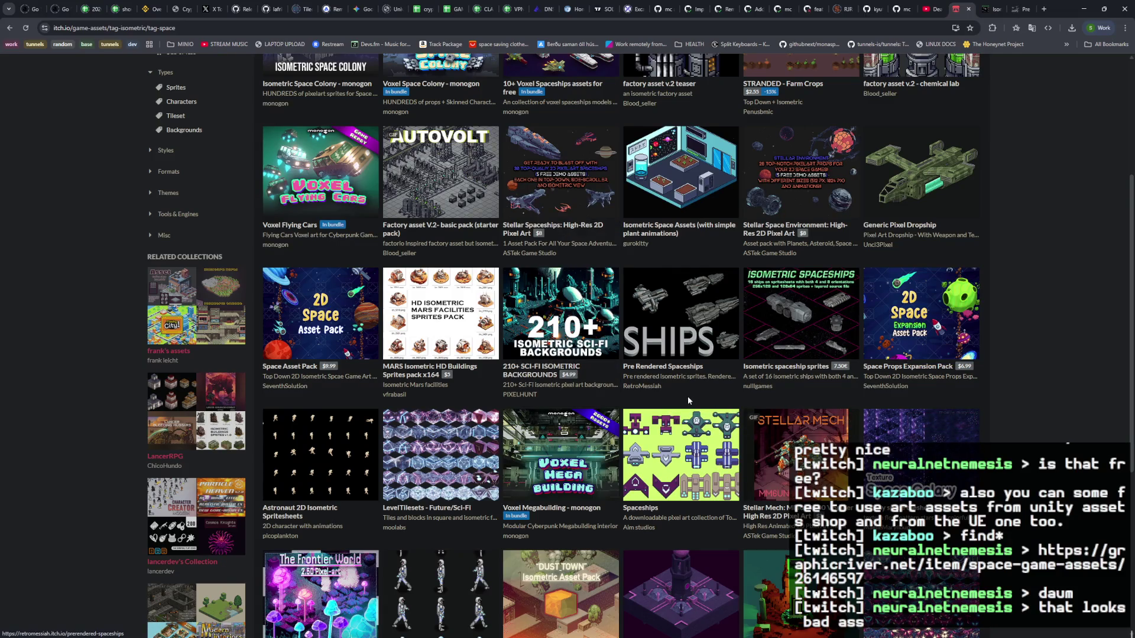
{"action": "mouse_move", "coordinate": [587, 327]}
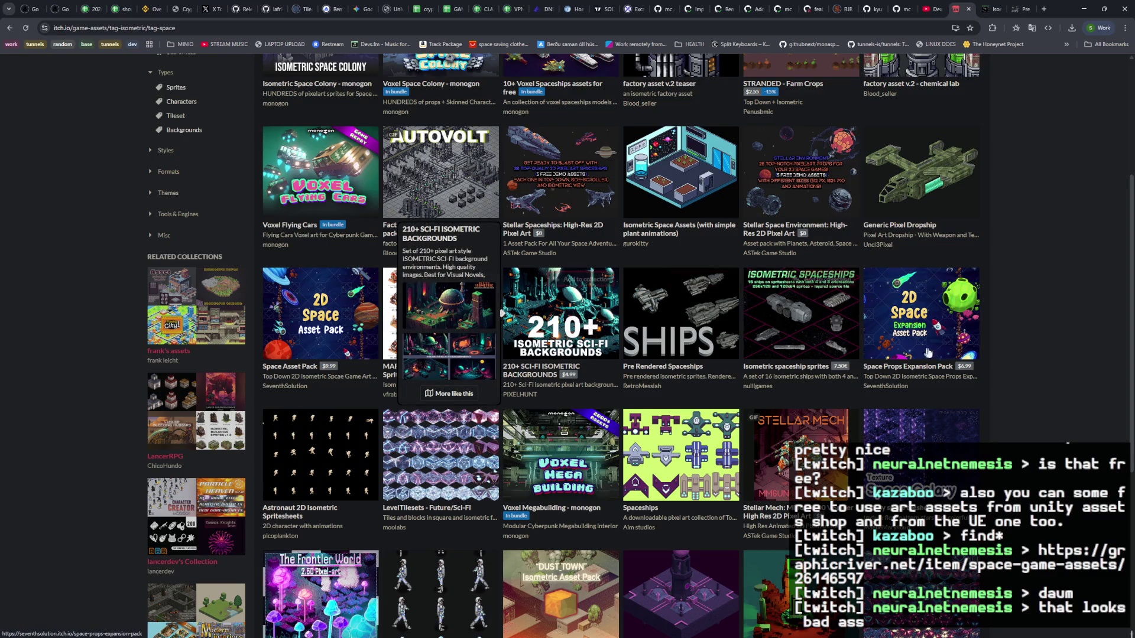
{"action": "scroll", "coordinate": [1034, 384], "scroll_direction": "down", "scroll_amount": 2}
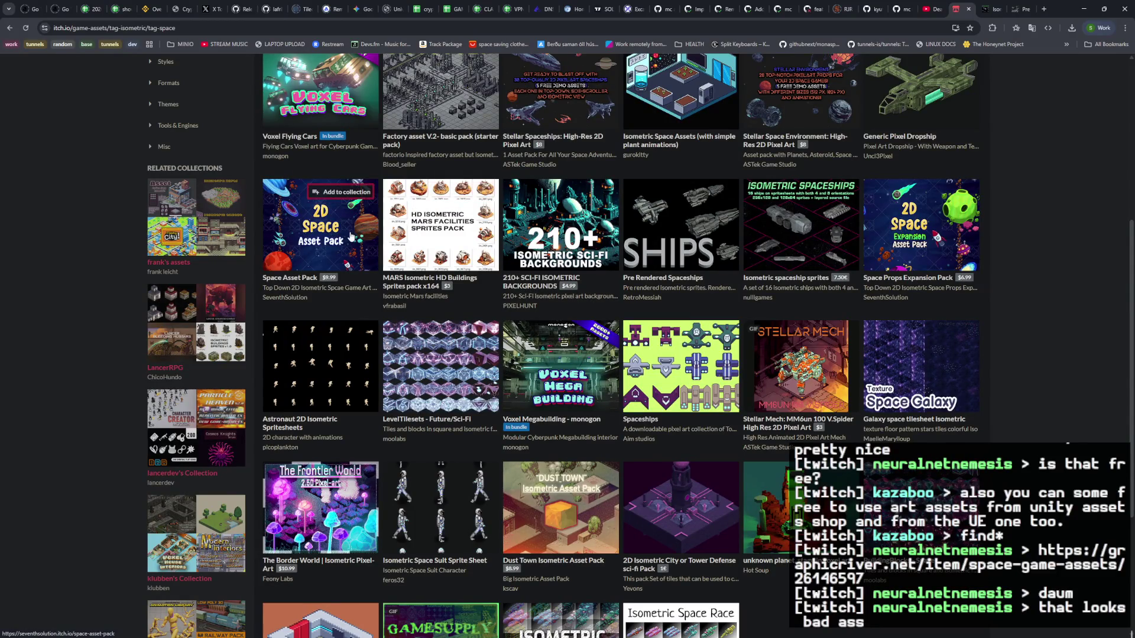
{"action": "mouse_move", "coordinate": [322, 231]}
{"action": "scroll", "coordinate": [1076, 296], "scroll_direction": "down", "scroll_amount": 2}
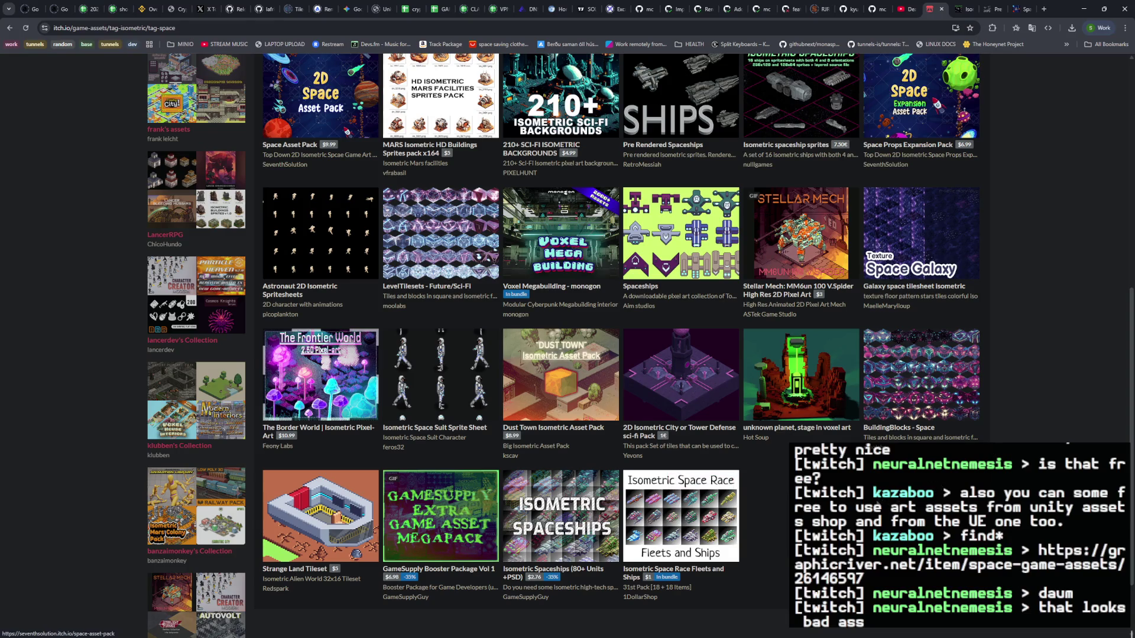
{"action": "middle_click", "coordinate": [680, 515]}
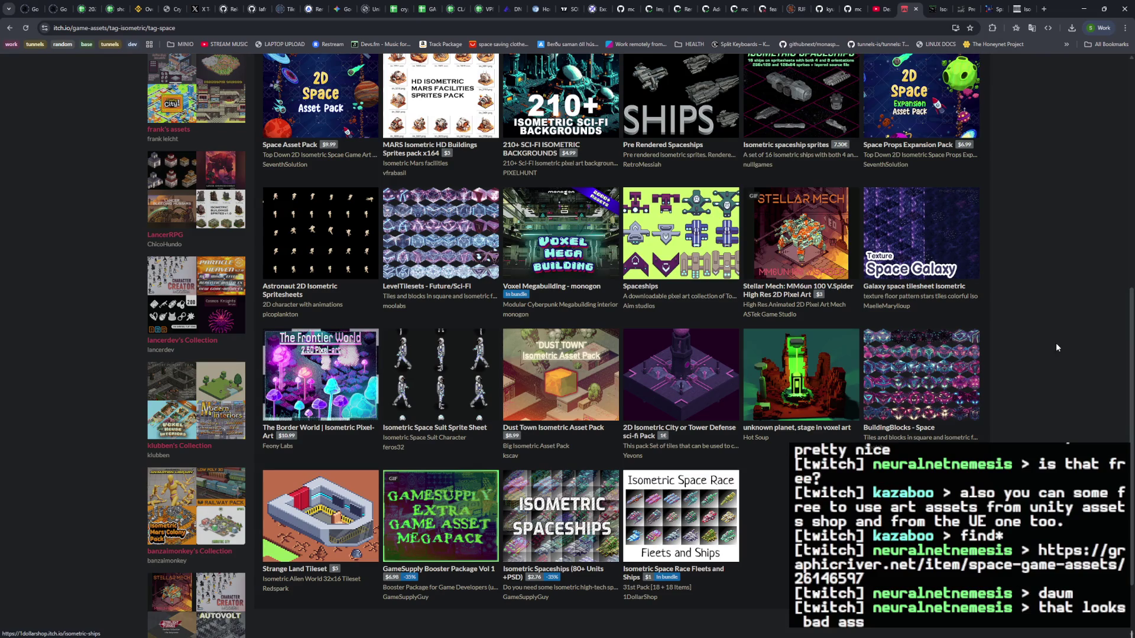
{"action": "key", "text": "ctrl+Tab"}
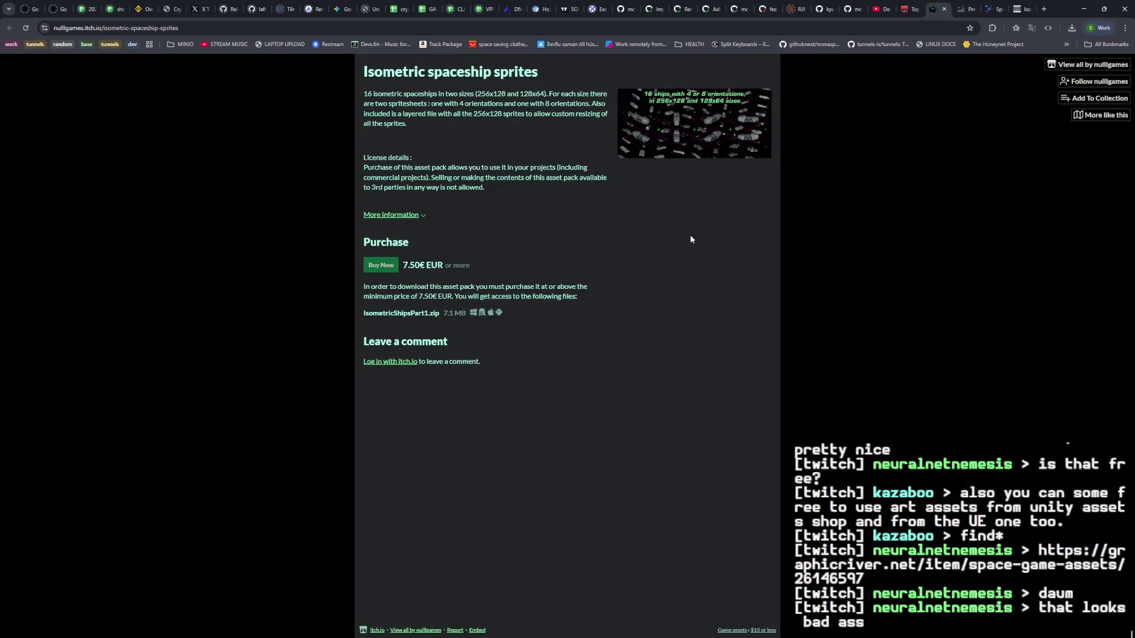
Step: Preview the spaceship sprites image, close that page, and view the Pre Rendered asteroid sheet
{"action": "left_click", "coordinate": [704, 144]}
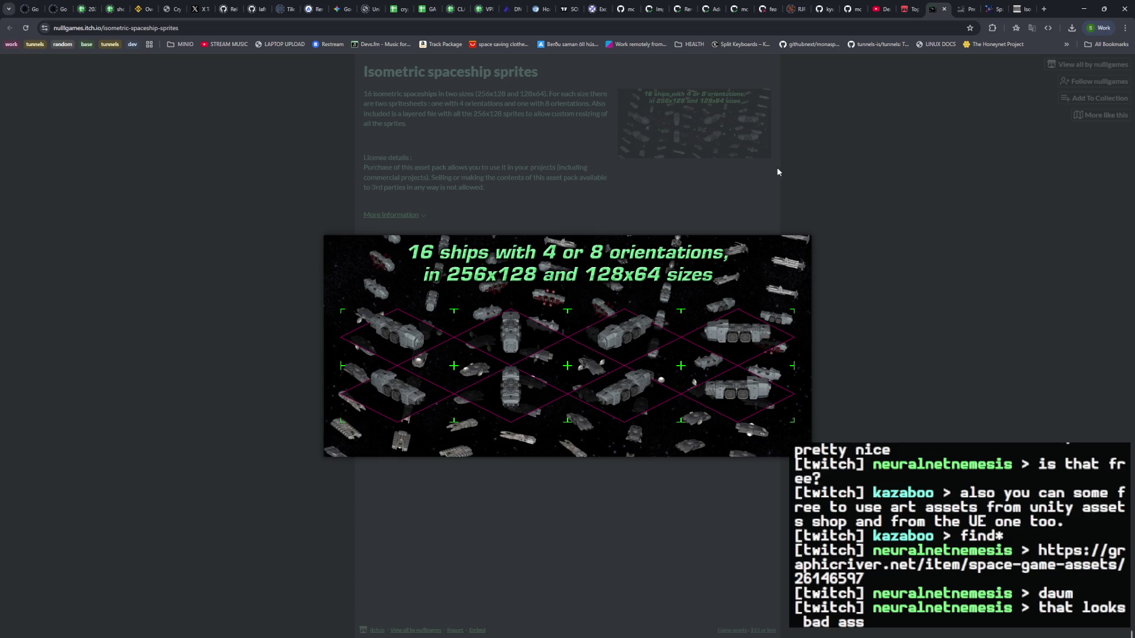
{"action": "left_click", "coordinate": [944, 10]}
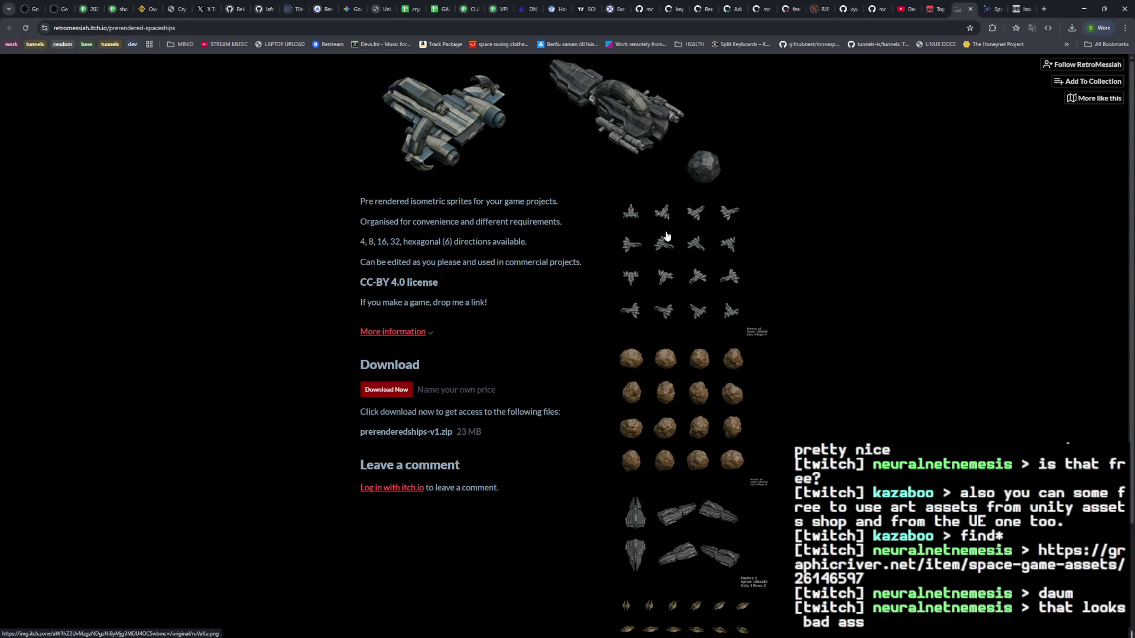
{"action": "scroll", "coordinate": [748, 287], "scroll_direction": "down", "scroll_amount": 2}
{"action": "left_click", "coordinate": [697, 288]}
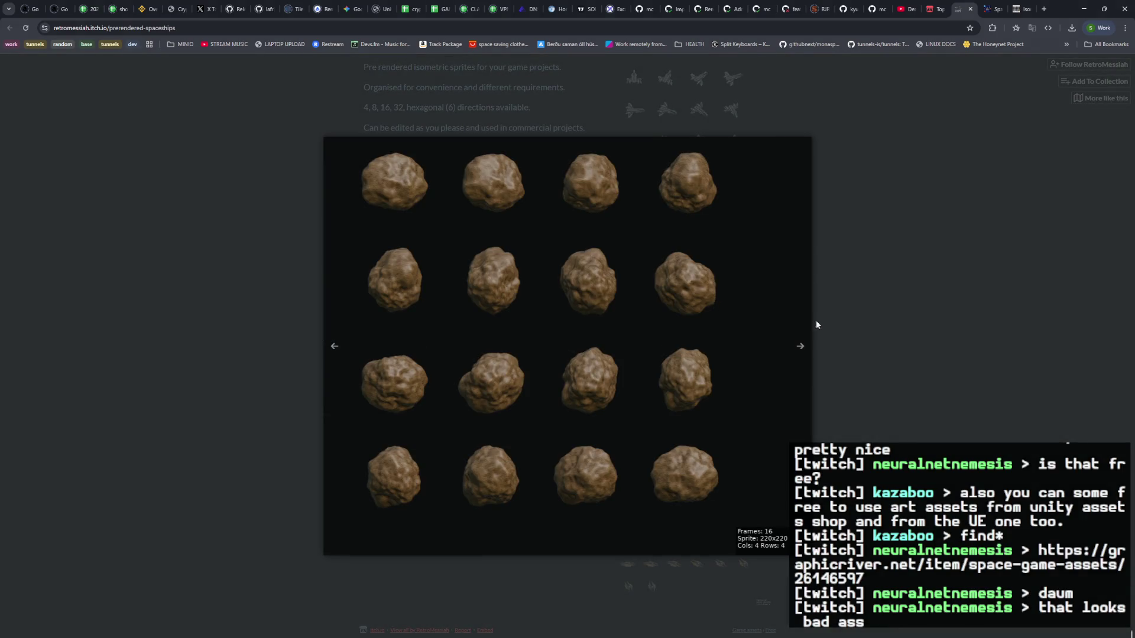
{"action": "left_click", "coordinate": [866, 322]}
{"action": "scroll", "coordinate": [798, 324], "scroll_direction": "up", "scroll_amount": 2}
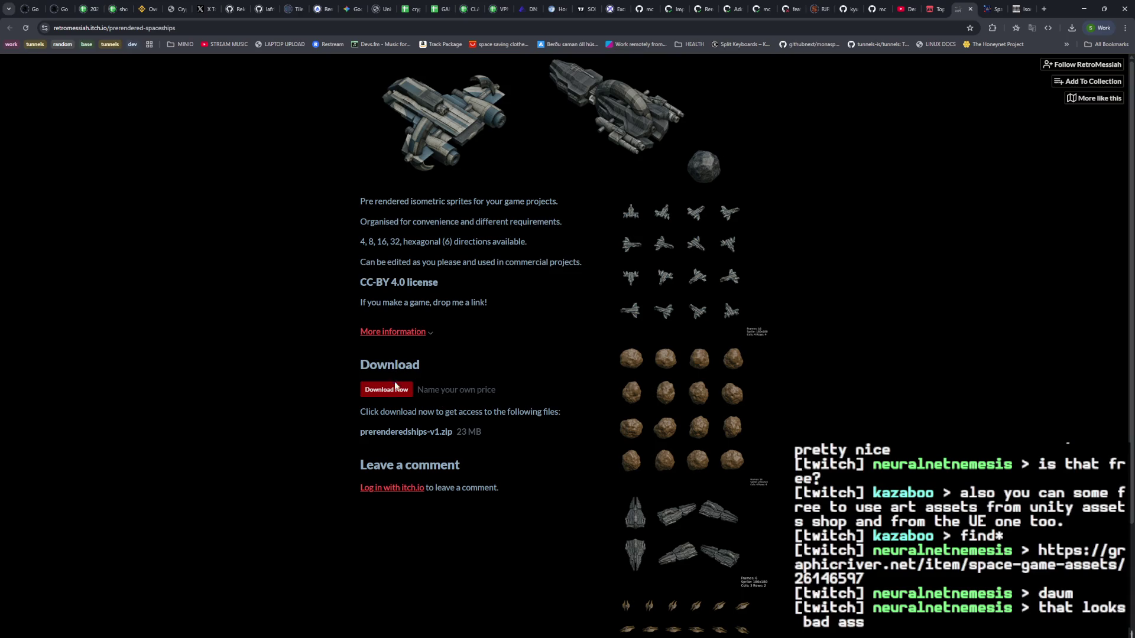
Step: Download the free prerenderedships-v1.zip without paying, then close the download page
{"action": "left_click", "coordinate": [395, 388]}
{"action": "left_click", "coordinate": [554, 165]}
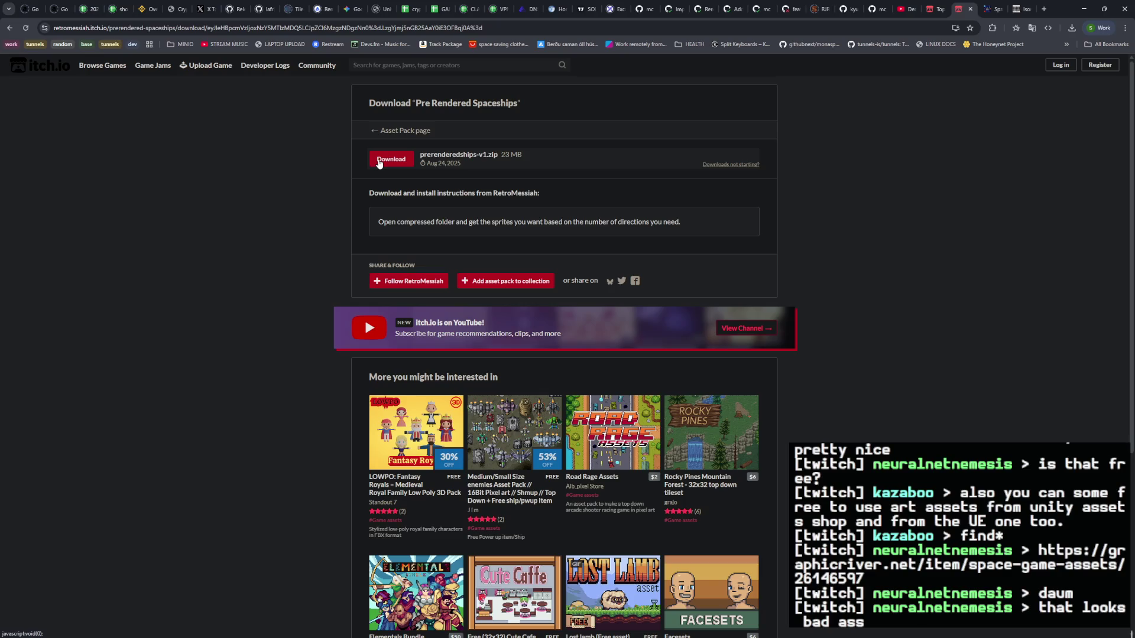
{"action": "left_click", "coordinate": [379, 161]}
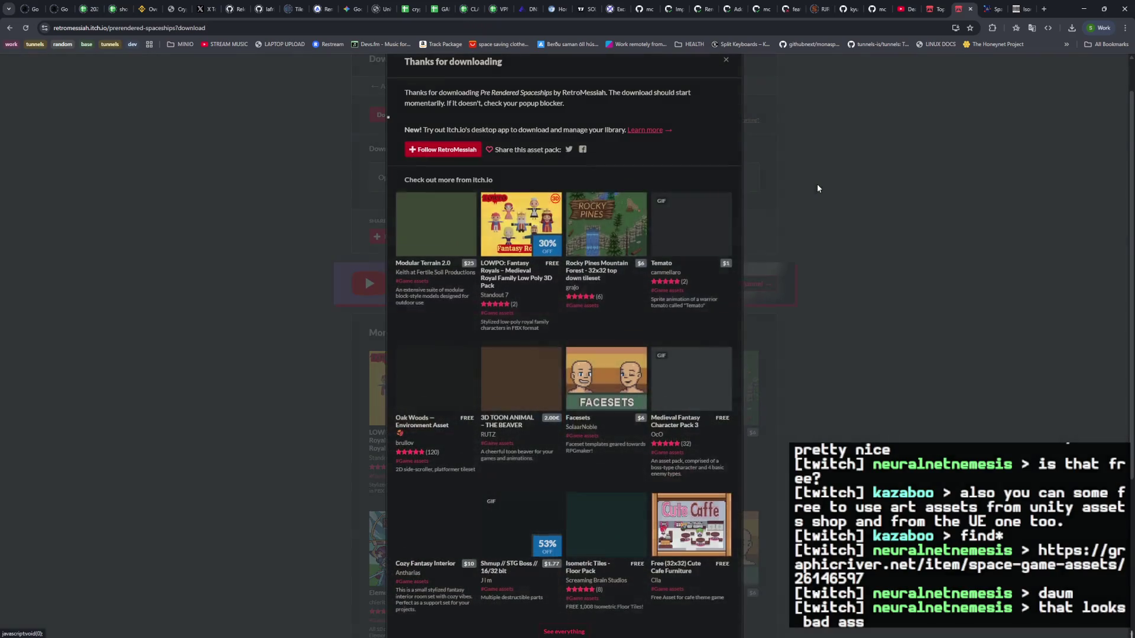
{"action": "left_click", "coordinate": [972, 9]}
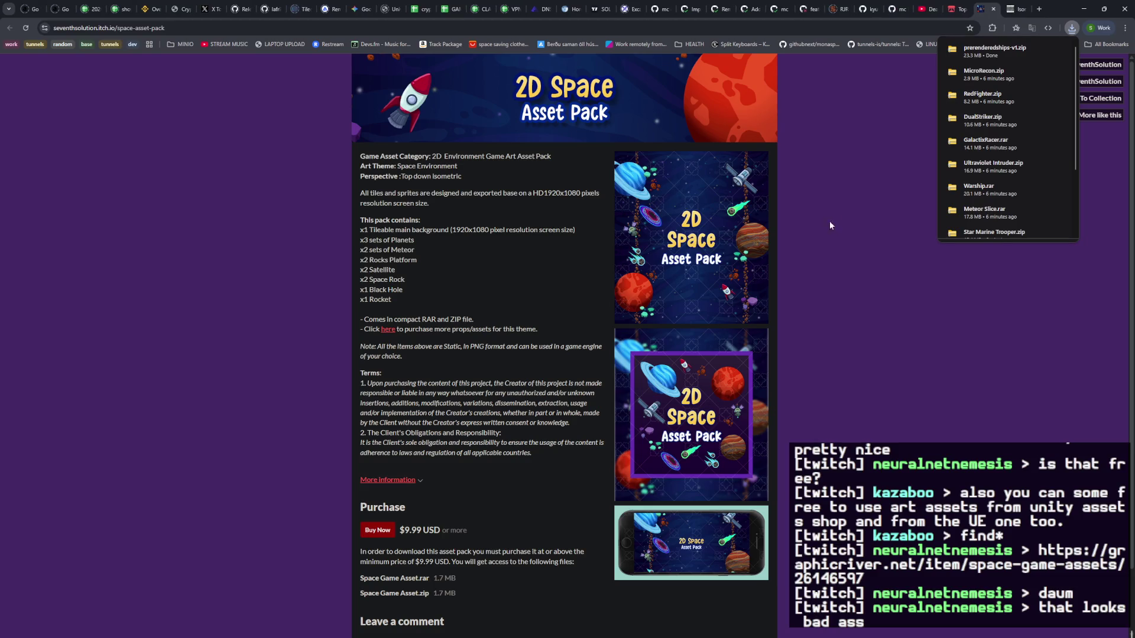
Step: View both 2D Space Asset Pack screenshots enlarged, then close that page
{"action": "scroll", "coordinate": [822, 238], "scroll_direction": "down", "scroll_amount": 2}
{"action": "scroll", "coordinate": [818, 233], "scroll_direction": "up", "scroll_amount": 2}
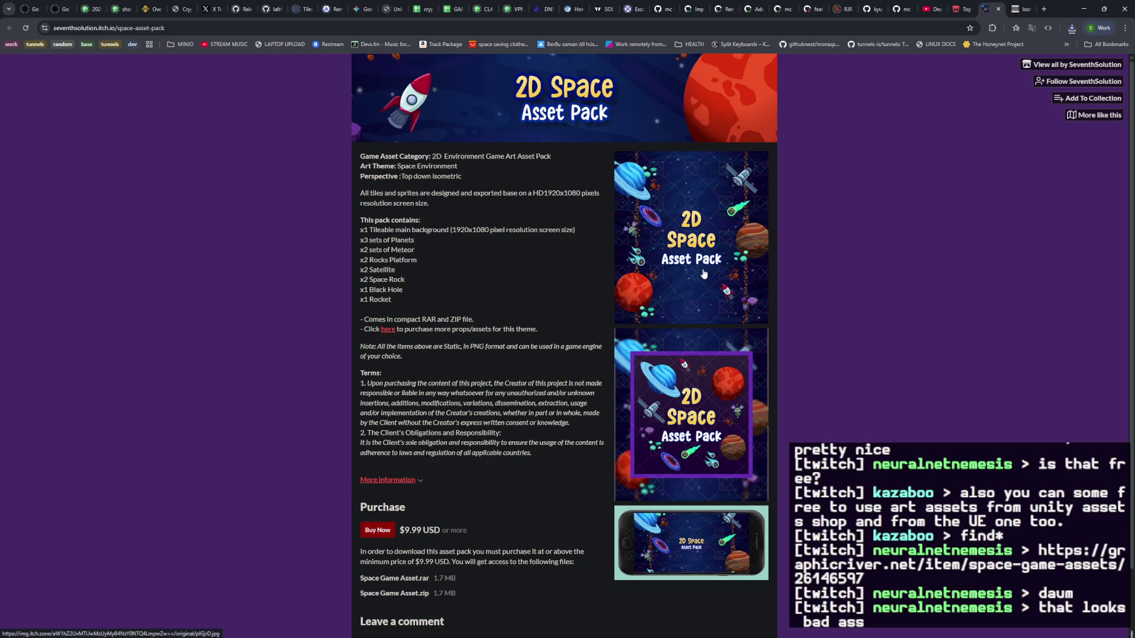
{"action": "left_click", "coordinate": [703, 273]}
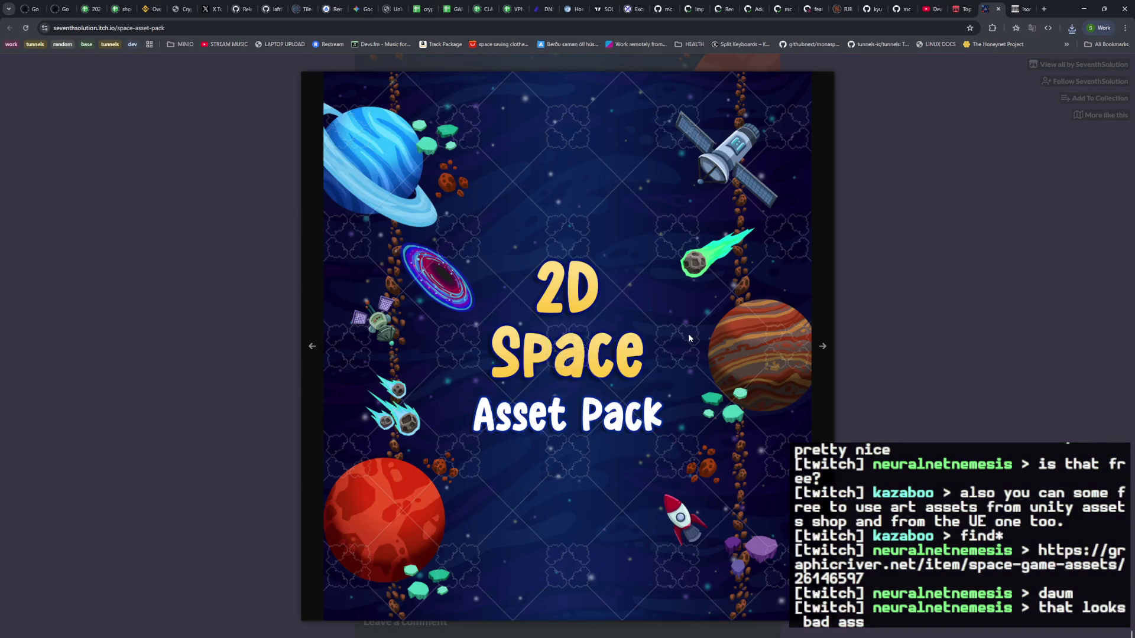
{"action": "left_click", "coordinate": [889, 336]}
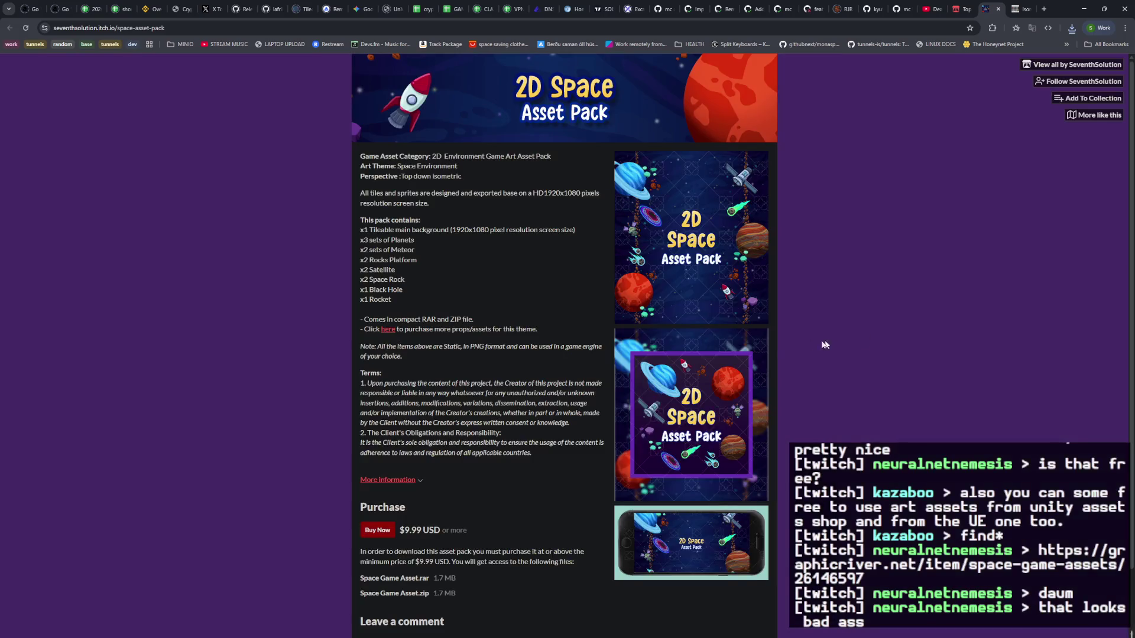
{"action": "scroll", "coordinate": [721, 362], "scroll_direction": "down", "scroll_amount": 1}
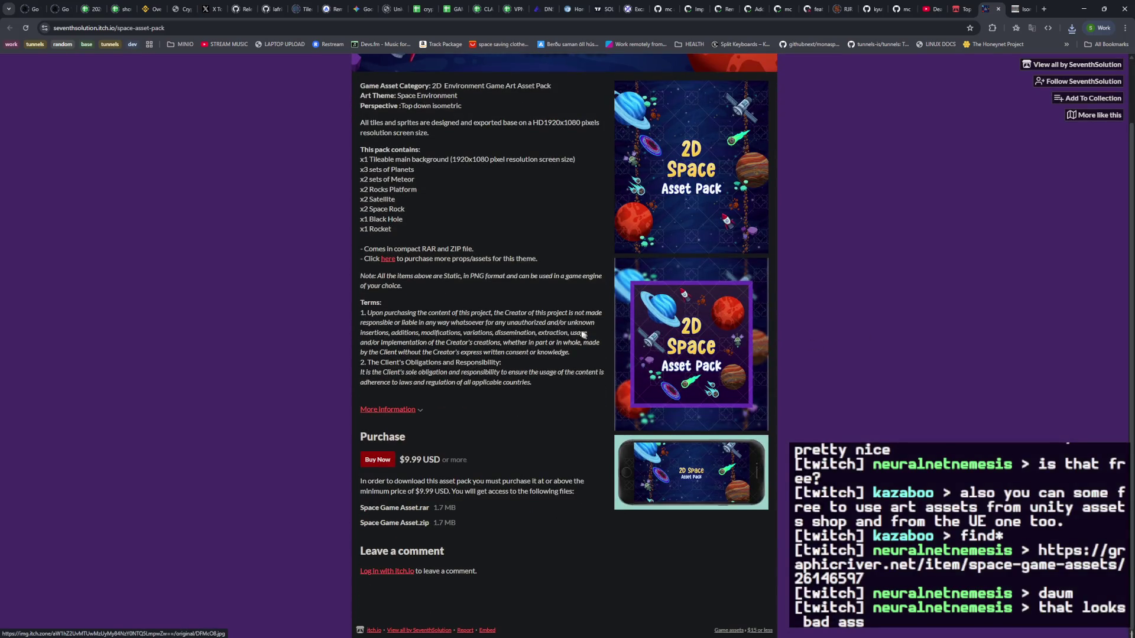
{"action": "scroll", "coordinate": [709, 414], "scroll_direction": "up", "scroll_amount": 1}
{"action": "left_click", "coordinate": [706, 356]}
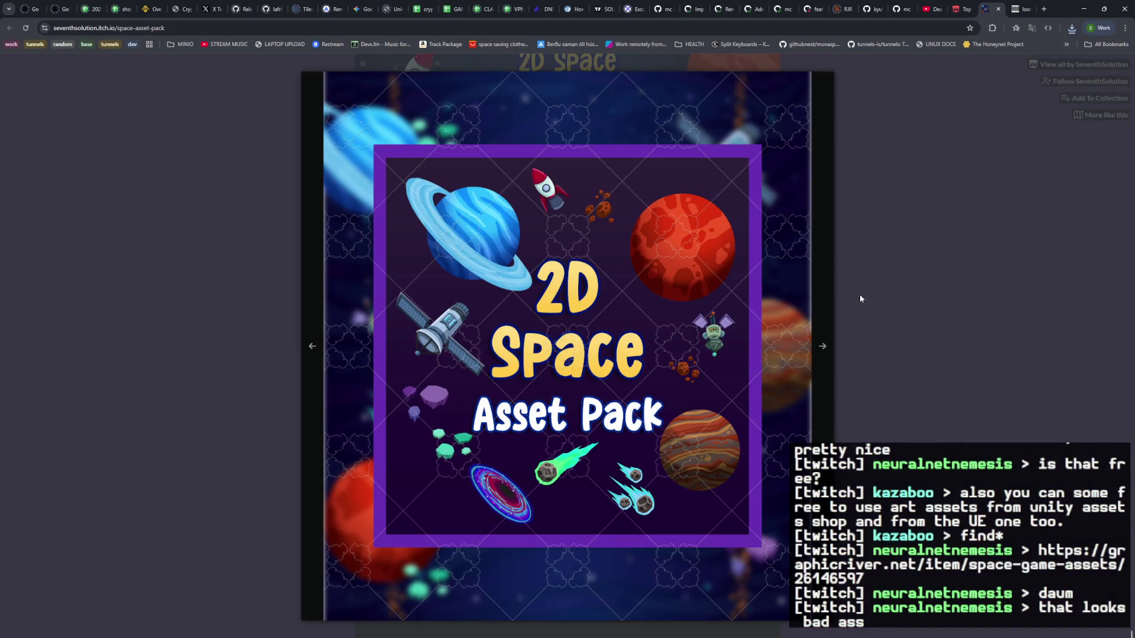
{"action": "left_click", "coordinate": [892, 285]}
{"action": "scroll", "coordinate": [896, 260], "scroll_direction": "up", "scroll_amount": 1}
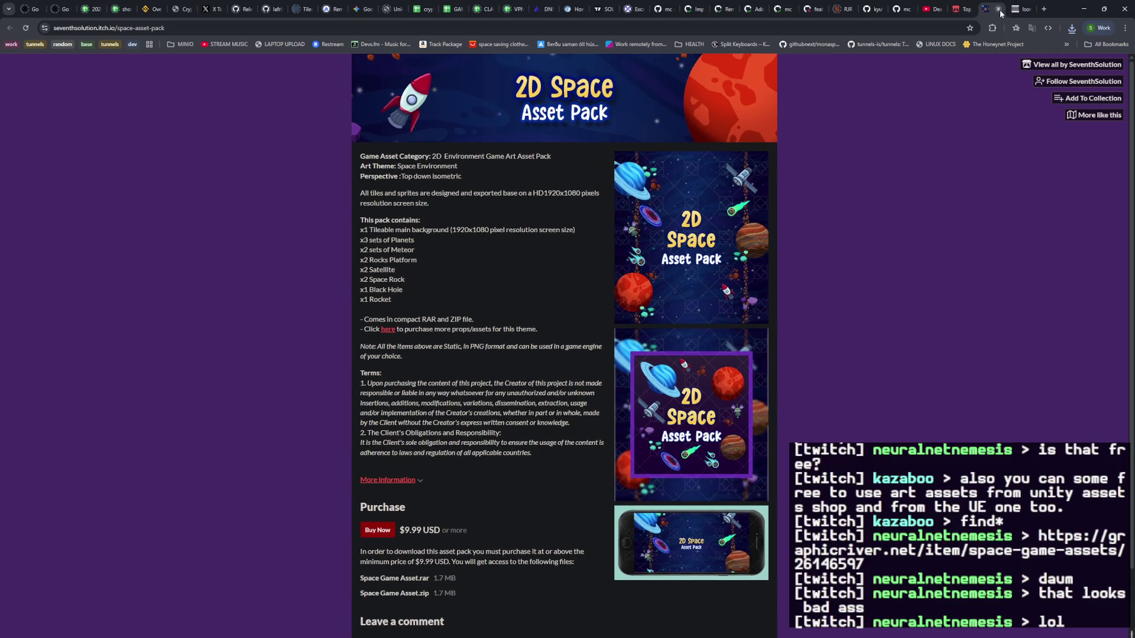
{"action": "left_click", "coordinate": [1000, 9]}
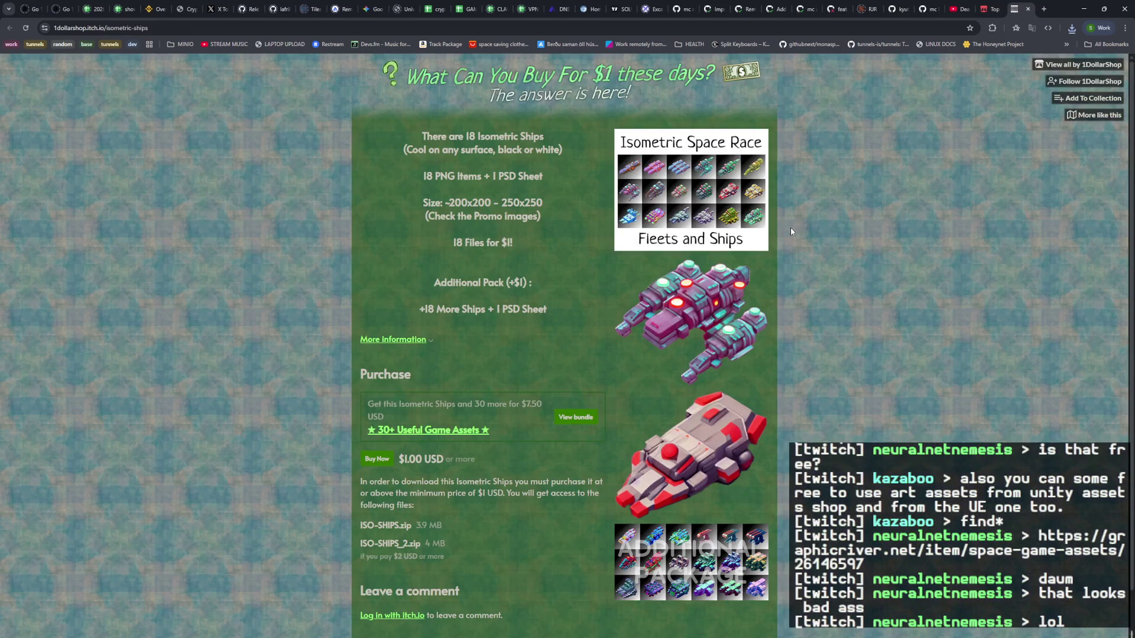
Step: View the Isometric Space Race promo image, close its page, and return to the space listings
{"action": "left_click", "coordinate": [727, 205]}
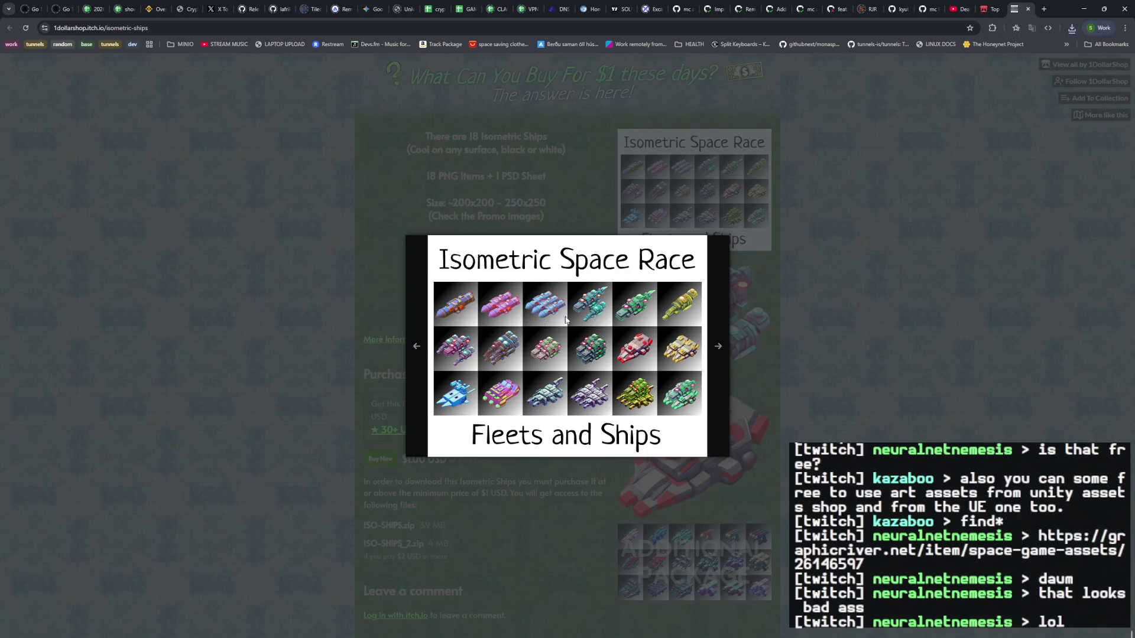
{"action": "left_click", "coordinate": [835, 291]}
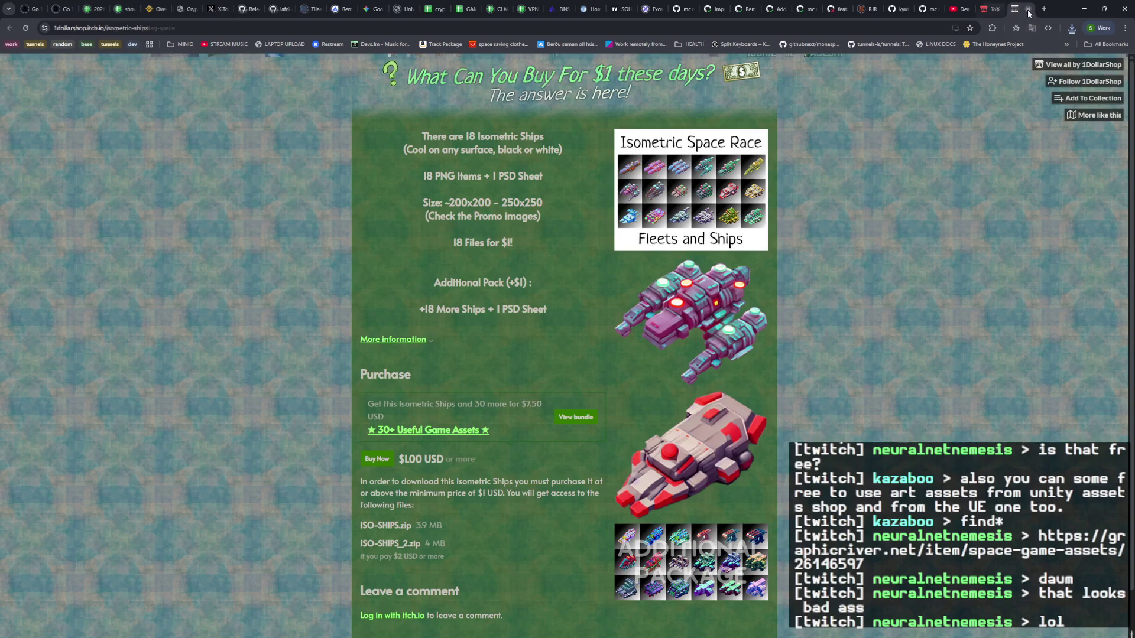
{"action": "left_click", "coordinate": [1028, 9]}
{"action": "left_click", "coordinate": [986, 9]}
{"action": "left_click", "coordinate": [1013, 10]}
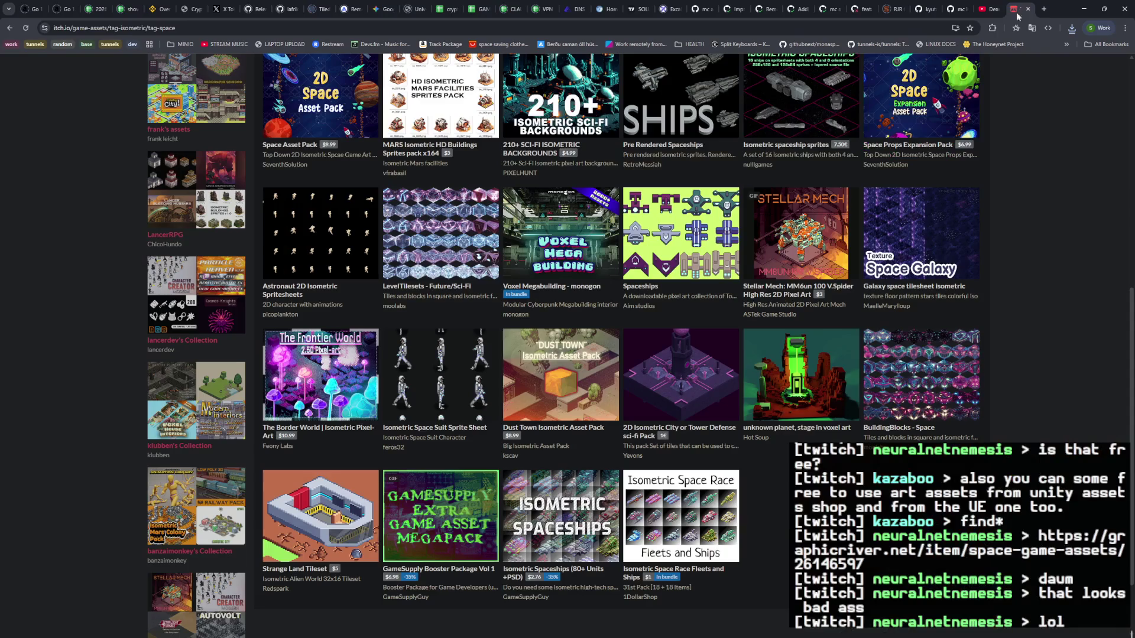
Step: Open Isometric Spaceships (80+ Units), view its grey spaceship screenshot, then close the page
{"action": "scroll", "coordinate": [909, 232], "scroll_direction": "down", "scroll_amount": 3}
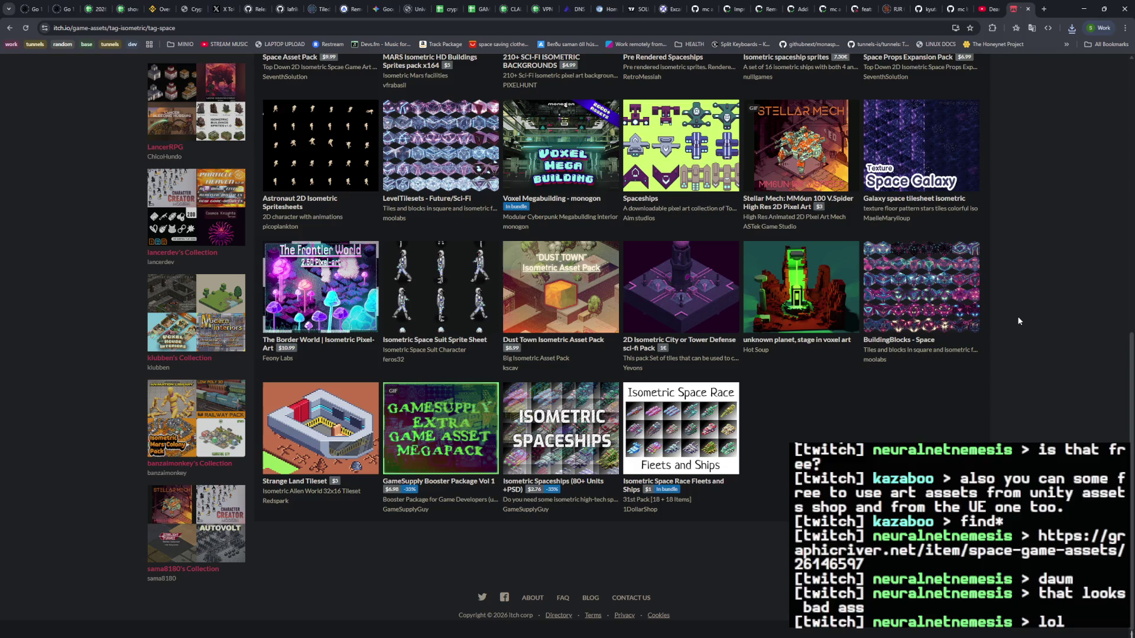
{"action": "left_click", "coordinate": [588, 421]}
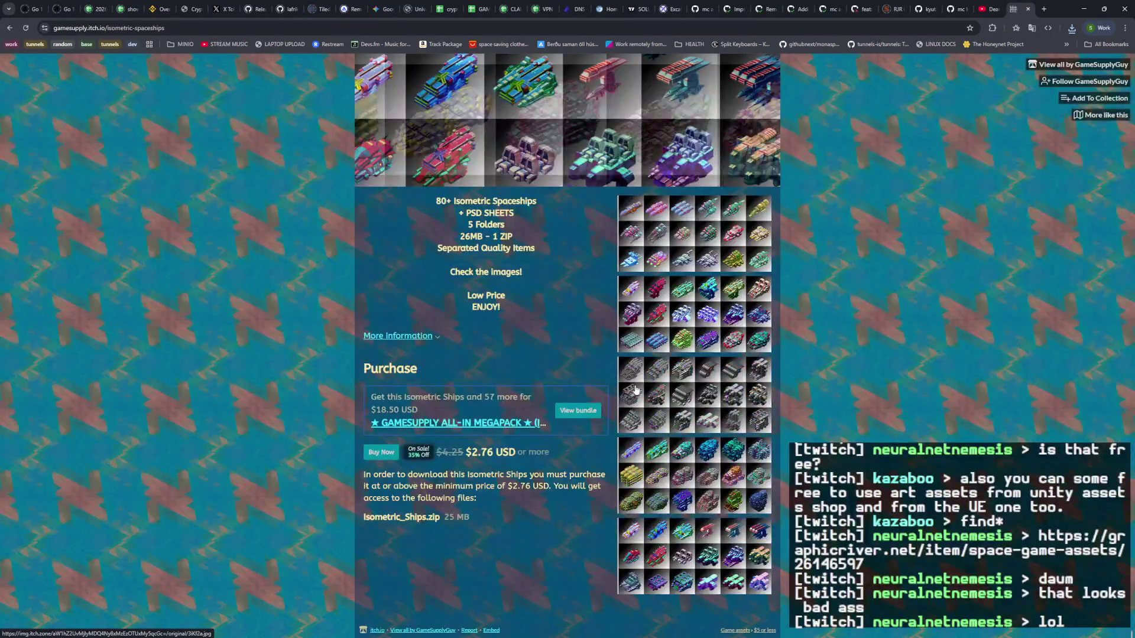
{"action": "left_click", "coordinate": [739, 359]}
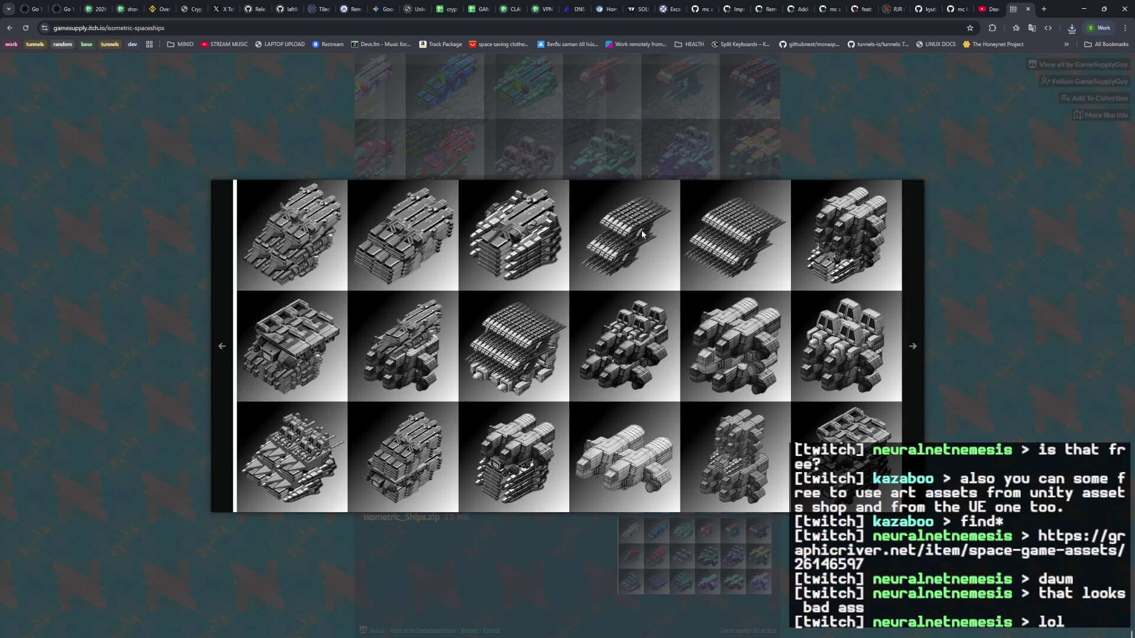
{"action": "left_click", "coordinate": [955, 325]}
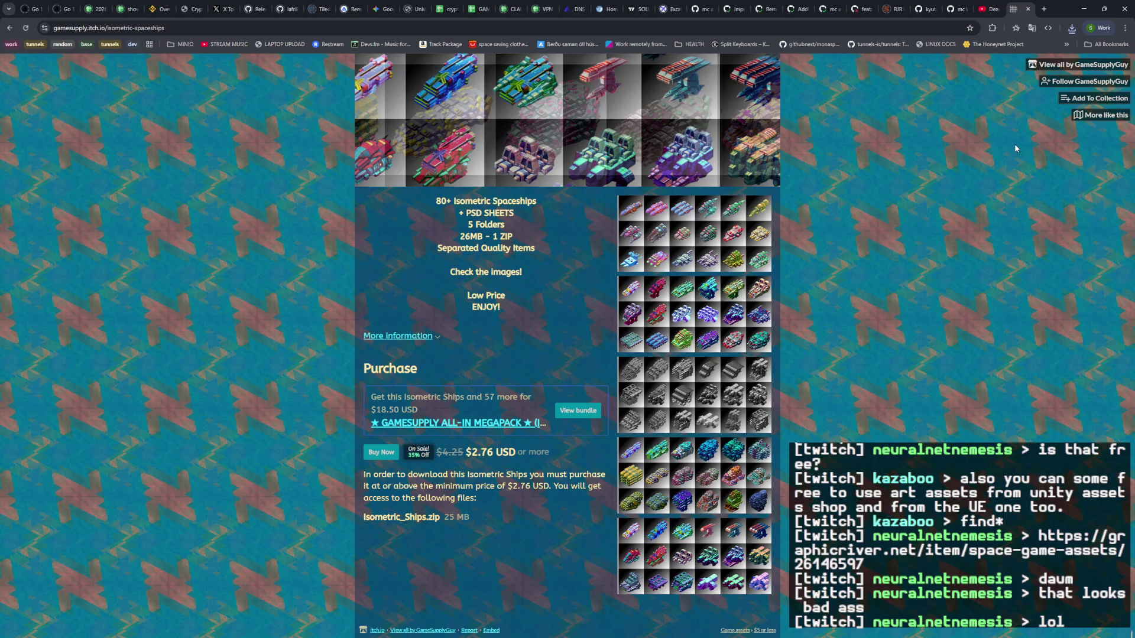
{"action": "key", "text": "ctrl+w"}
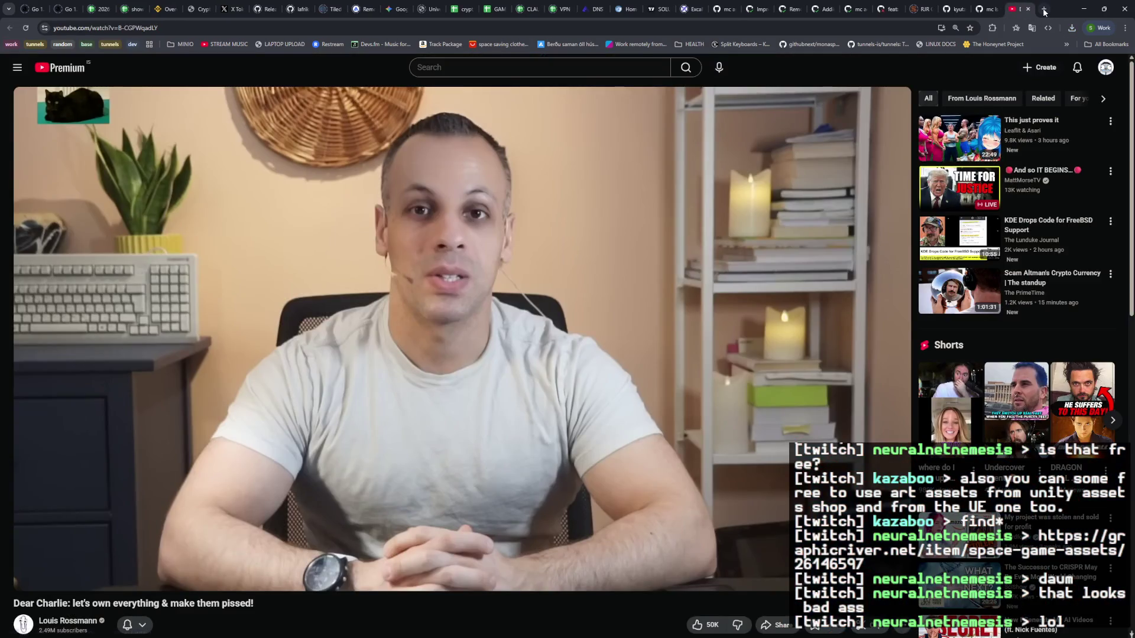
Step: Search Google for 'free isometric pixel art' in a new tab
{"action": "left_click", "coordinate": [1044, 9]}
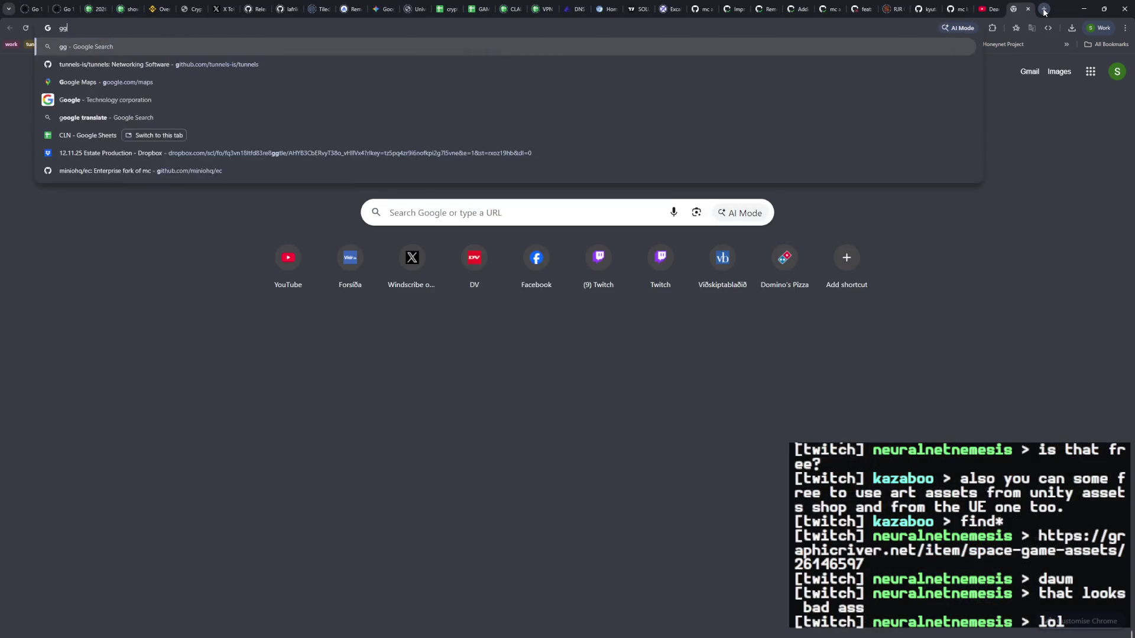
{"action": "type", "text": "free isometric pixel art"}
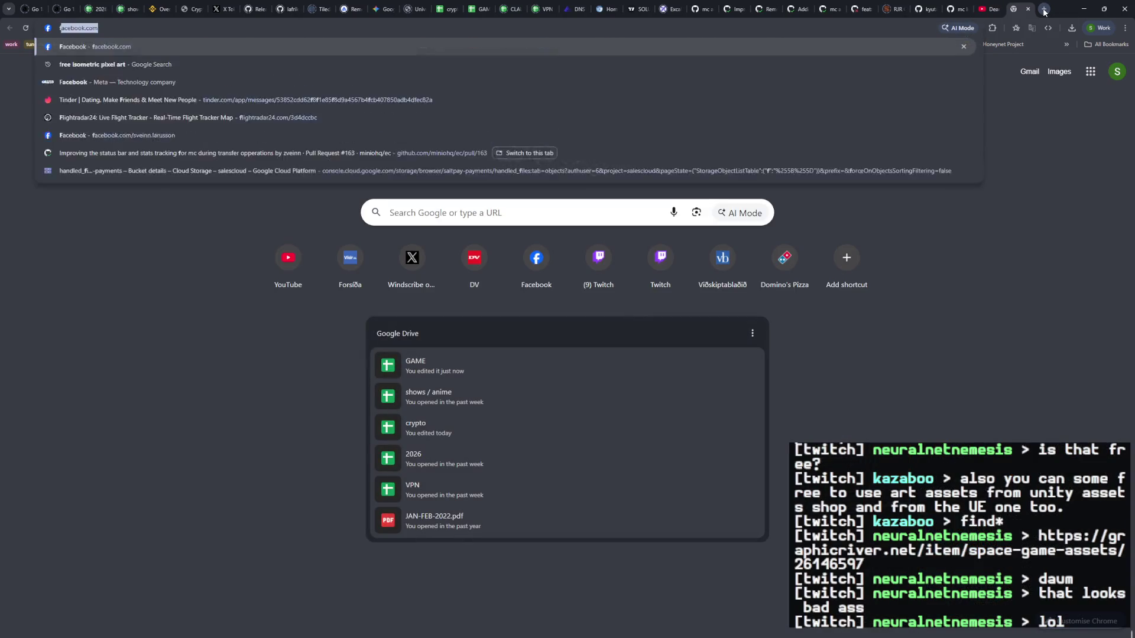
{"action": "key", "text": "Return"}
Step: Open the Freepik, Vecteezy and OpenGameArt Isometric Tiles results in new tabs, then view Isometric Tiles
{"action": "scroll", "coordinate": [636, 290], "scroll_direction": "down", "scroll_amount": 2}
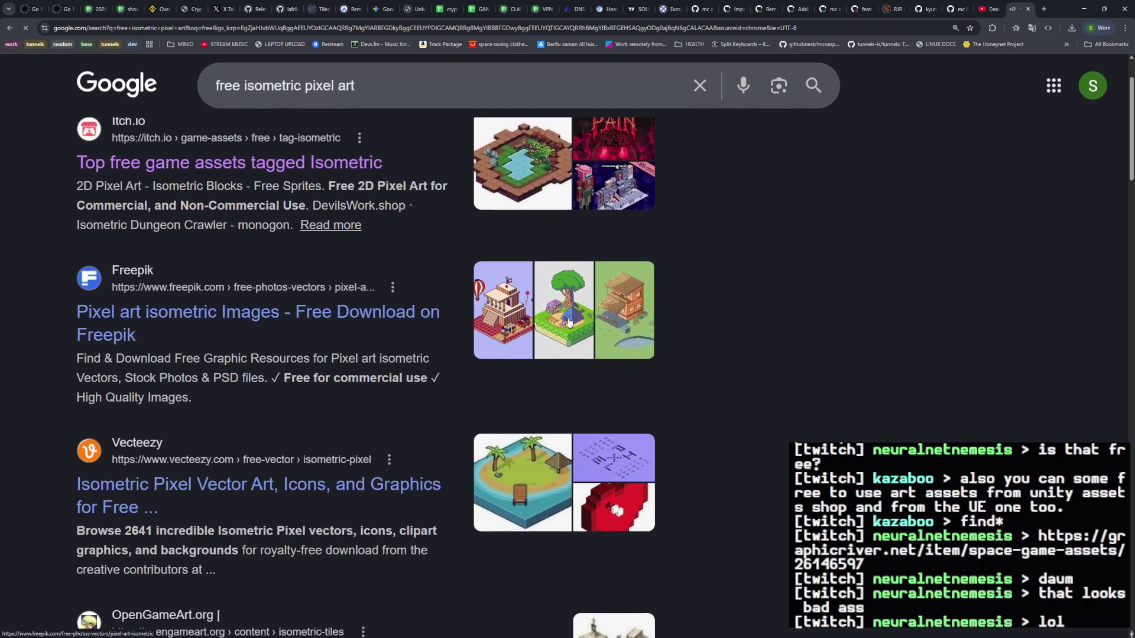
{"action": "middle_click", "coordinate": [287, 319]}
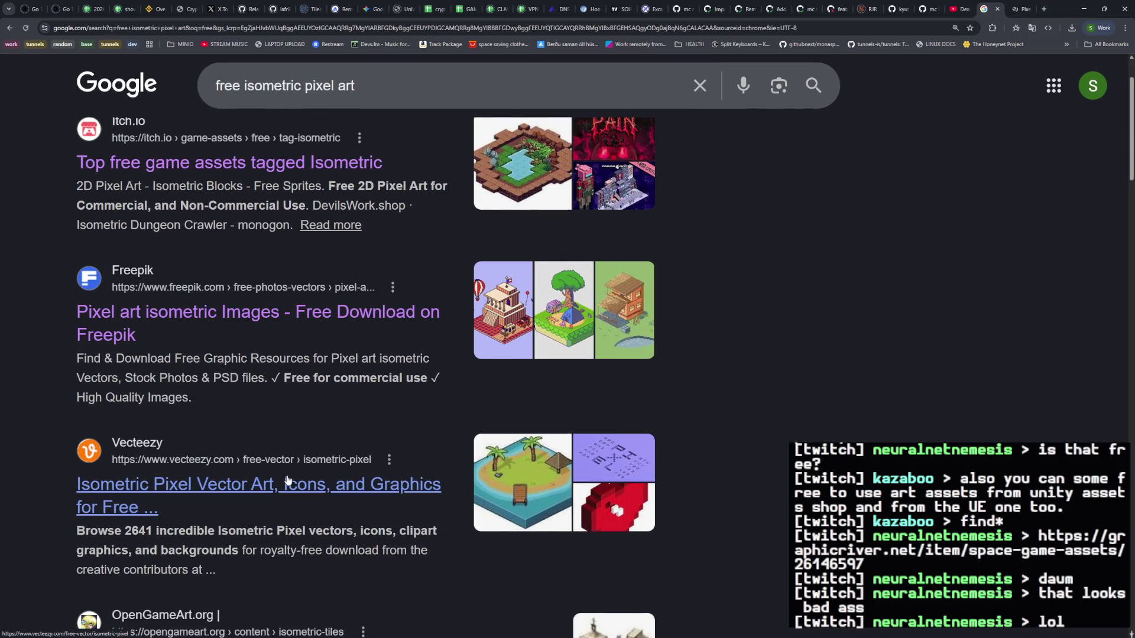
{"action": "middle_click", "coordinate": [290, 483]}
{"action": "scroll", "coordinate": [316, 400], "scroll_direction": "down", "scroll_amount": 5}
{"action": "middle_click", "coordinate": [317, 401]}
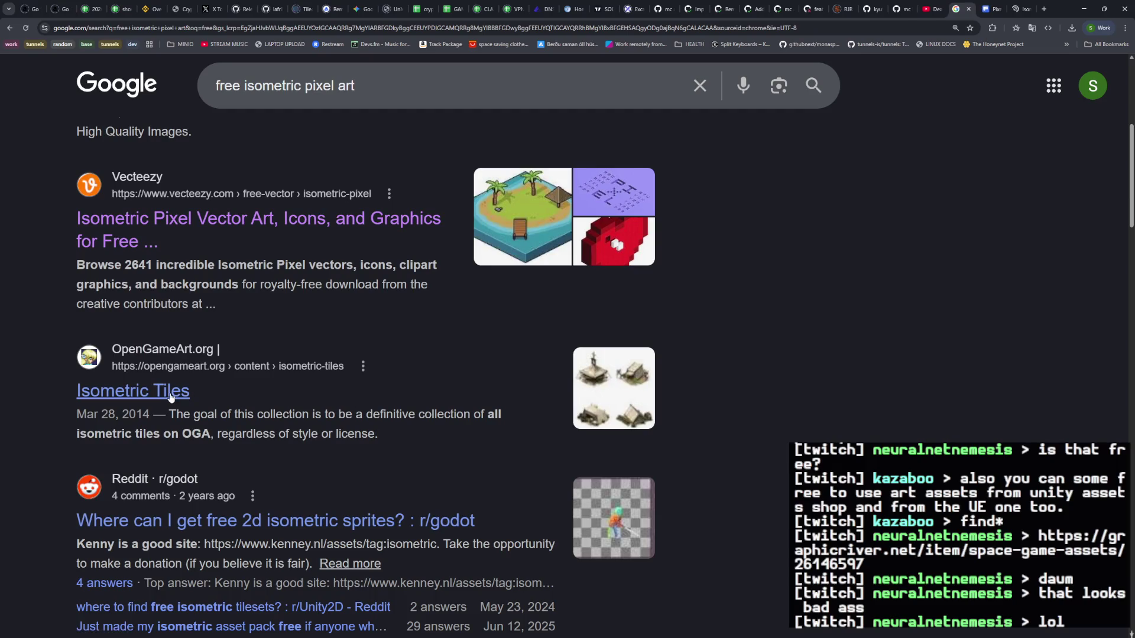
{"action": "left_click", "coordinate": [1015, 9]}
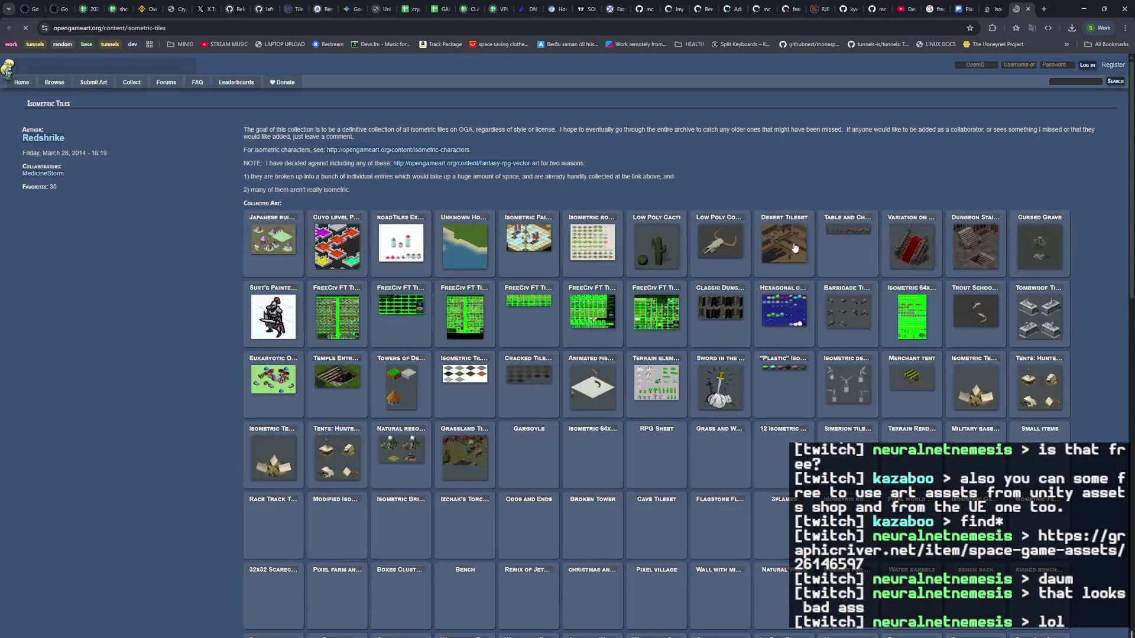
Step: Zoom in and search OpenGameArt's art for 'space'
{"action": "key", "text": "ctrl+plus"}
{"action": "key", "text": "ctrl+plus"}
{"action": "key", "text": "ctrl+plus"}
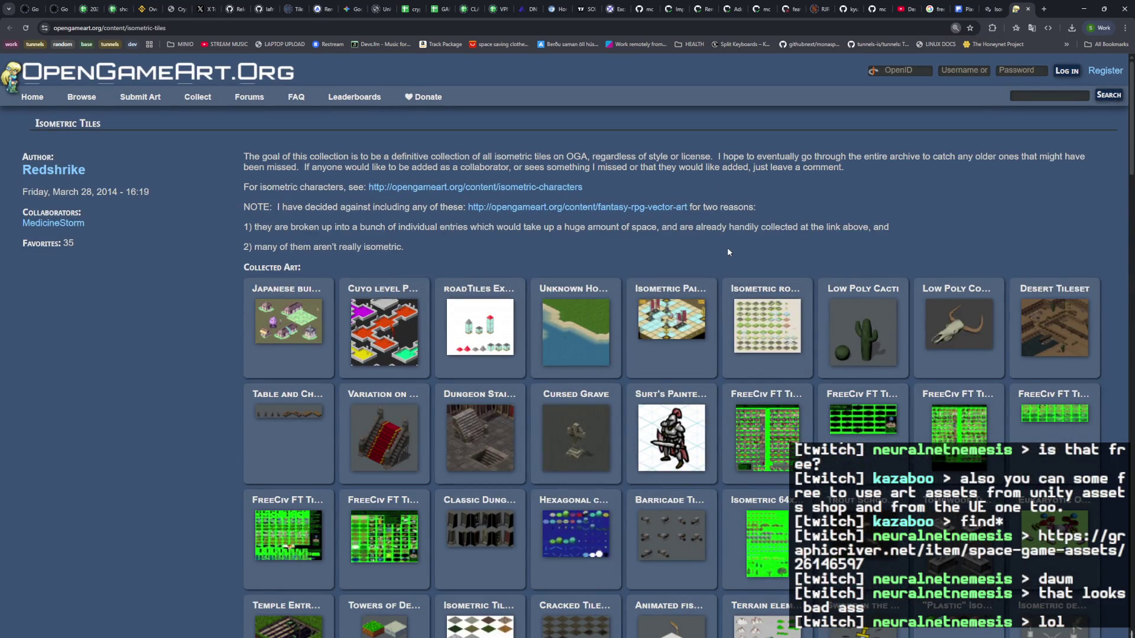
{"action": "left_click", "coordinate": [1056, 95]}
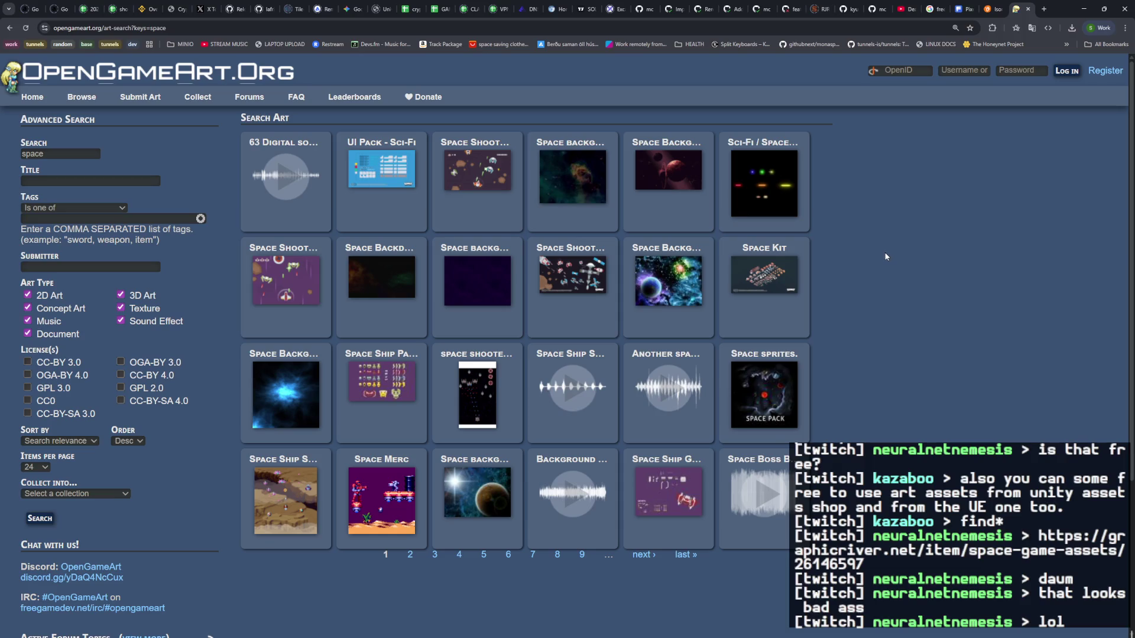
{"action": "key", "text": "ctrl+plus"}
{"action": "key", "text": "ctrl+plus"}
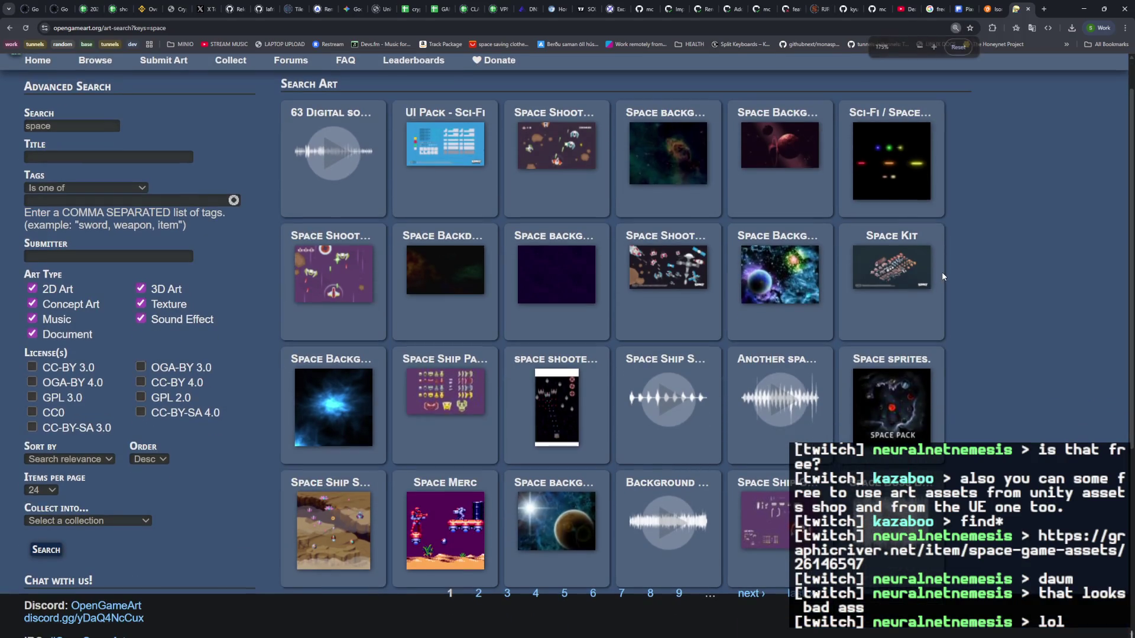
Step: Check the Space Shooter Extension (250+) pack, return to the space results, then close OpenGameArt
{"action": "left_click", "coordinate": [695, 283]}
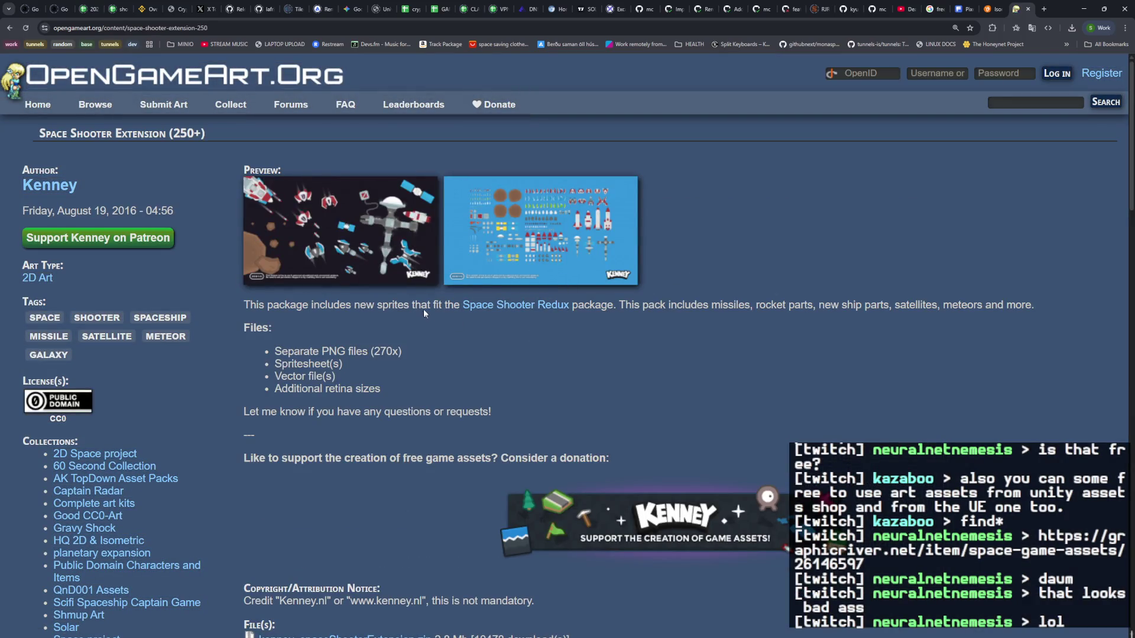
{"action": "left_click", "coordinate": [9, 27]}
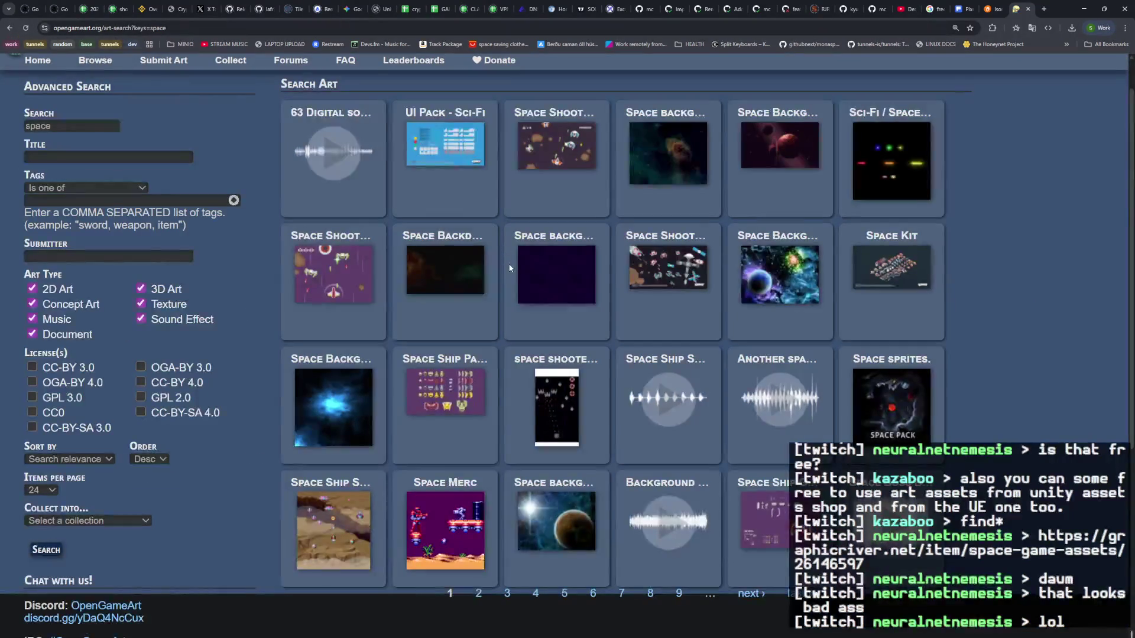
{"action": "scroll", "coordinate": [600, 362], "scroll_direction": "down", "scroll_amount": 2}
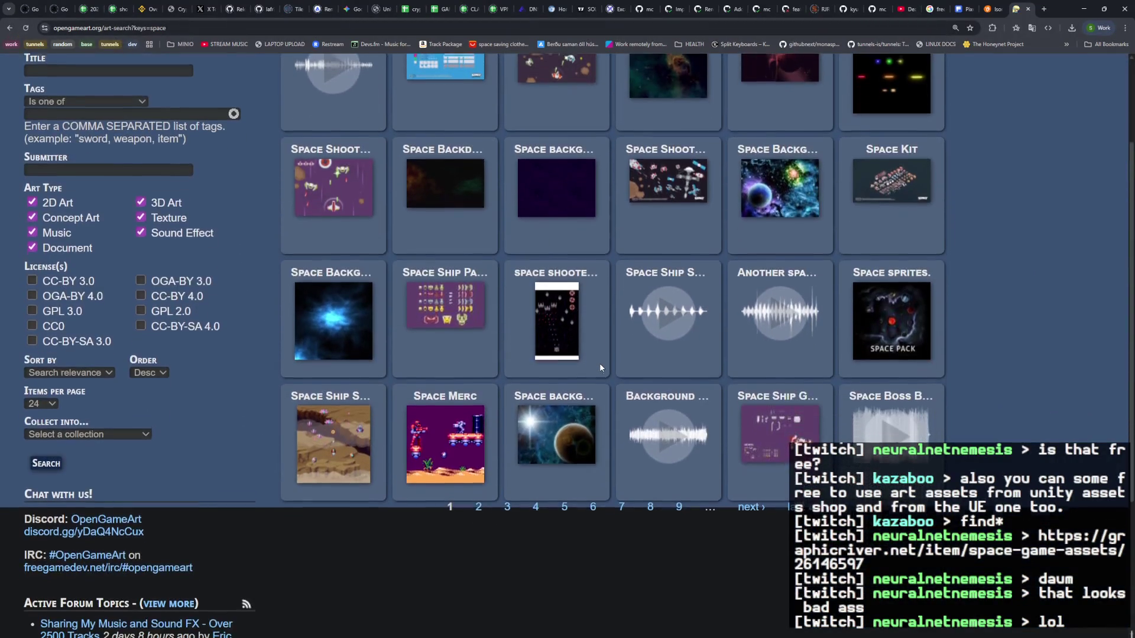
{"action": "scroll", "coordinate": [840, 412], "scroll_direction": "up", "scroll_amount": 3}
{"action": "left_click", "coordinate": [1028, 8]}
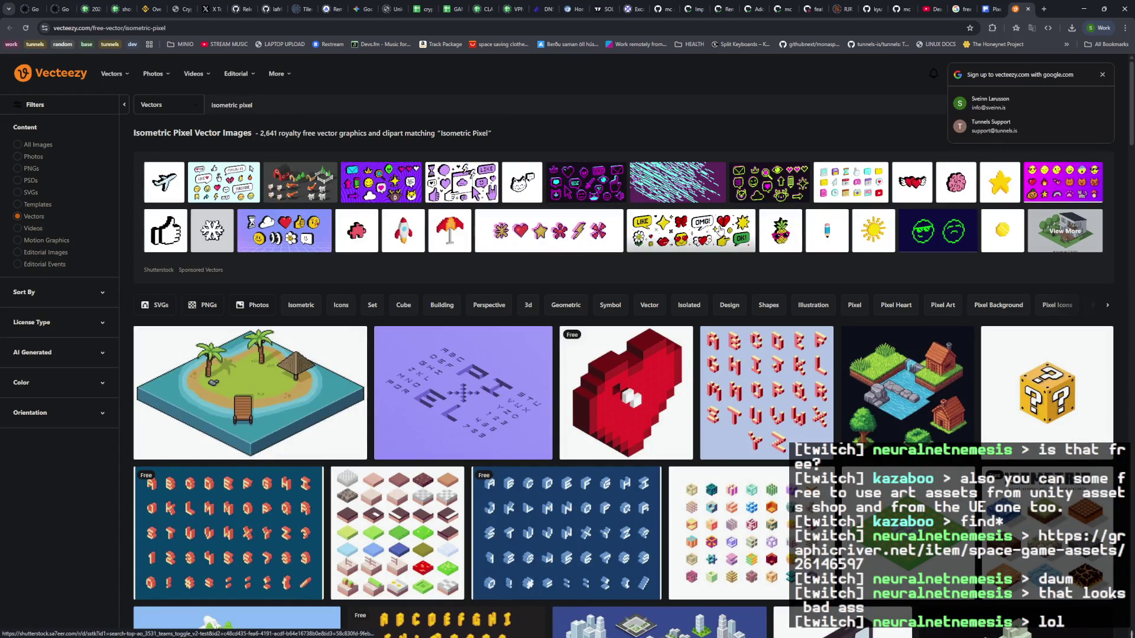
Step: Dismiss the Google sign-up prompt and refine the Vecteezy search to 'isometric pixel space'
{"action": "scroll", "coordinate": [720, 230], "scroll_direction": "down", "scroll_amount": 6}
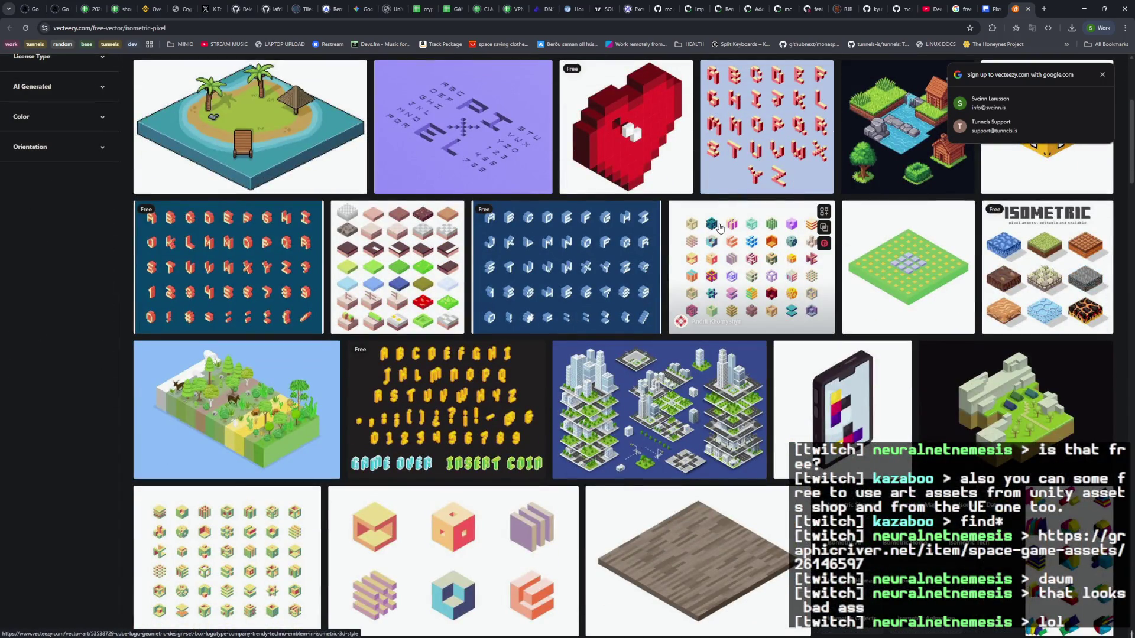
{"action": "scroll", "coordinate": [566, 185], "scroll_direction": "up", "scroll_amount": 6}
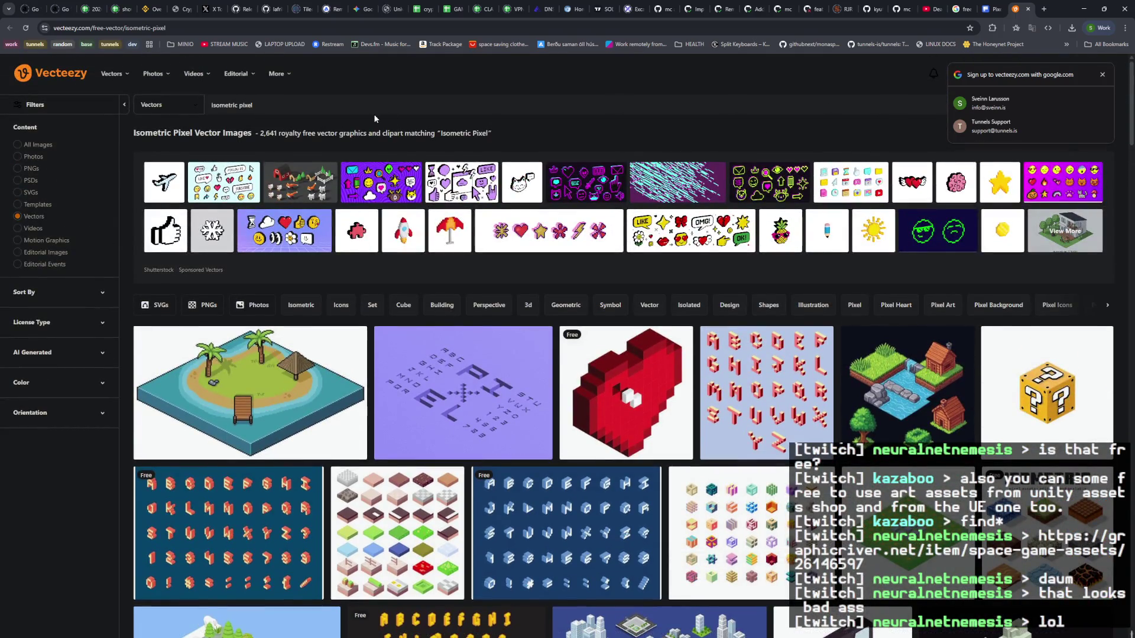
{"action": "left_click", "coordinate": [1103, 77]}
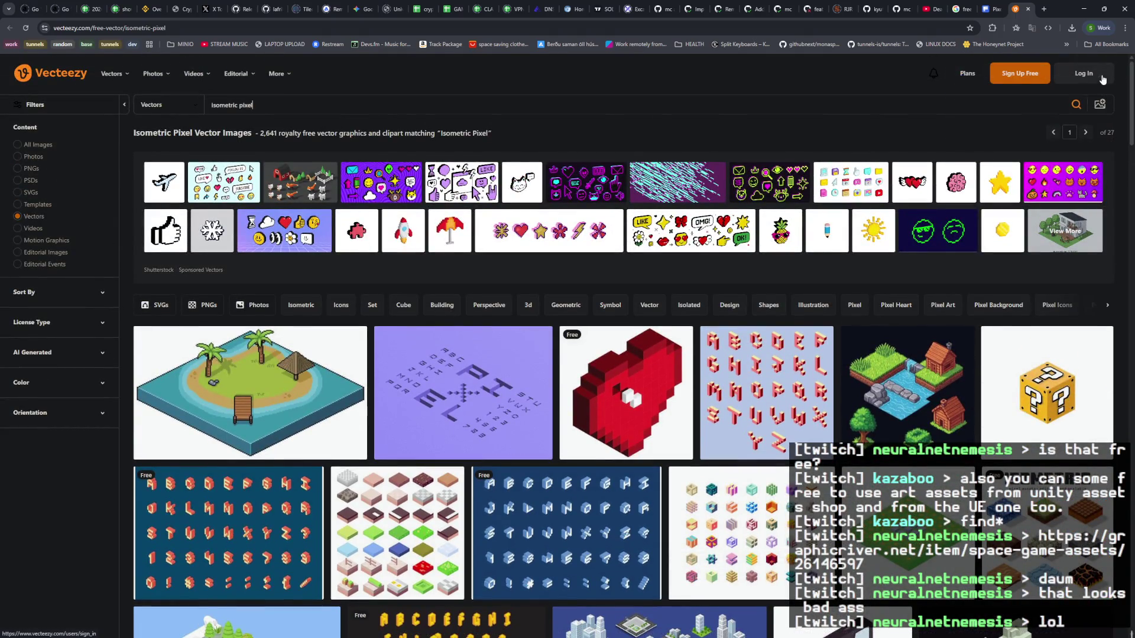
{"action": "left_click", "coordinate": [1003, 104]}
{"action": "type", "text": "space"}
{"action": "key", "text": "Return"}
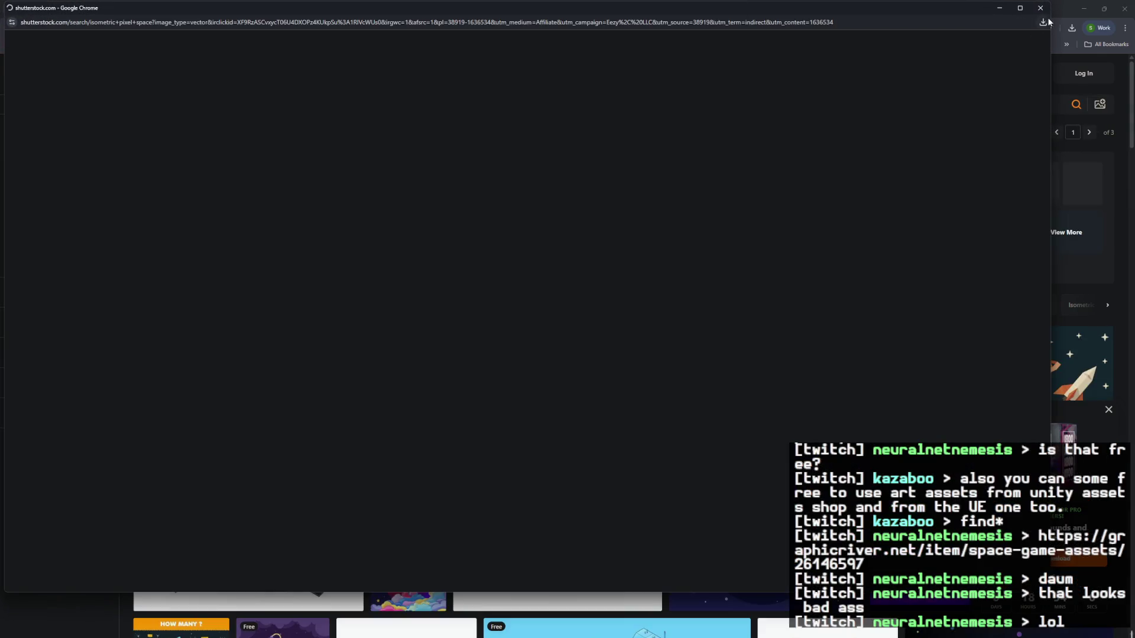
Step: Close the Shutterstock popup and search suggestions, then open the isometric satellite vector's details
{"action": "left_click", "coordinate": [1048, 21]}
{"action": "left_click", "coordinate": [727, 108]}
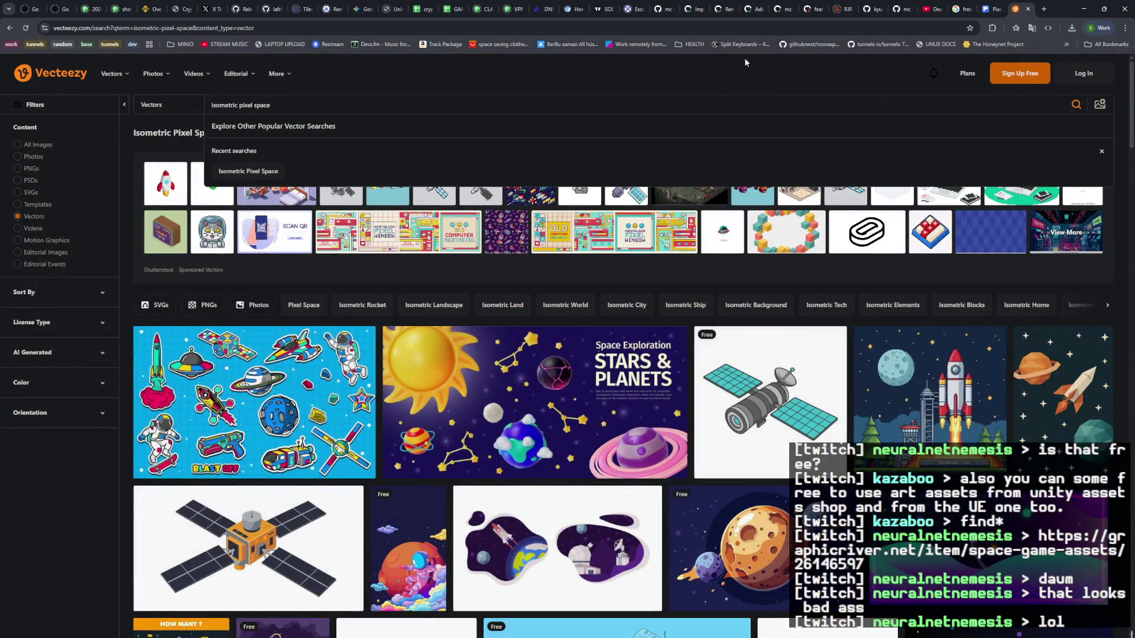
{"action": "left_click", "coordinate": [746, 73]}
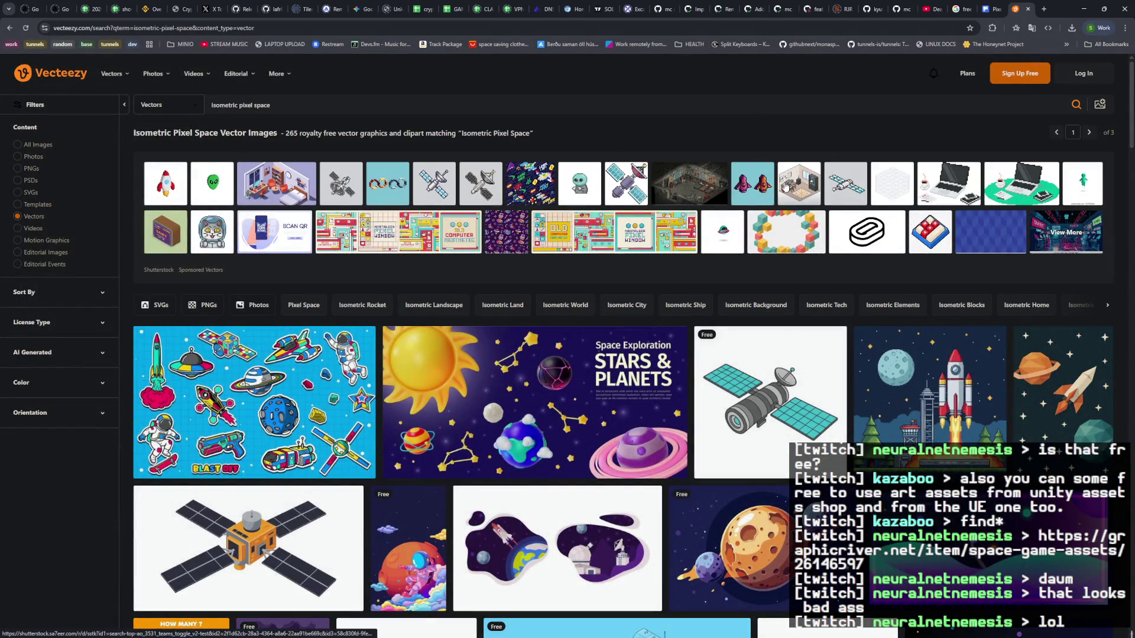
{"action": "scroll", "coordinate": [779, 181], "scroll_direction": "down", "scroll_amount": 3}
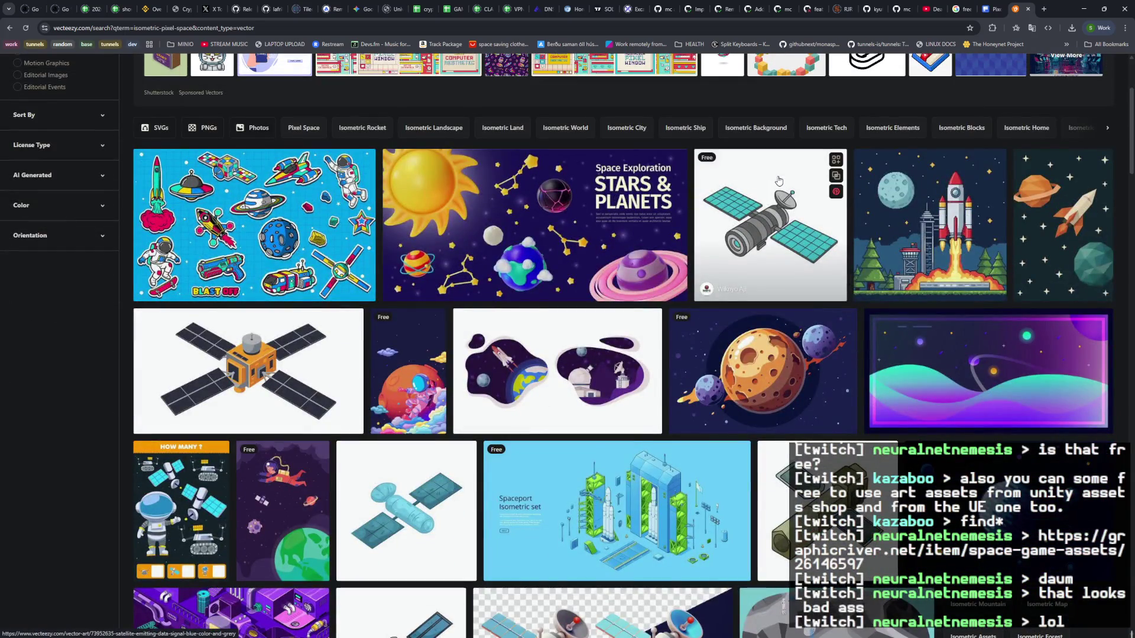
{"action": "left_click", "coordinate": [282, 347]}
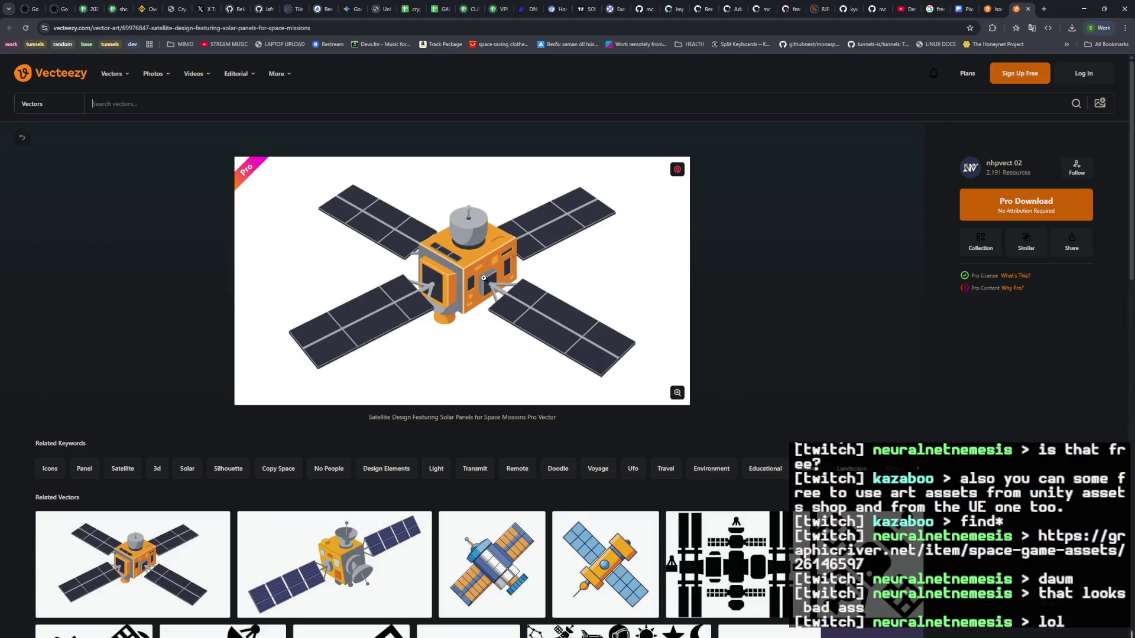
{"action": "scroll", "coordinate": [483, 278], "scroll_direction": "down", "scroll_amount": 7}
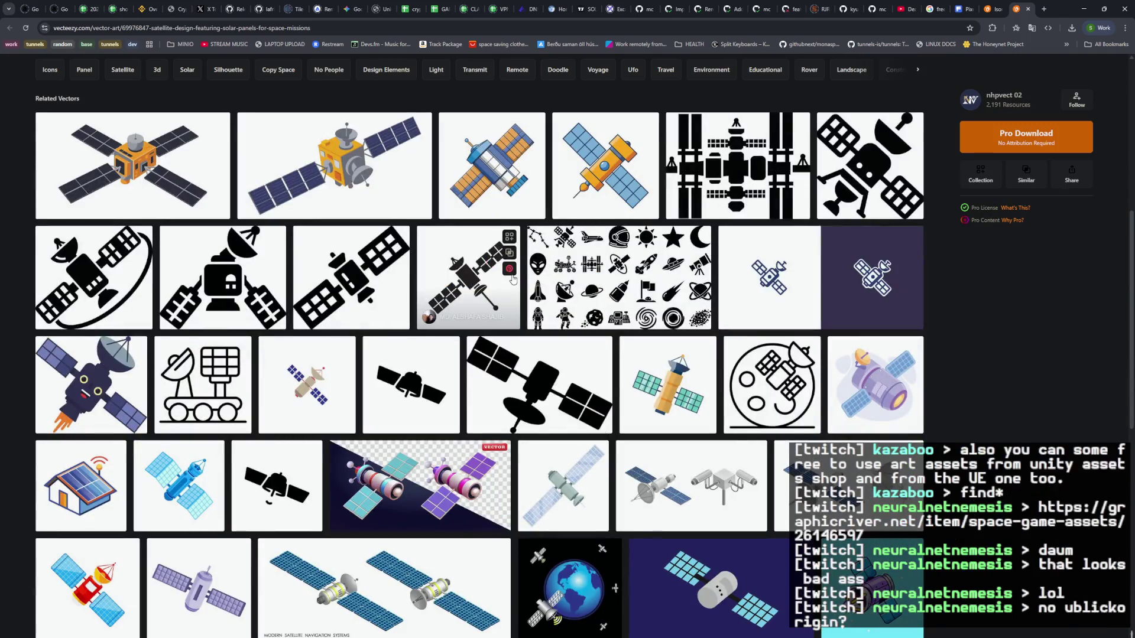
{"action": "scroll", "coordinate": [513, 279], "scroll_direction": "down", "scroll_amount": 4}
{"action": "scroll", "coordinate": [514, 280], "scroll_direction": "down", "scroll_amount": 3}
{"action": "scroll", "coordinate": [512, 277], "scroll_direction": "up", "scroll_amount": 6}
{"action": "scroll", "coordinate": [512, 277], "scroll_direction": "up", "scroll_amount": 4}
{"action": "scroll", "coordinate": [508, 284], "scroll_direction": "down", "scroll_amount": 10}
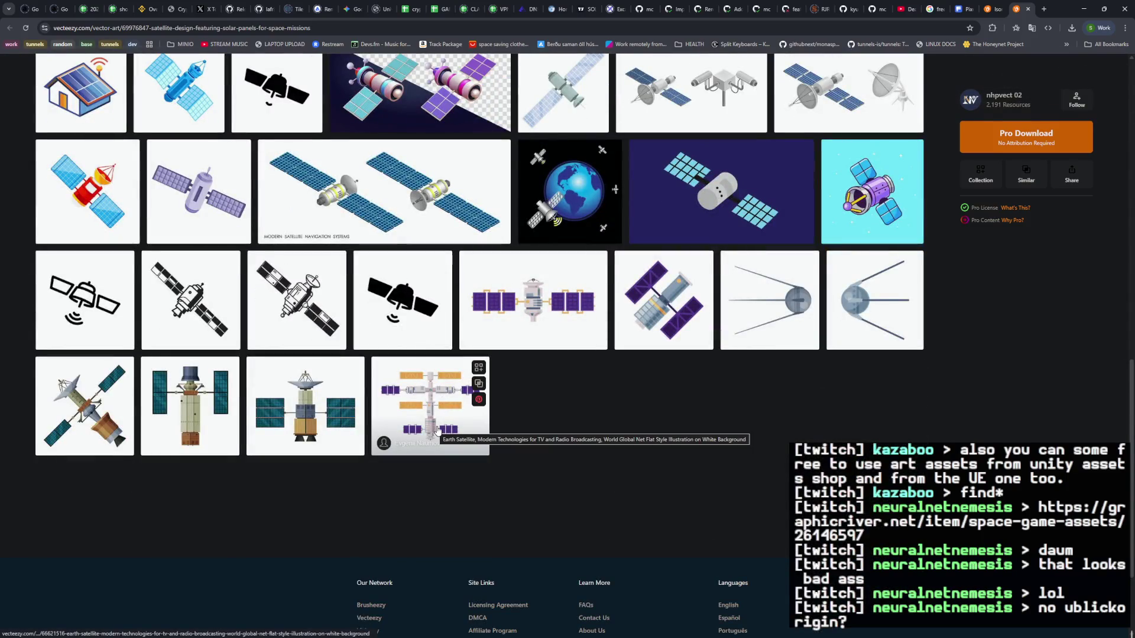
{"action": "scroll", "coordinate": [437, 414], "scroll_direction": "up", "scroll_amount": 12}
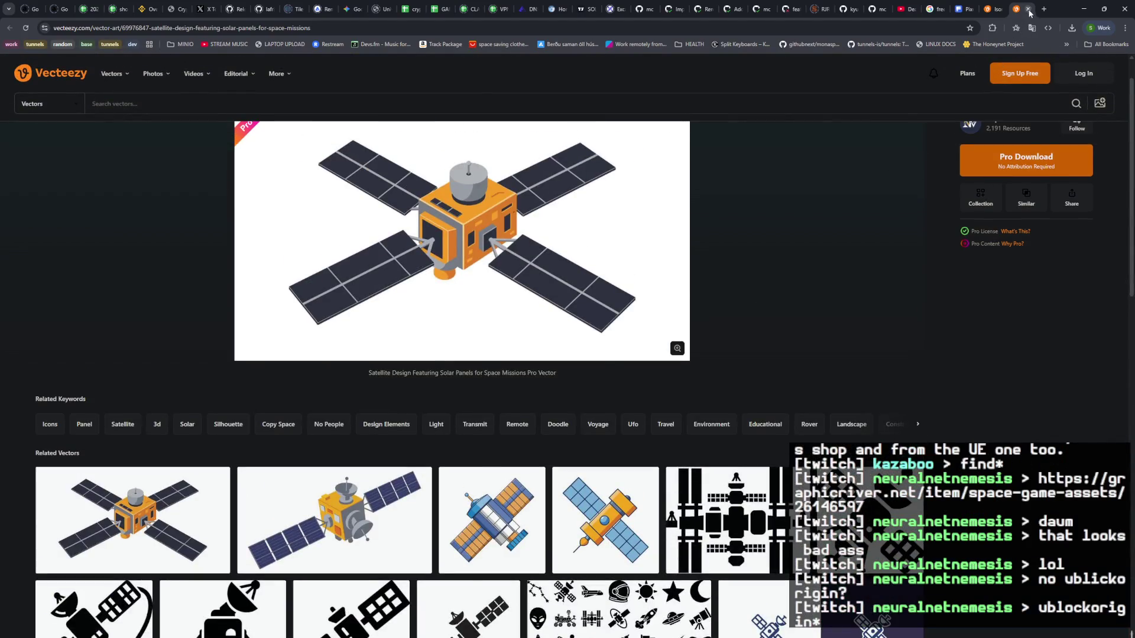
{"action": "left_click", "coordinate": [1029, 9]}
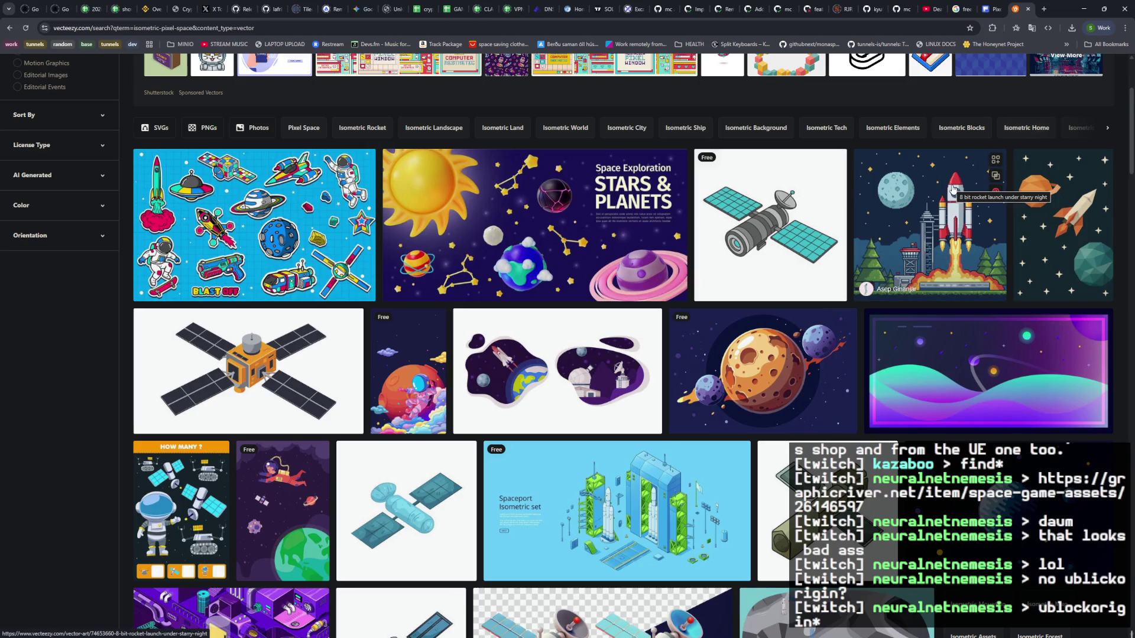
Step: Check the browser extensions, then dismiss the Join Pro offer and the floating advert
{"action": "left_click", "coordinate": [992, 28]}
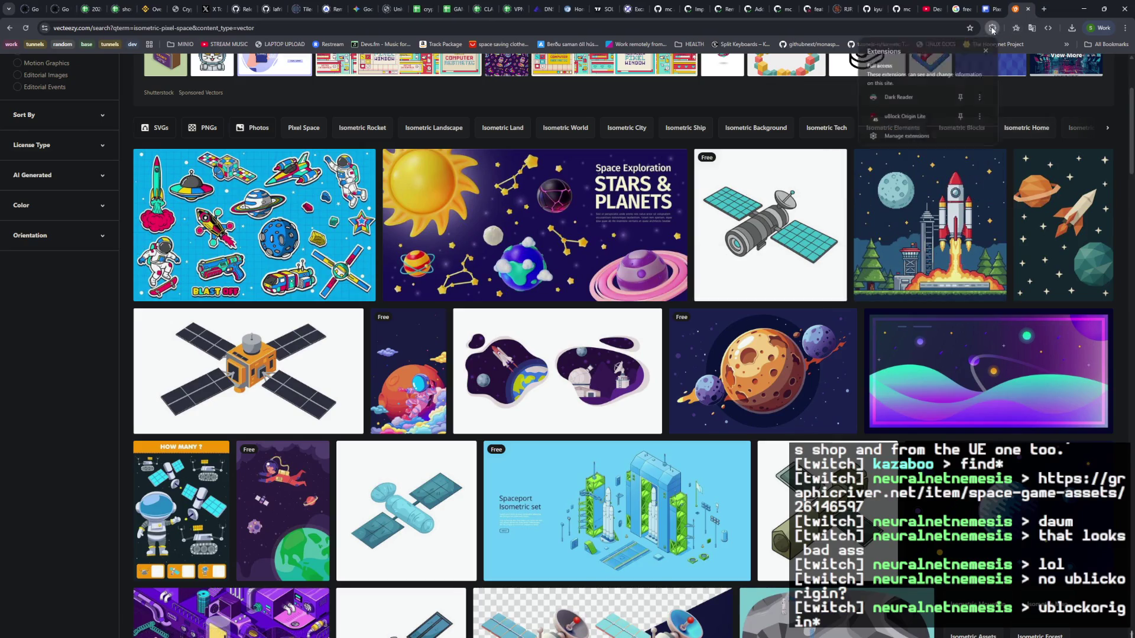
{"action": "left_click", "coordinate": [992, 29]}
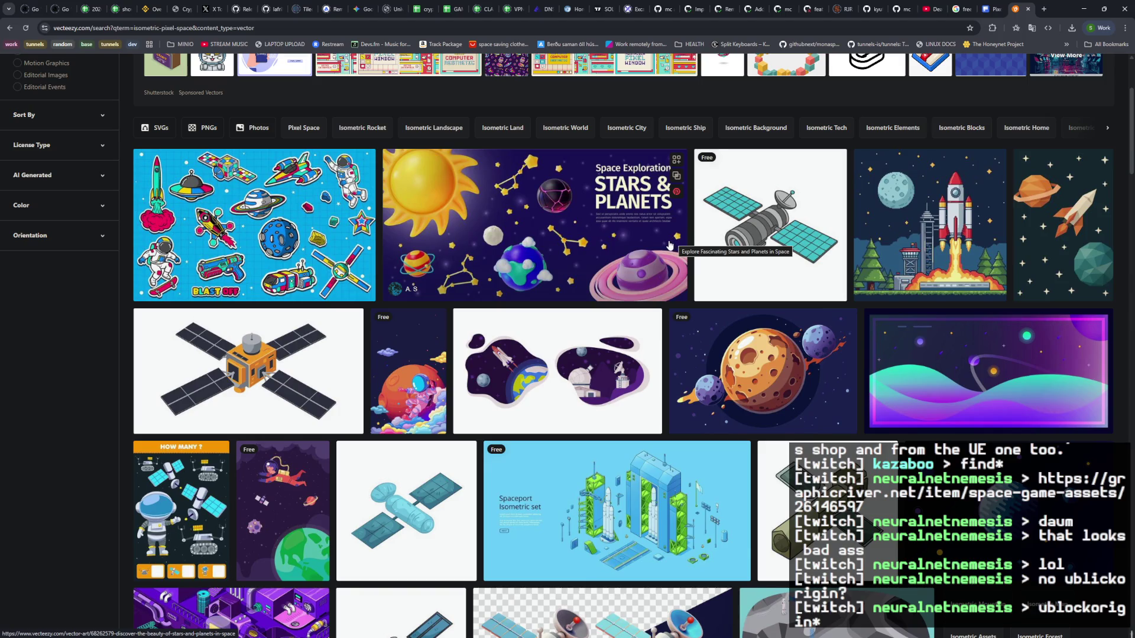
{"action": "scroll", "coordinate": [670, 245], "scroll_direction": "up", "scroll_amount": 2}
{"action": "scroll", "coordinate": [674, 254], "scroll_direction": "down", "scroll_amount": 4}
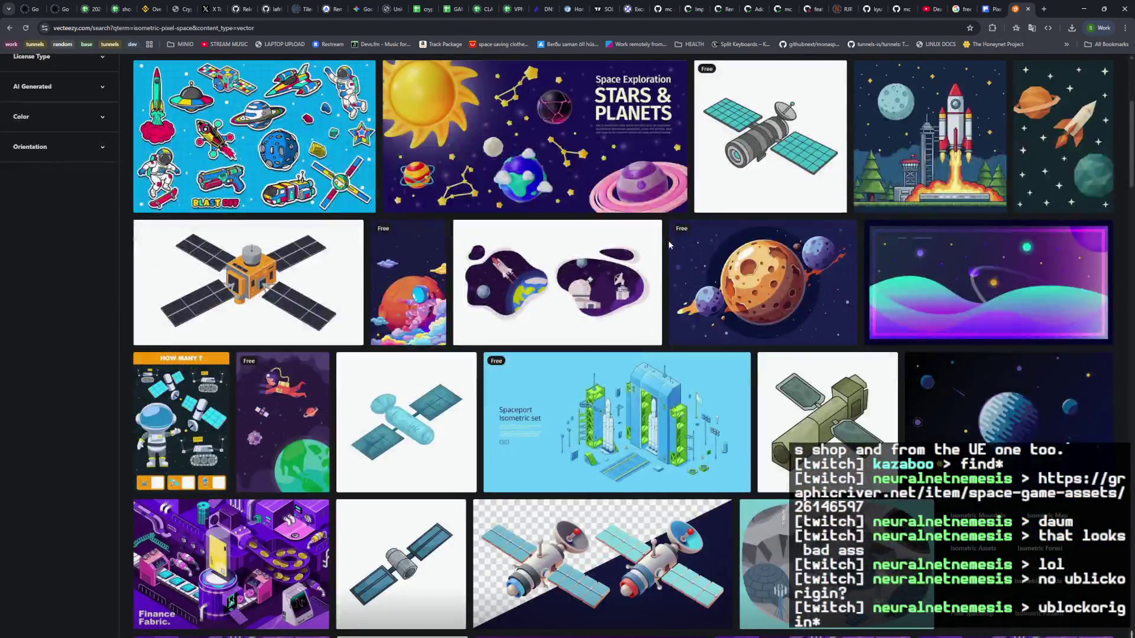
{"action": "scroll", "coordinate": [677, 260], "scroll_direction": "down", "scroll_amount": 5}
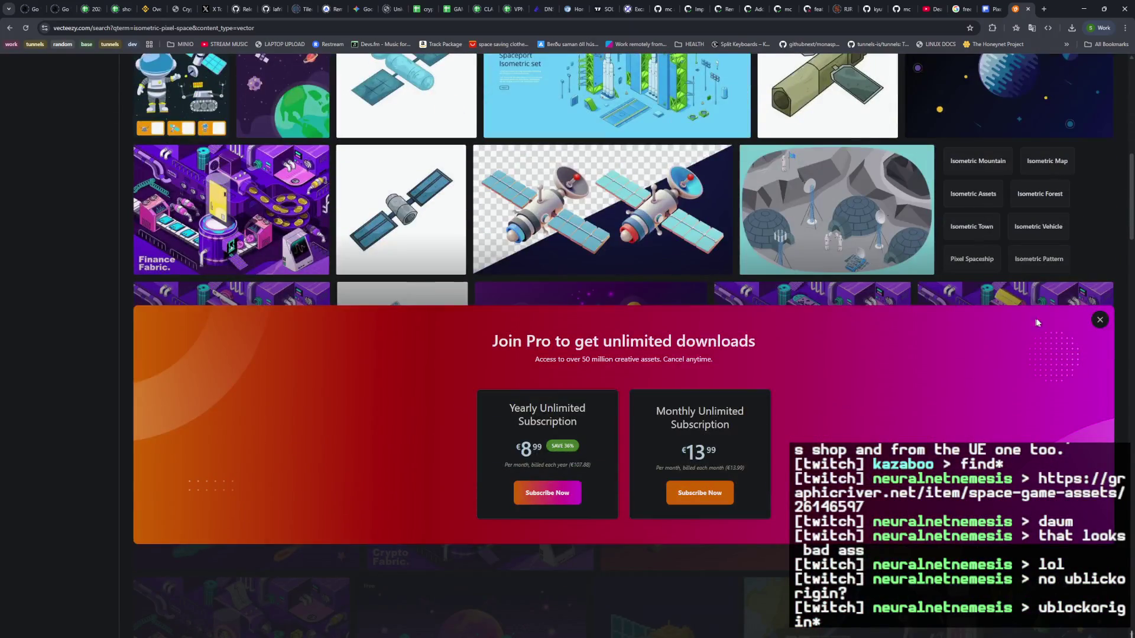
{"action": "left_click", "coordinate": [1101, 321]}
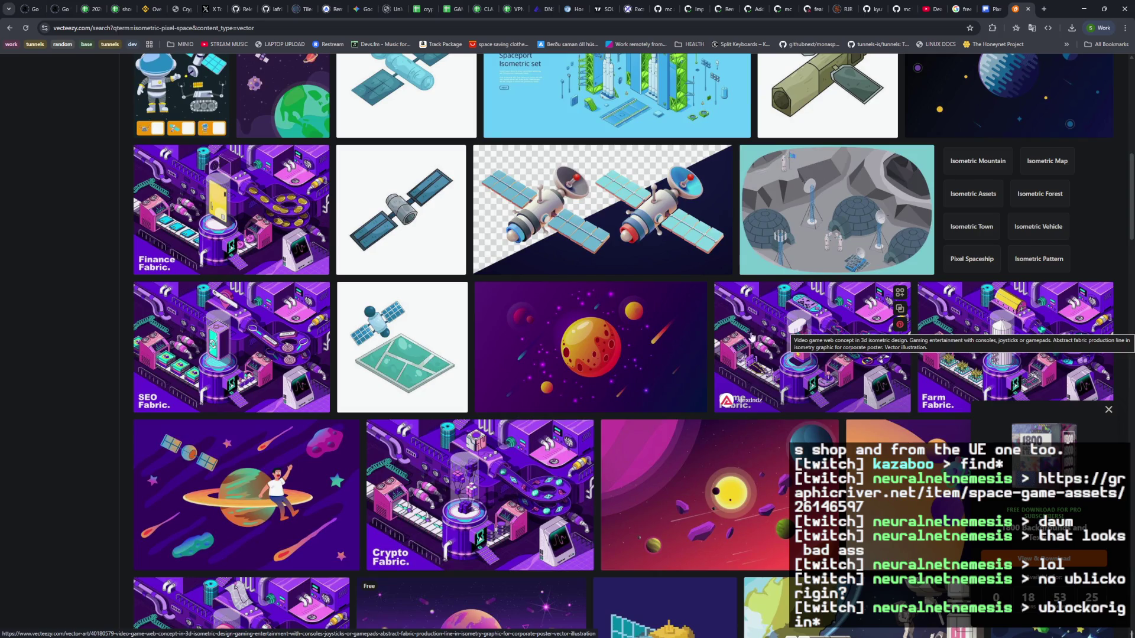
{"action": "scroll", "coordinate": [703, 337], "scroll_direction": "up", "scroll_amount": 2}
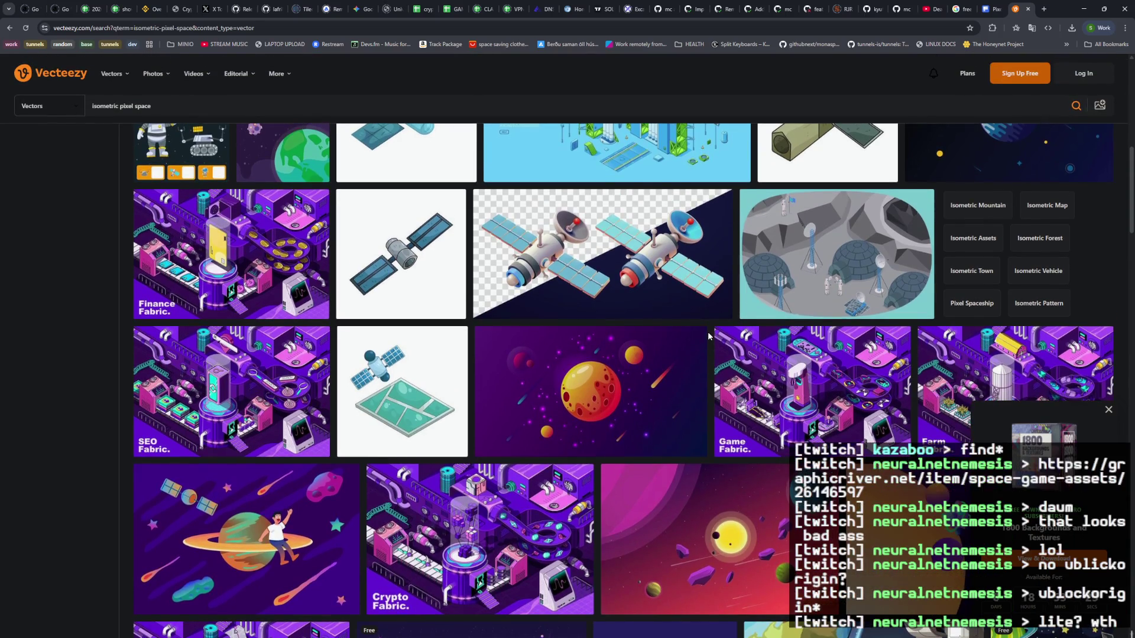
{"action": "scroll", "coordinate": [684, 337], "scroll_direction": "down", "scroll_amount": 1}
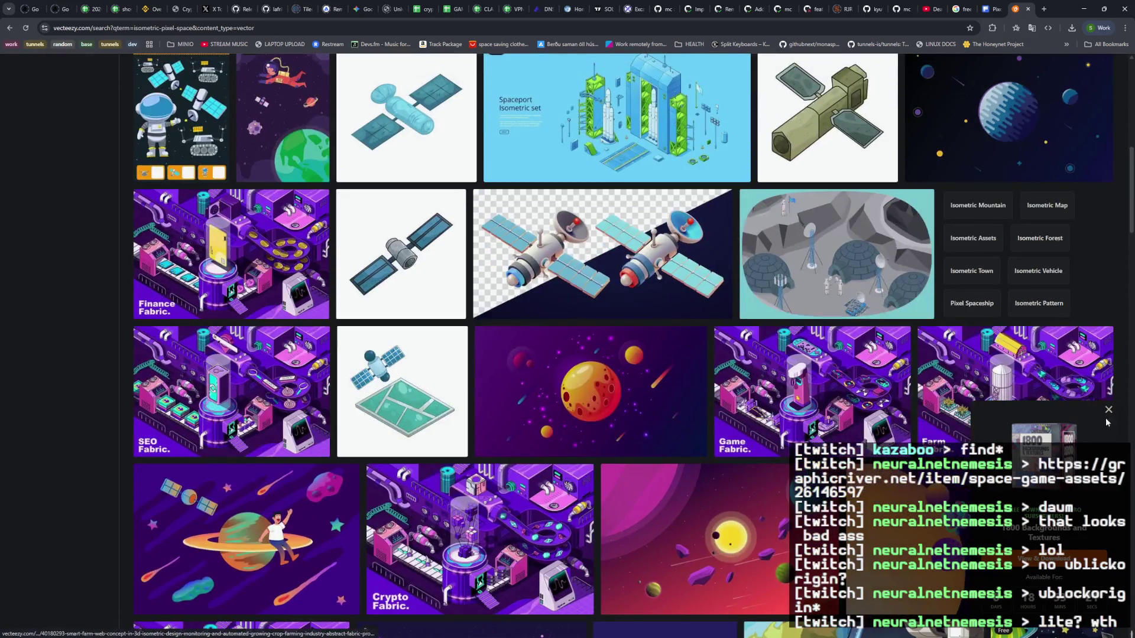
{"action": "left_click", "coordinate": [1109, 412]}
Step: Scroll the isometric pixel space results down to the Next Page button
{"action": "scroll", "coordinate": [839, 368], "scroll_direction": "down", "scroll_amount": 4}
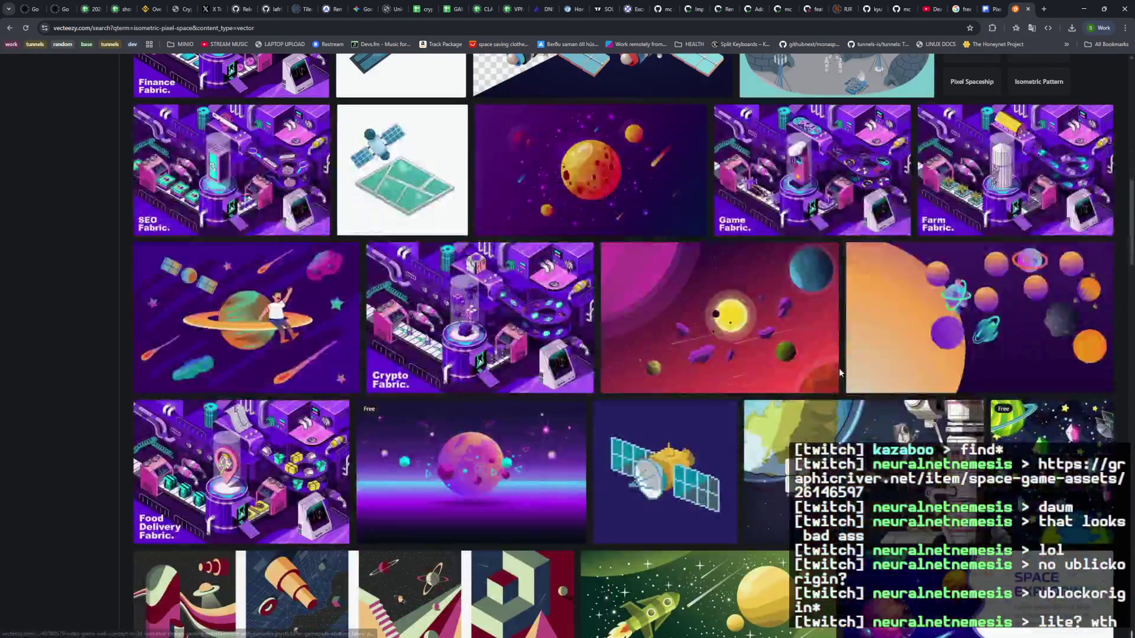
{"action": "scroll", "coordinate": [839, 369], "scroll_direction": "down", "scroll_amount": 2}
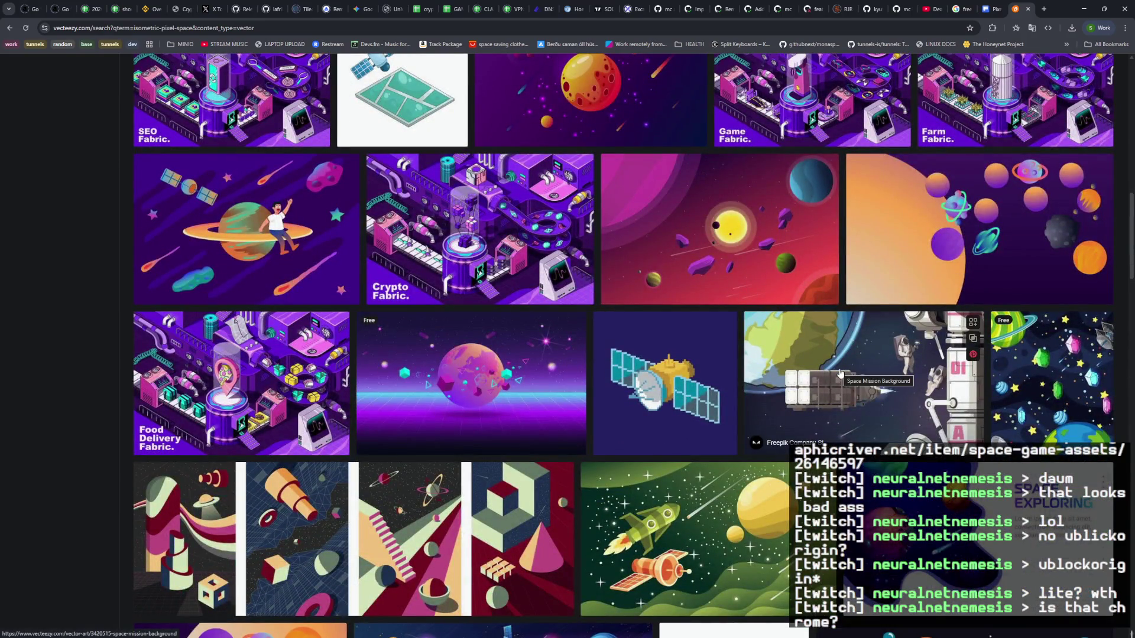
{"action": "scroll", "coordinate": [839, 372], "scroll_direction": "down", "scroll_amount": 6}
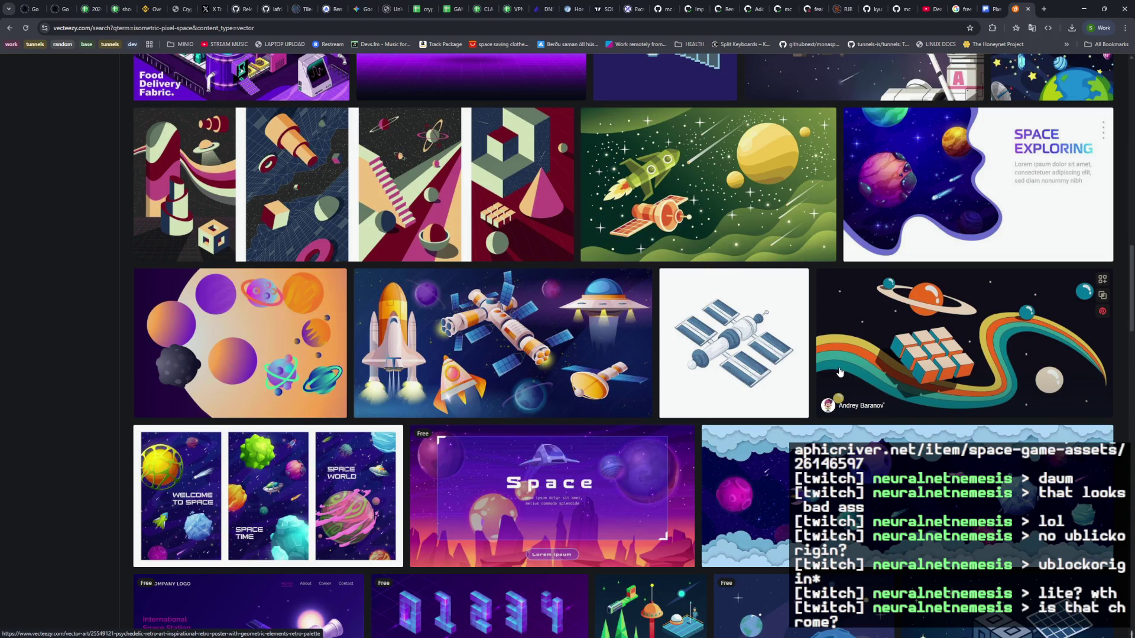
{"action": "scroll", "coordinate": [839, 372], "scroll_direction": "down", "scroll_amount": 4}
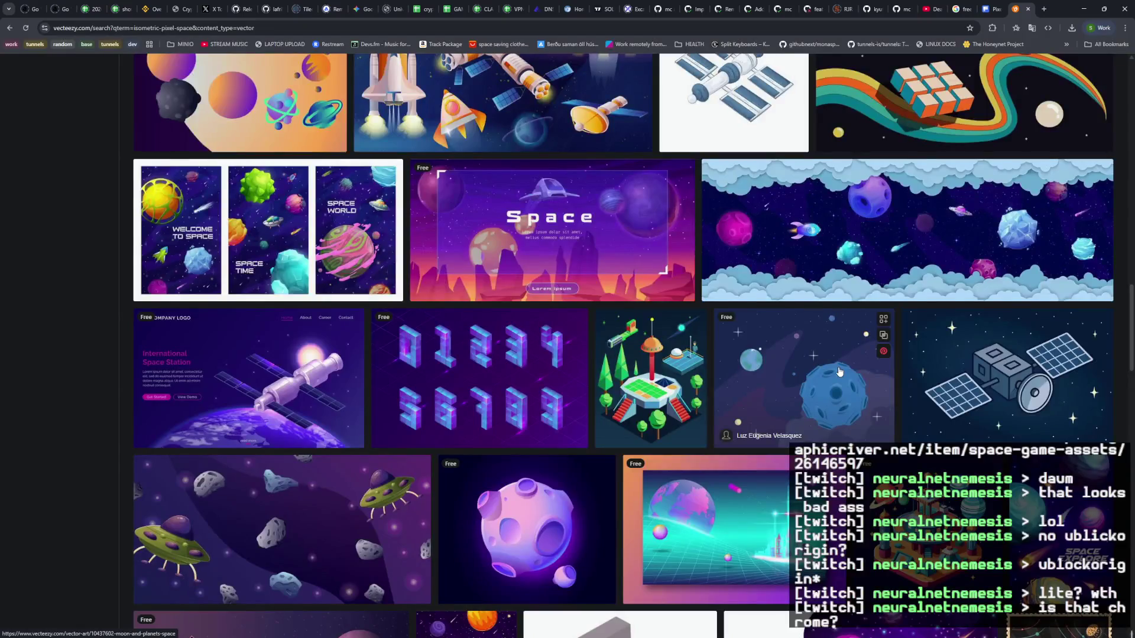
{"action": "scroll", "coordinate": [839, 371], "scroll_direction": "down", "scroll_amount": 2}
{"action": "scroll", "coordinate": [838, 370], "scroll_direction": "down", "scroll_amount": 3}
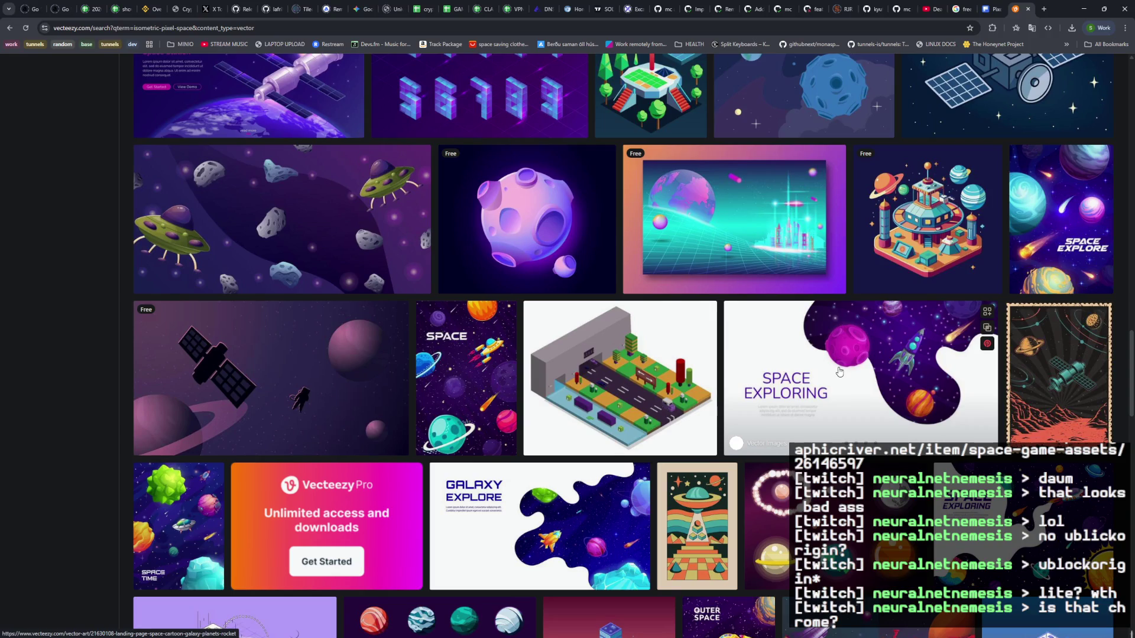
{"action": "scroll", "coordinate": [839, 371], "scroll_direction": "down", "scroll_amount": 4}
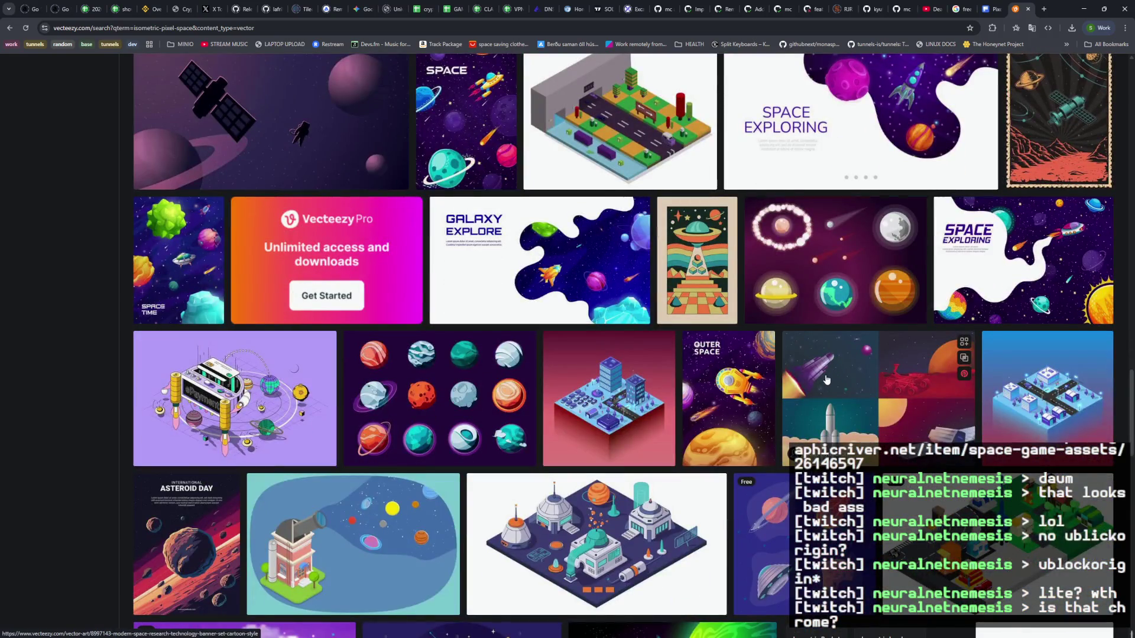
{"action": "scroll", "coordinate": [827, 379], "scroll_direction": "down", "scroll_amount": 2}
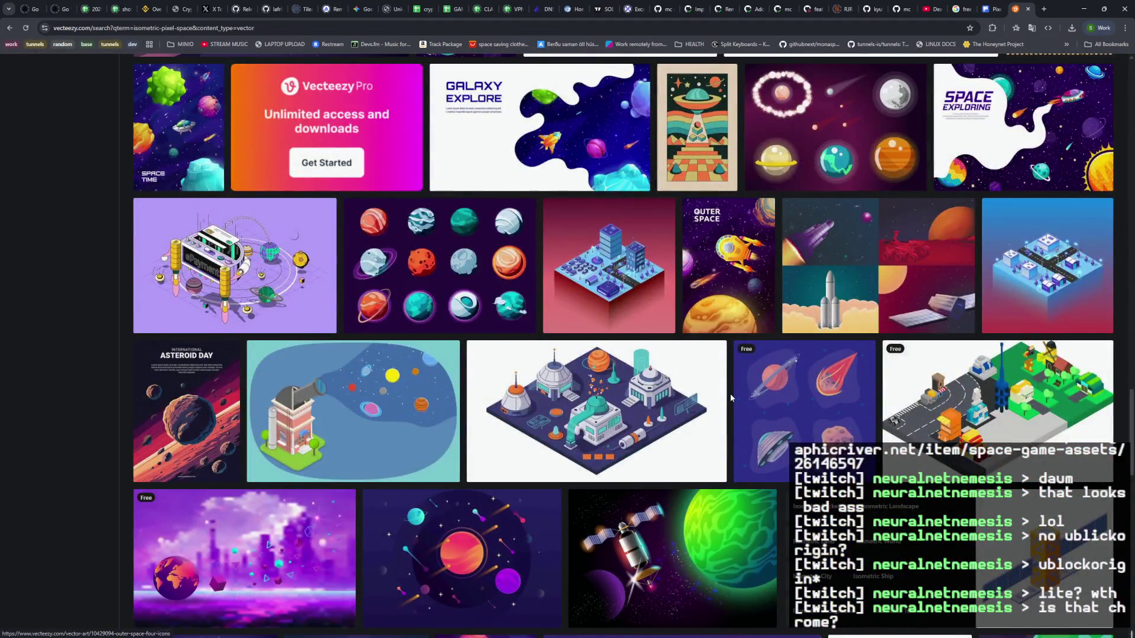
{"action": "scroll", "coordinate": [731, 397], "scroll_direction": "down", "scroll_amount": 6}
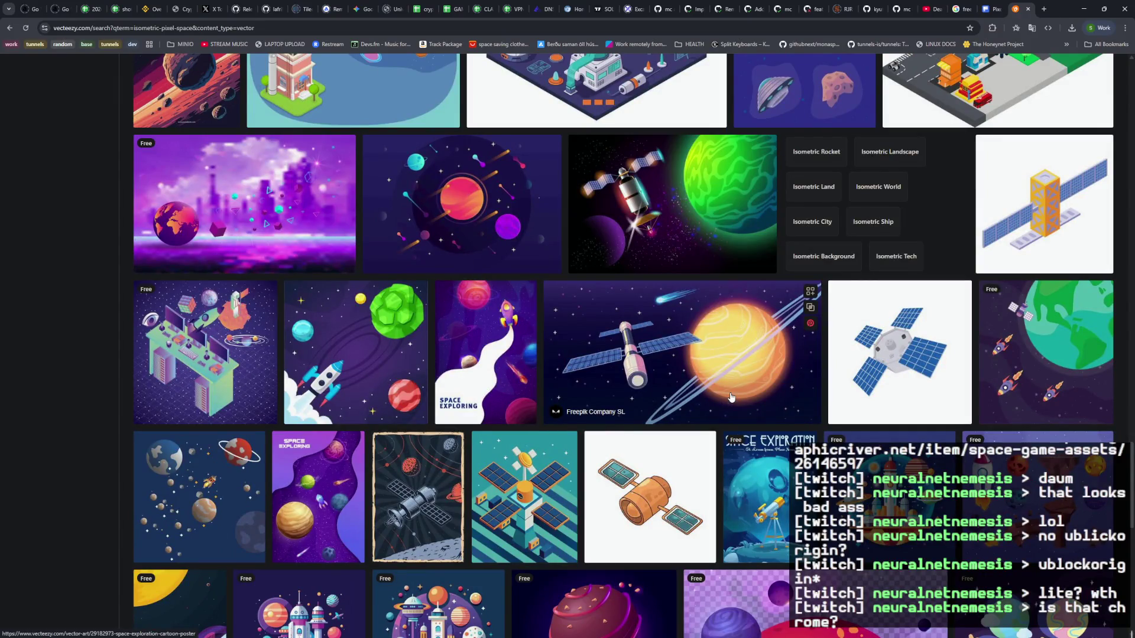
{"action": "scroll", "coordinate": [731, 397], "scroll_direction": "down", "scroll_amount": 3}
{"action": "scroll", "coordinate": [730, 395], "scroll_direction": "down", "scroll_amount": 3}
{"action": "scroll", "coordinate": [731, 394], "scroll_direction": "up", "scroll_amount": 1}
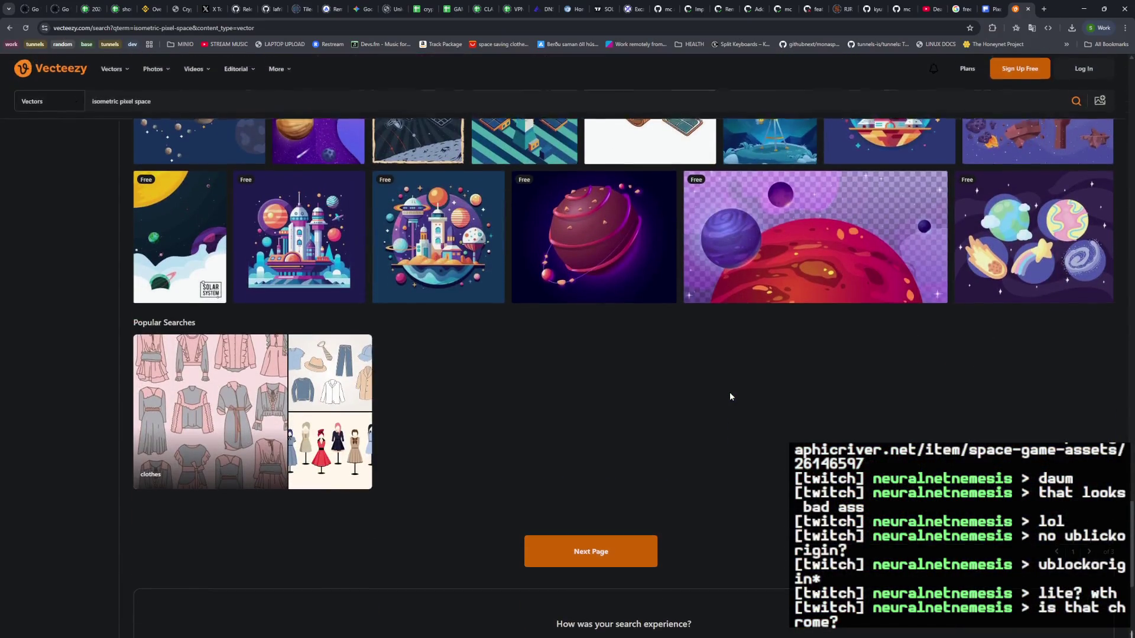
Step: Load page 2 of the results and scroll down through its thumbnails
{"action": "left_click", "coordinate": [628, 597]}
{"action": "scroll", "coordinate": [668, 507], "scroll_direction": "down", "scroll_amount": 3}
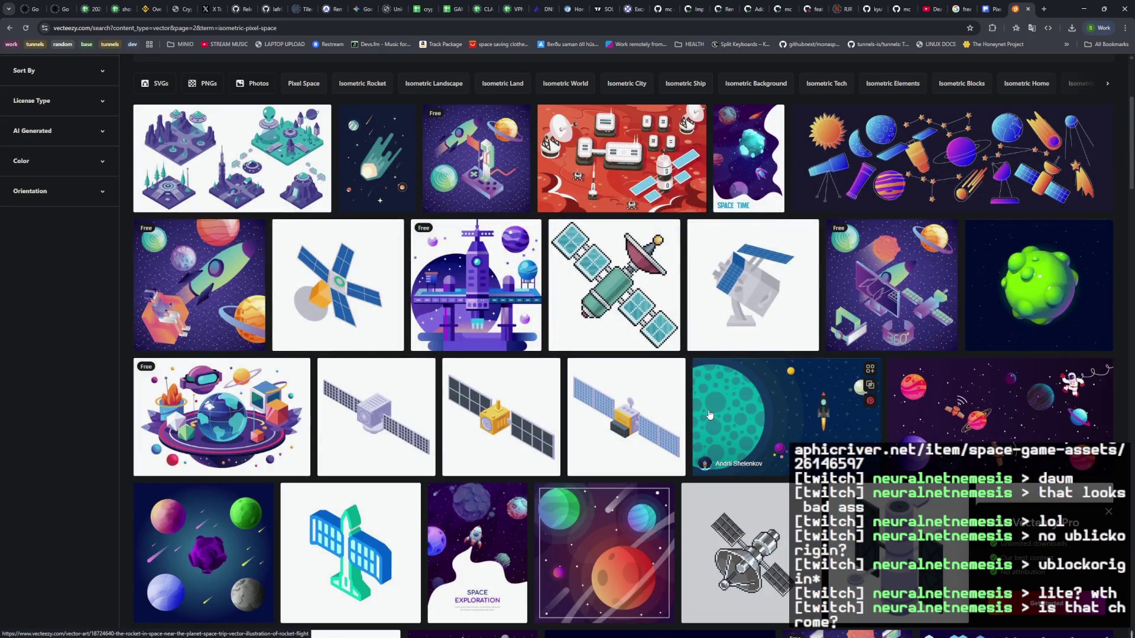
{"action": "scroll", "coordinate": [710, 413], "scroll_direction": "down", "scroll_amount": 4}
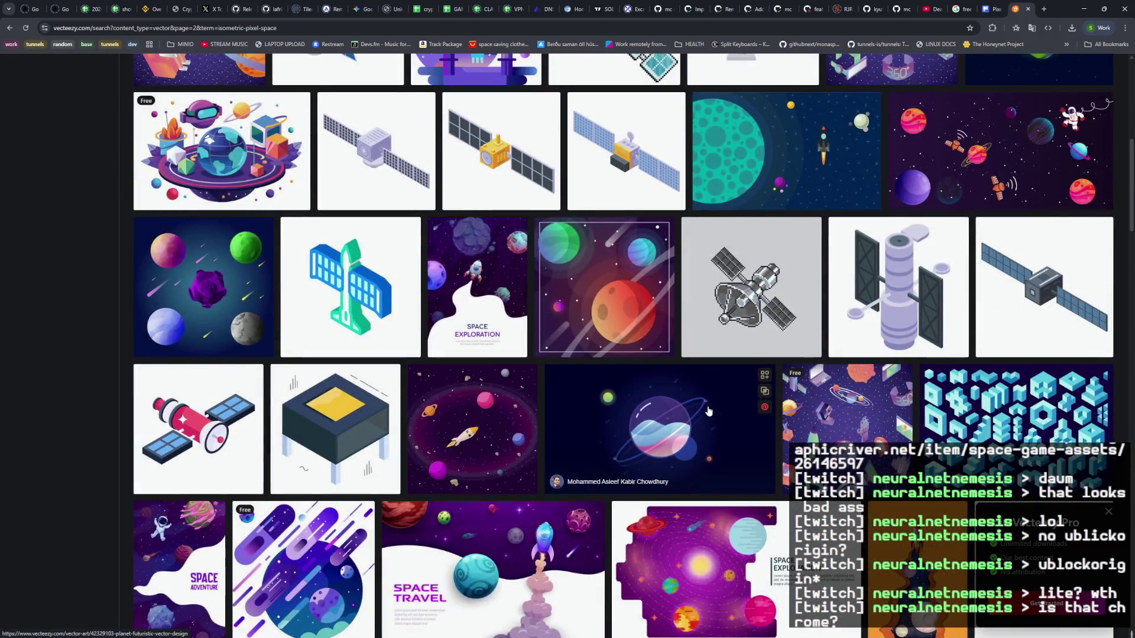
{"action": "scroll", "coordinate": [710, 411], "scroll_direction": "down", "scroll_amount": 4}
{"action": "scroll", "coordinate": [709, 411], "scroll_direction": "down", "scroll_amount": 4}
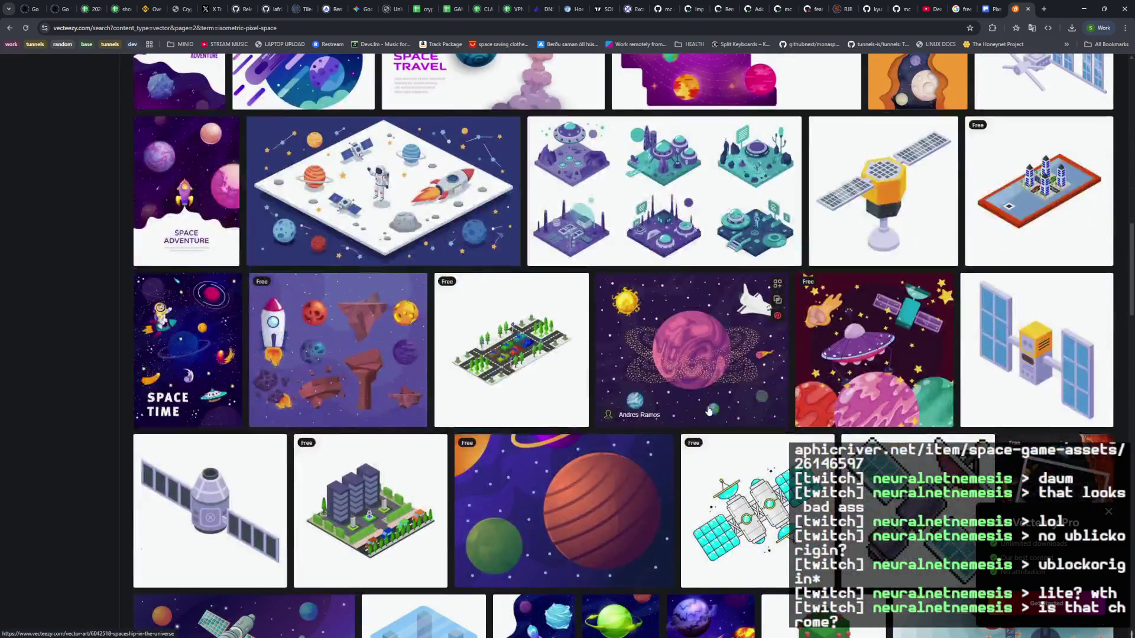
{"action": "scroll", "coordinate": [709, 411], "scroll_direction": "down", "scroll_amount": 4}
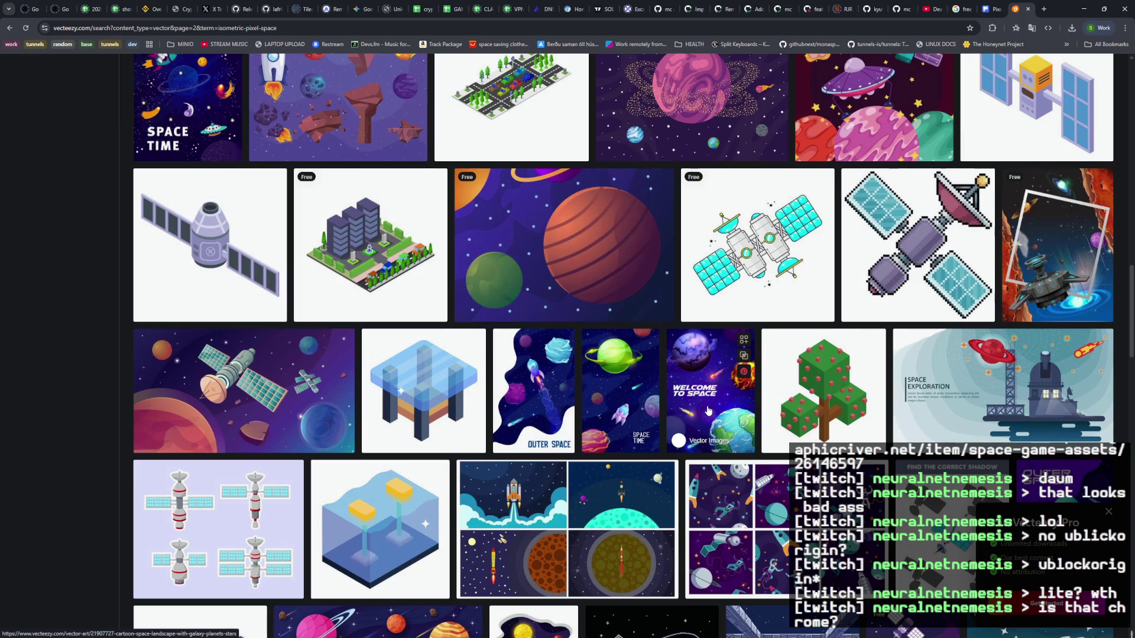
{"action": "scroll", "coordinate": [708, 410], "scroll_direction": "down", "scroll_amount": 4}
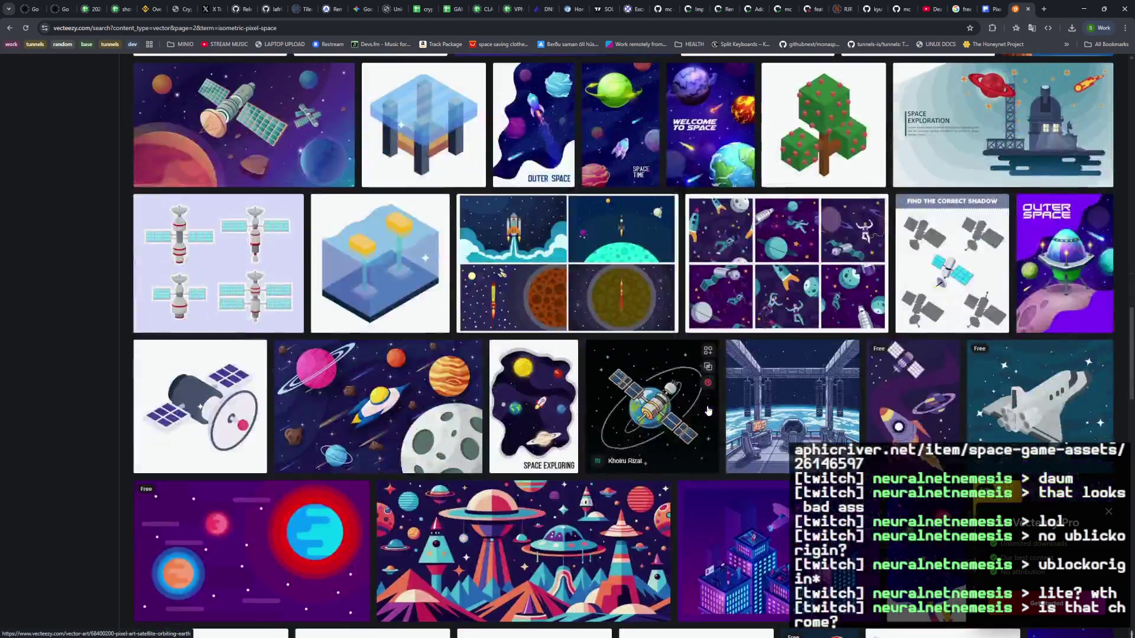
{"action": "scroll", "coordinate": [709, 410], "scroll_direction": "down", "scroll_amount": 1}
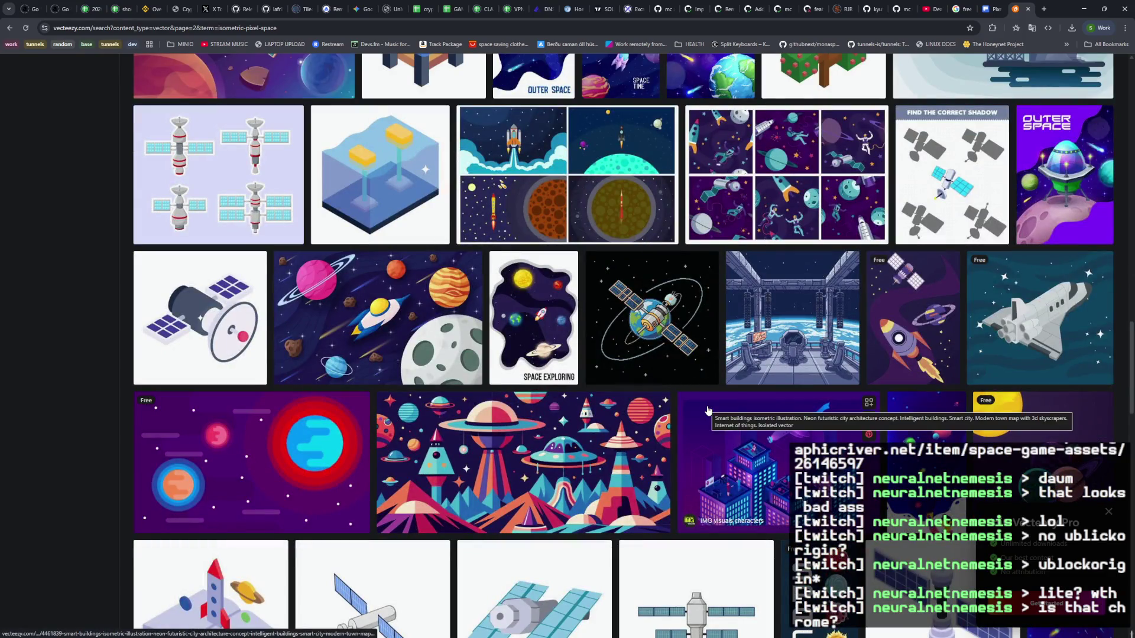
{"action": "scroll", "coordinate": [708, 410], "scroll_direction": "down", "scroll_amount": 6}
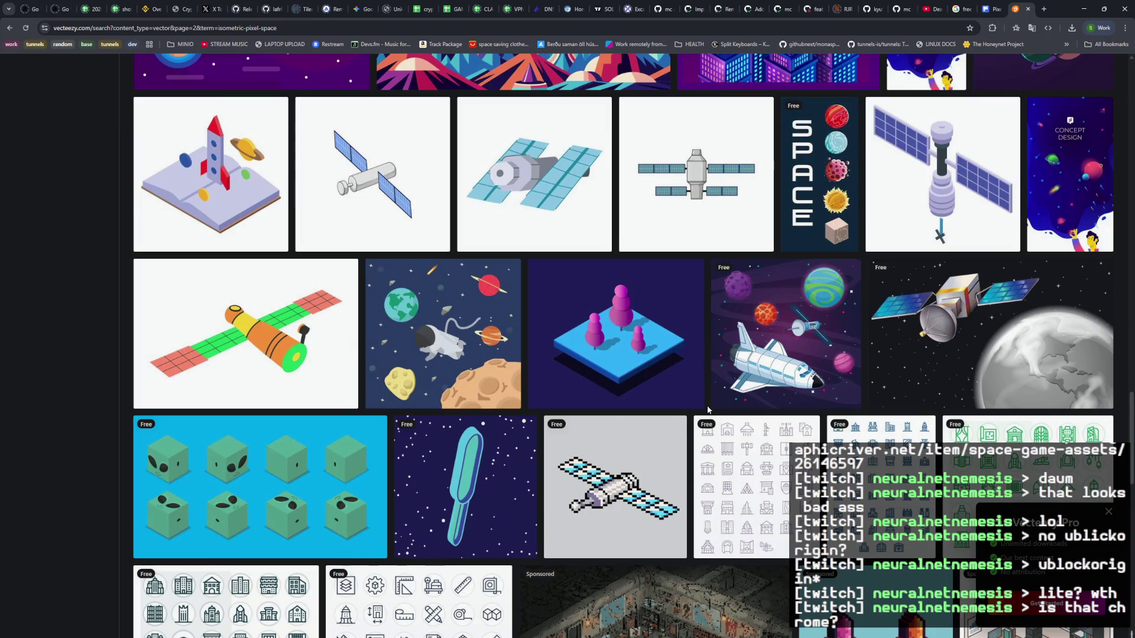
{"action": "scroll", "coordinate": [708, 410], "scroll_direction": "down", "scroll_amount": 3}
{"action": "scroll", "coordinate": [709, 410], "scroll_direction": "down", "scroll_amount": 3}
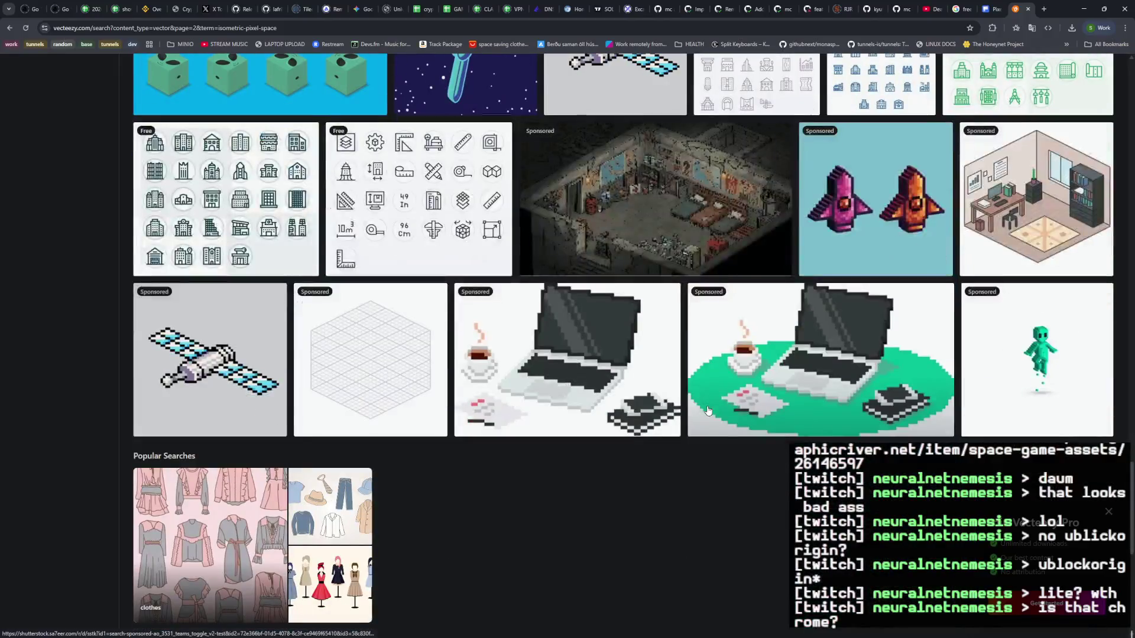
Step: Scroll page 2 back up to the top of the results
{"action": "scroll", "coordinate": [707, 409], "scroll_direction": "up", "scroll_amount": 10}
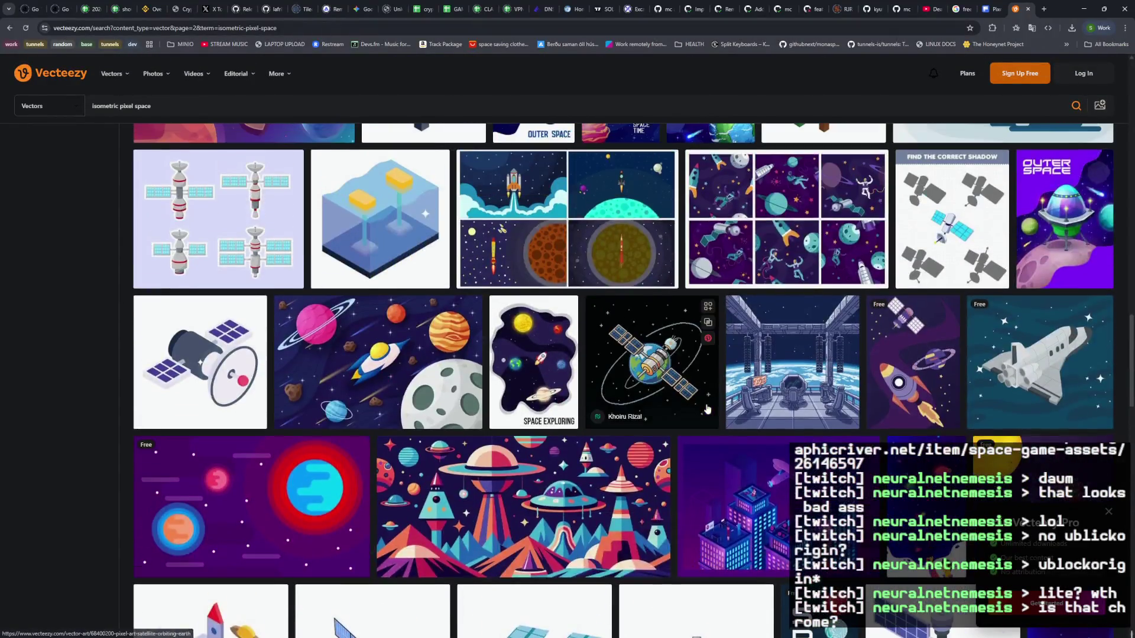
{"action": "scroll", "coordinate": [726, 492], "scroll_direction": "up", "scroll_amount": 4}
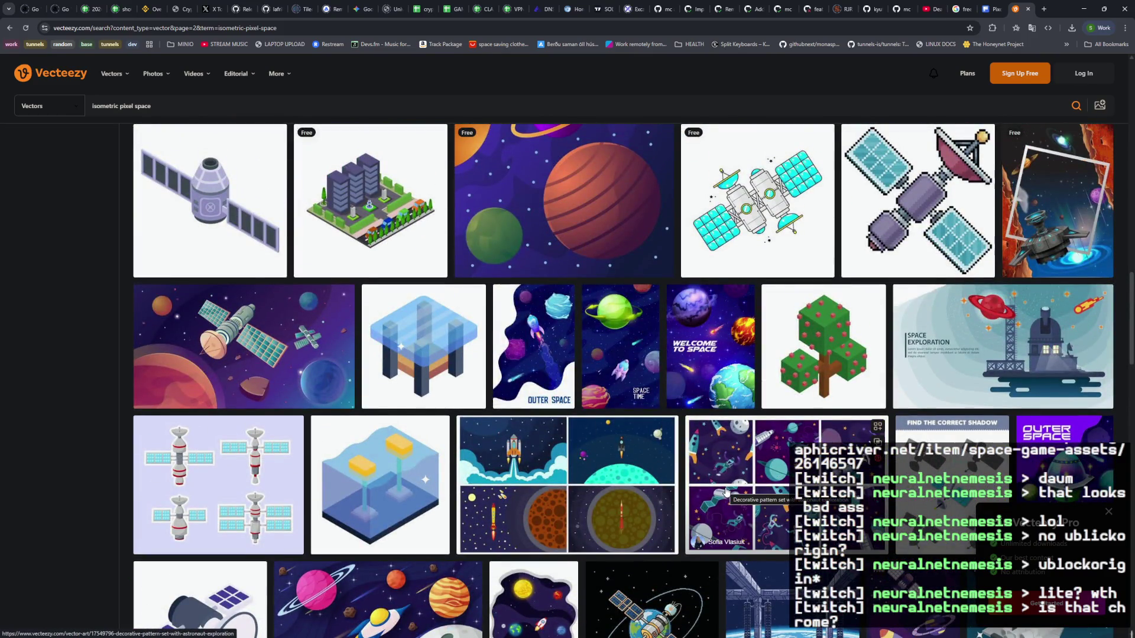
{"action": "scroll", "coordinate": [604, 478], "scroll_direction": "up", "scroll_amount": 5}
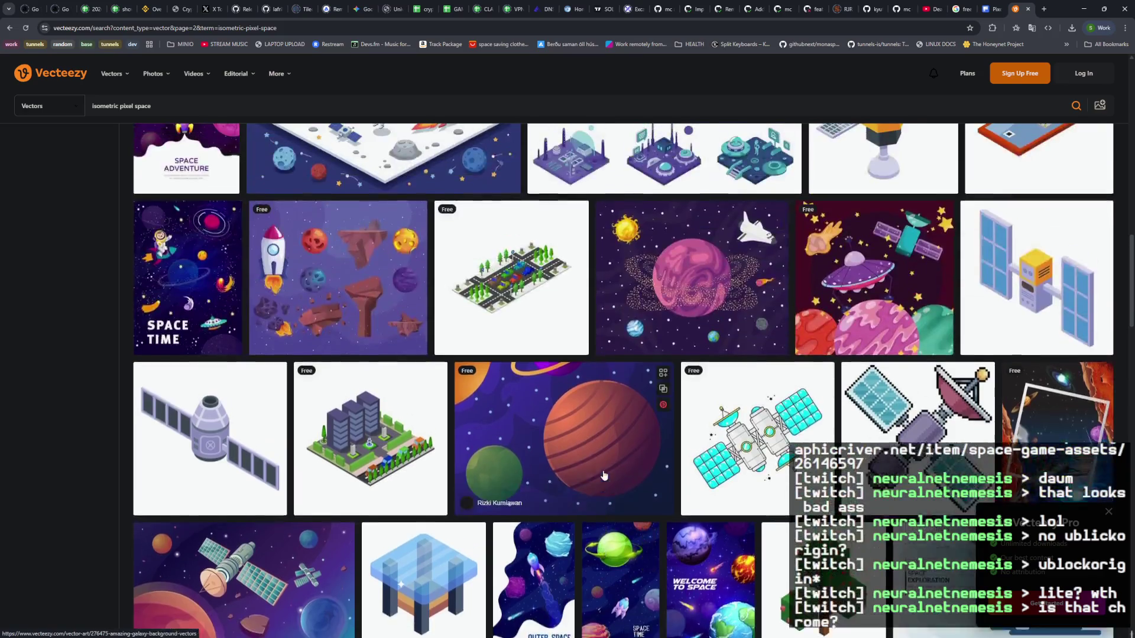
{"action": "scroll", "coordinate": [603, 471], "scroll_direction": "up", "scroll_amount": 1}
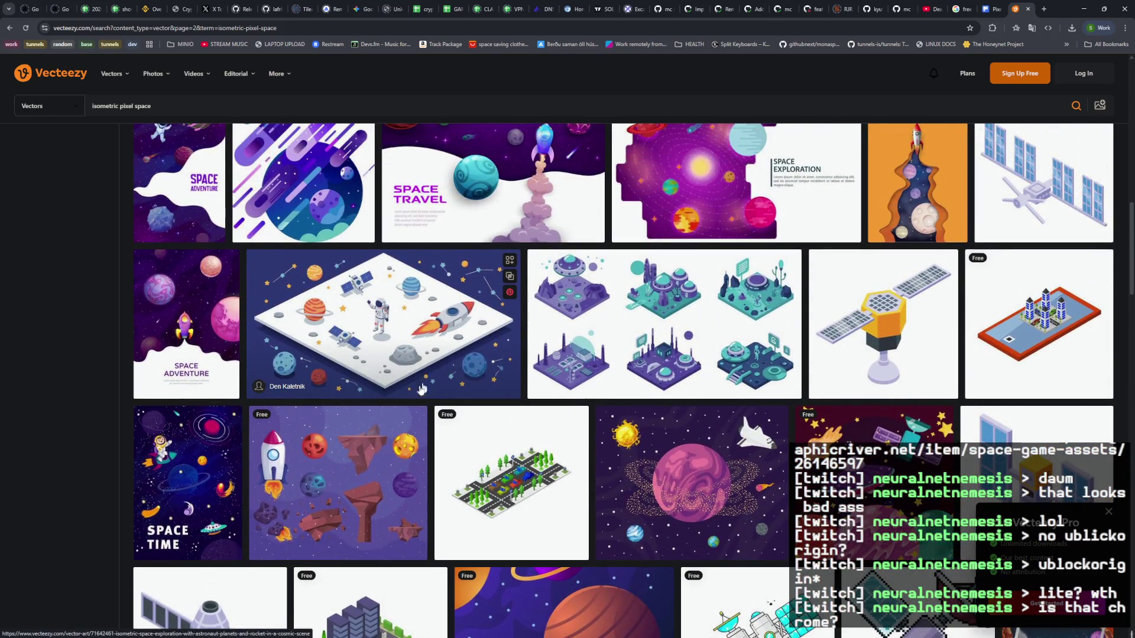
{"action": "scroll", "coordinate": [729, 351], "scroll_direction": "up", "scroll_amount": 1}
{"action": "scroll", "coordinate": [729, 350], "scroll_direction": "up", "scroll_amount": 2}
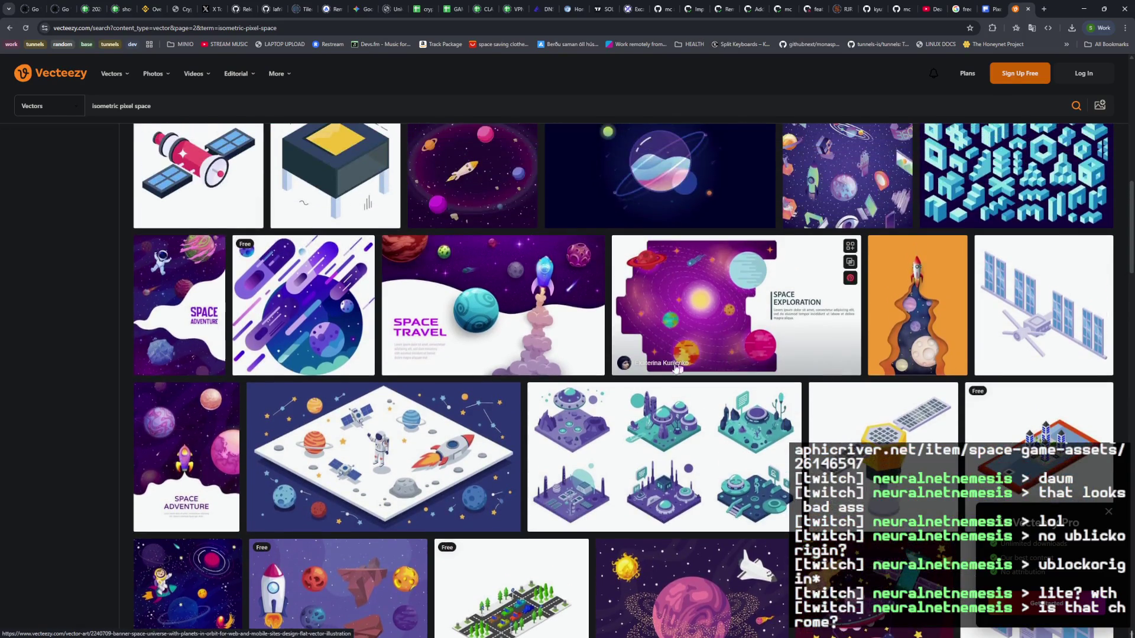
{"action": "scroll", "coordinate": [567, 385], "scroll_direction": "up", "scroll_amount": 1}
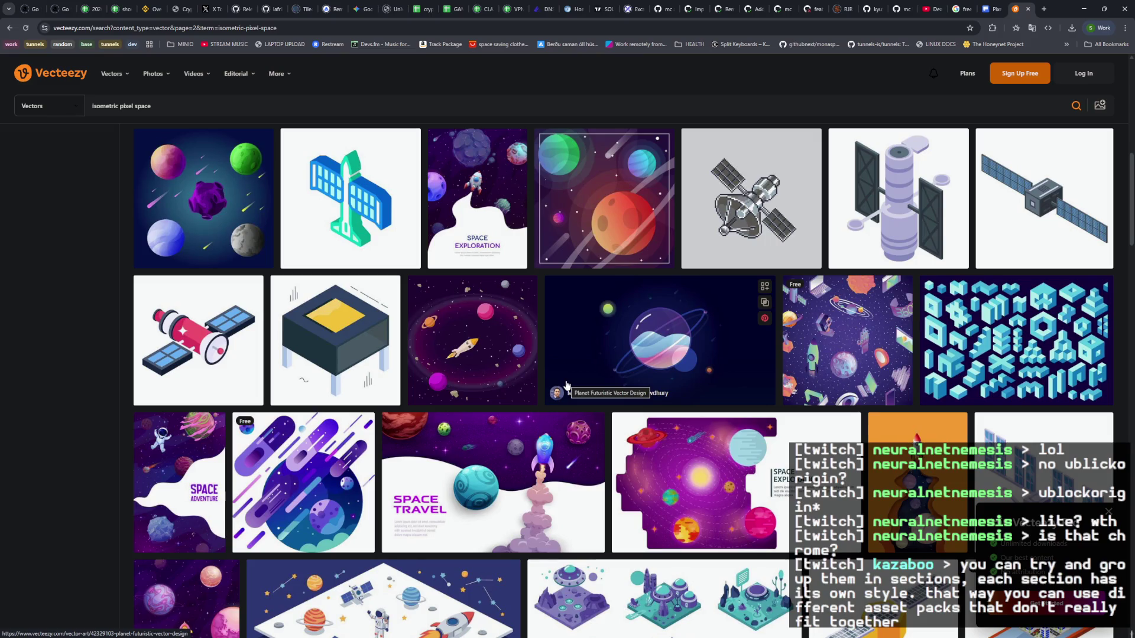
{"action": "mouse_move", "coordinate": [668, 395]}
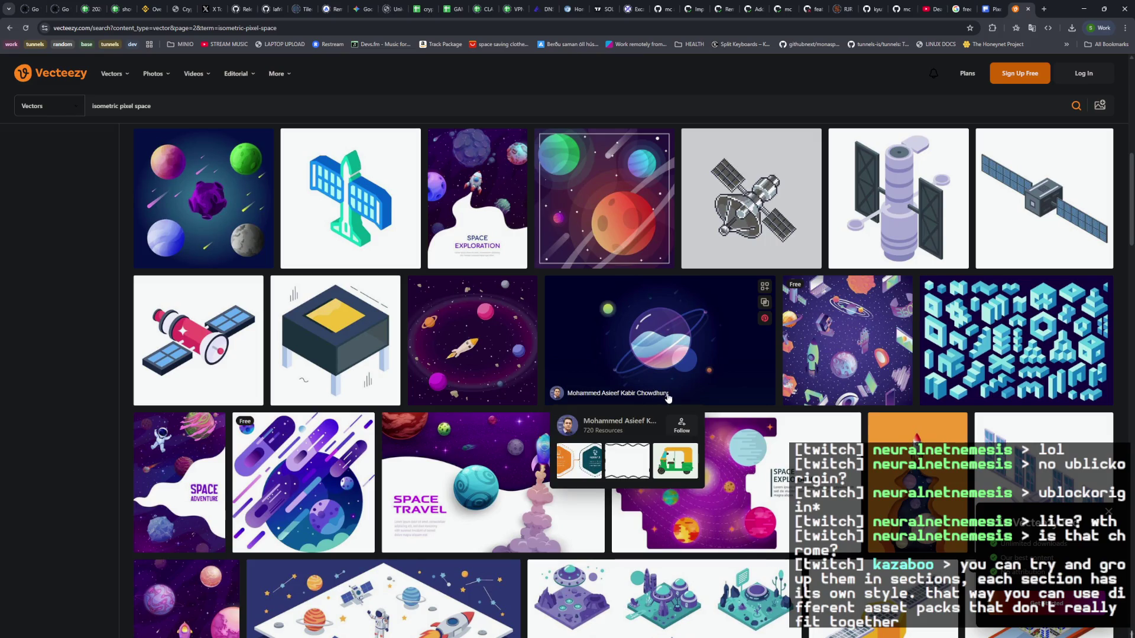
{"action": "scroll", "coordinate": [668, 398], "scroll_direction": "up", "scroll_amount": 1}
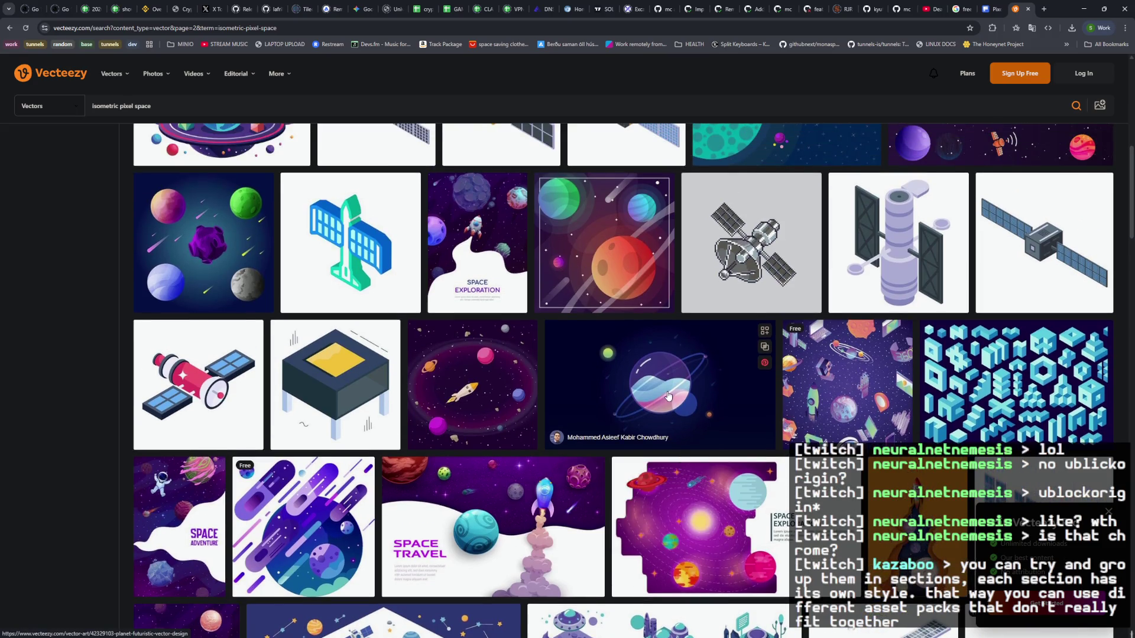
{"action": "scroll", "coordinate": [668, 396], "scroll_direction": "up", "scroll_amount": 5}
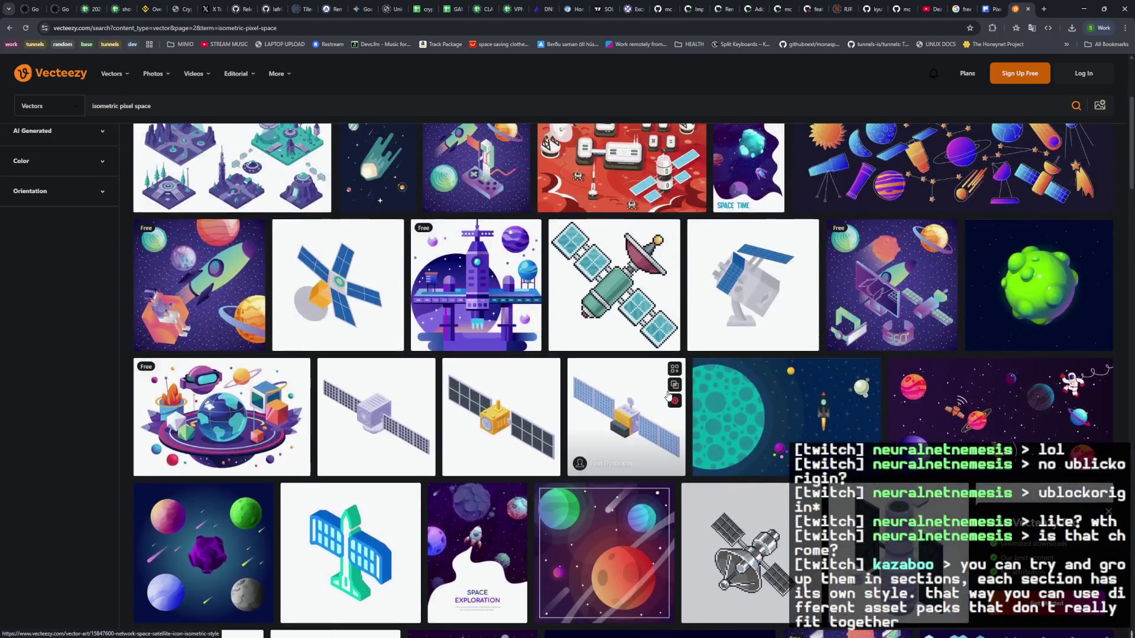
{"action": "scroll", "coordinate": [668, 395], "scroll_direction": "up", "scroll_amount": 2}
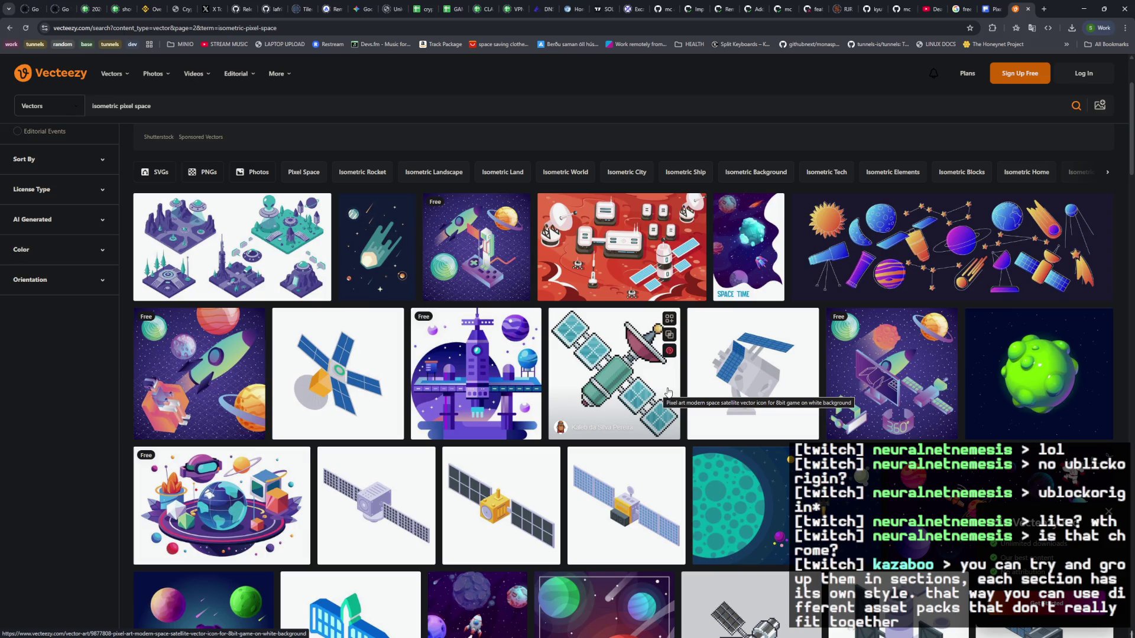
Step: Close Vecteezy and extend the Freepik search to 'Pixel art isometric space'
{"action": "left_click", "coordinate": [1027, 10]}
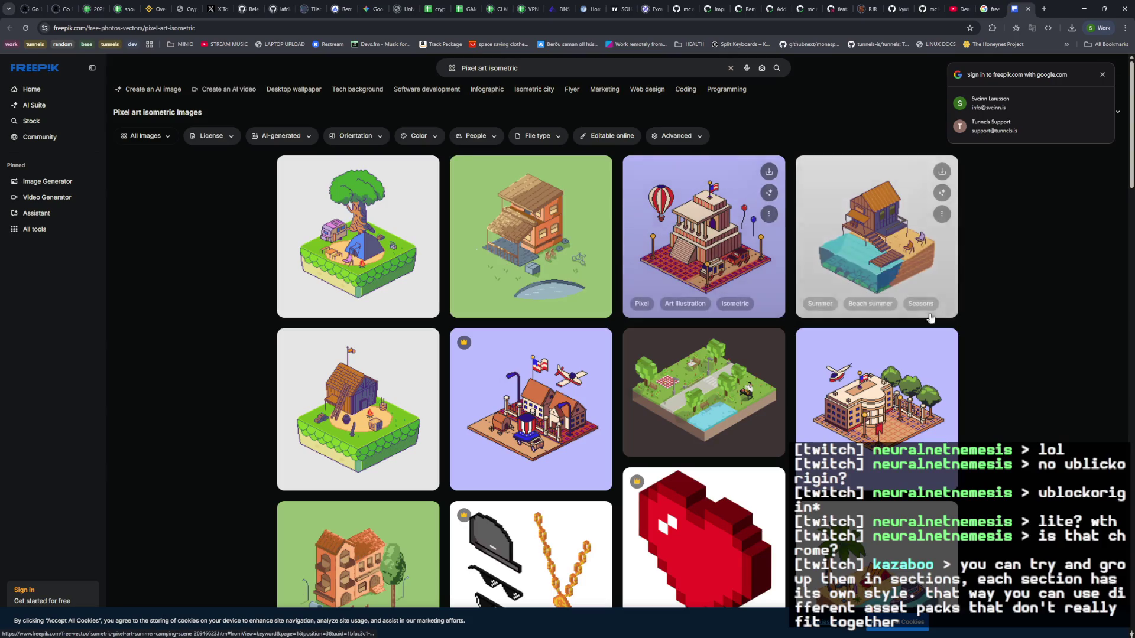
{"action": "scroll", "coordinate": [1027, 335], "scroll_direction": "down", "scroll_amount": 5}
{"action": "scroll", "coordinate": [1026, 338], "scroll_direction": "up", "scroll_amount": 5}
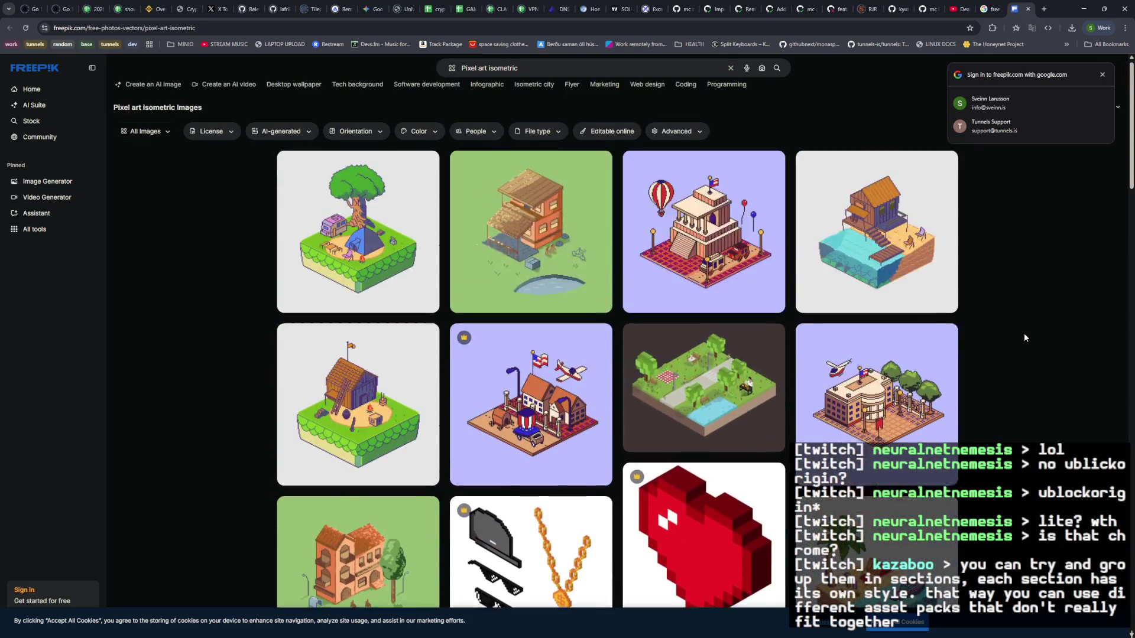
{"action": "left_click", "coordinate": [543, 68]}
{"action": "type", "text": "space"}
{"action": "key", "text": "Return"}
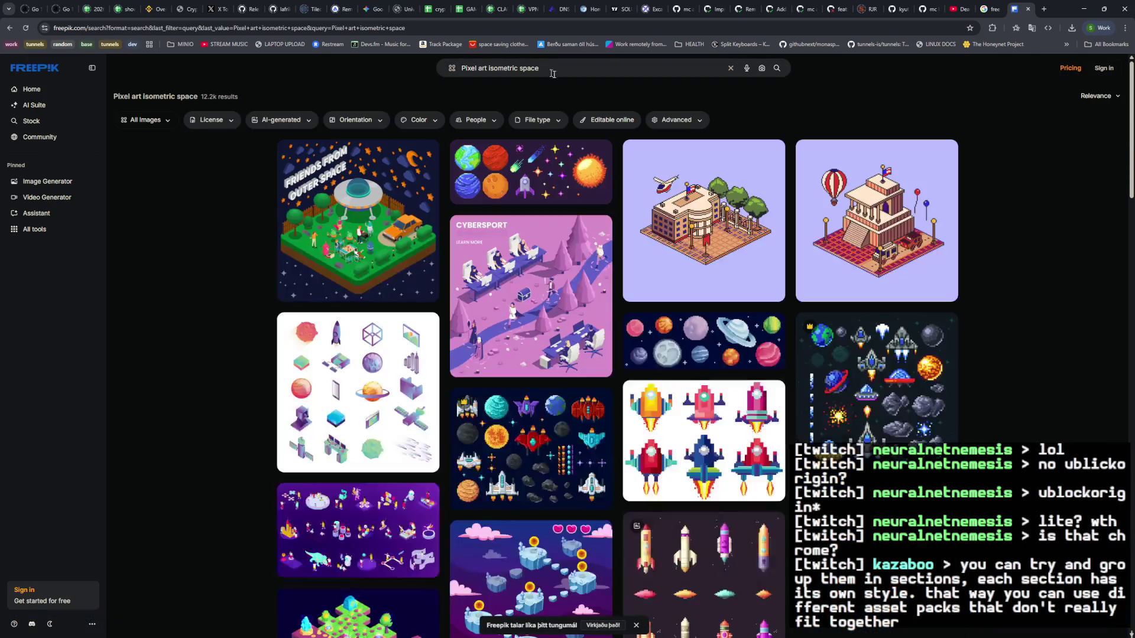
Step: Preview the grey spaceship assets sheet, then close the preview
{"action": "scroll", "coordinate": [992, 281], "scroll_direction": "down", "scroll_amount": 3}
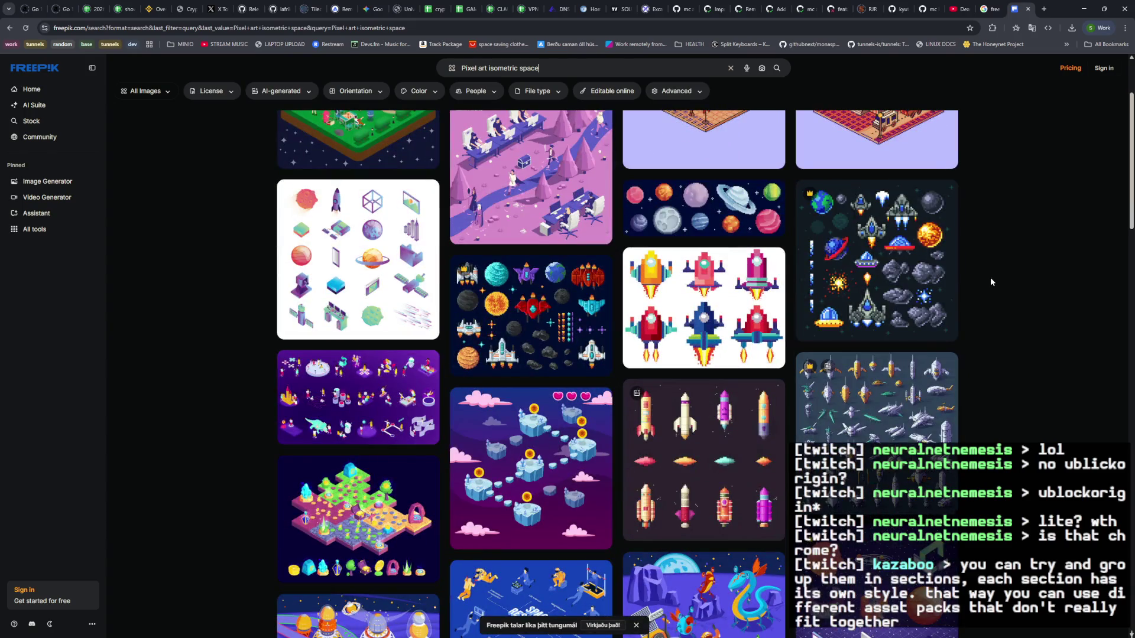
{"action": "scroll", "coordinate": [995, 283], "scroll_direction": "down", "scroll_amount": 3}
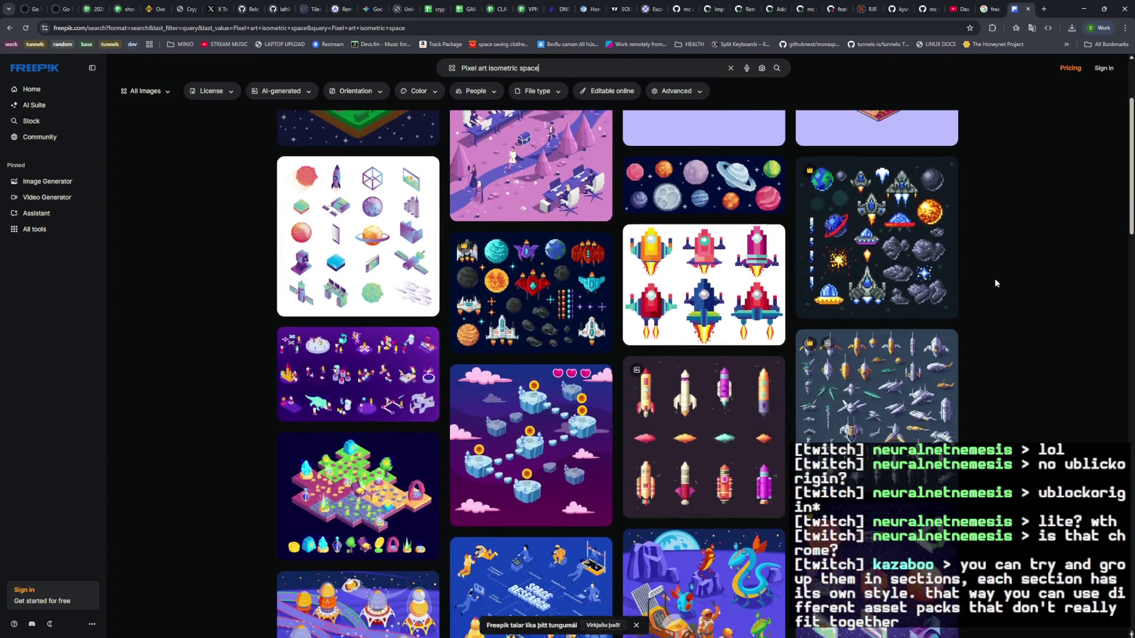
{"action": "left_click", "coordinate": [926, 300]}
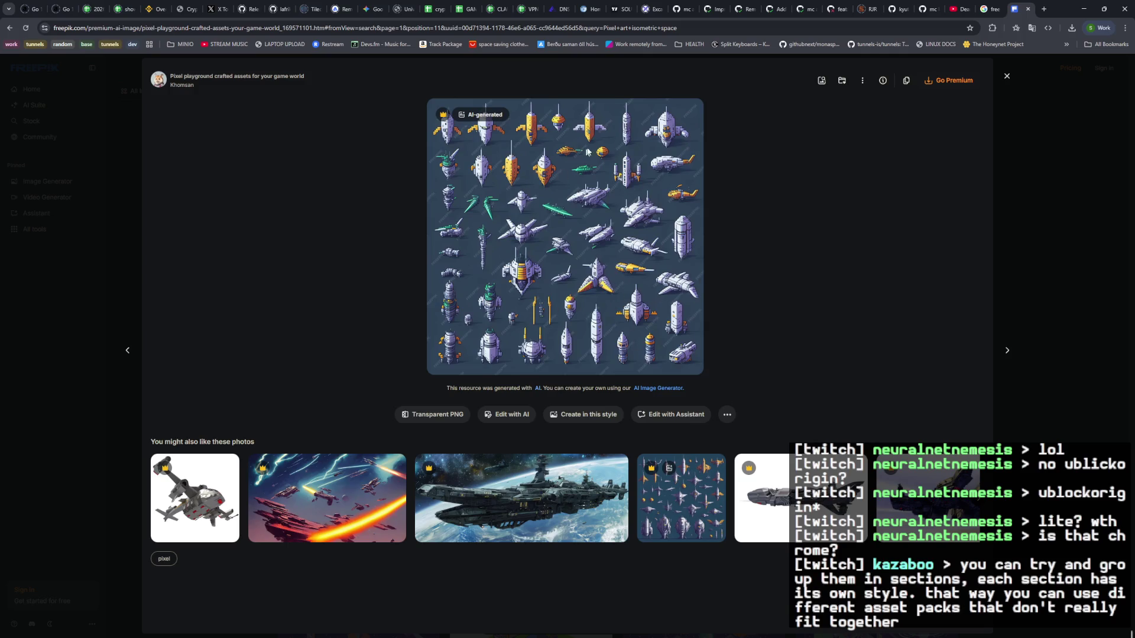
{"action": "left_click", "coordinate": [1012, 307]}
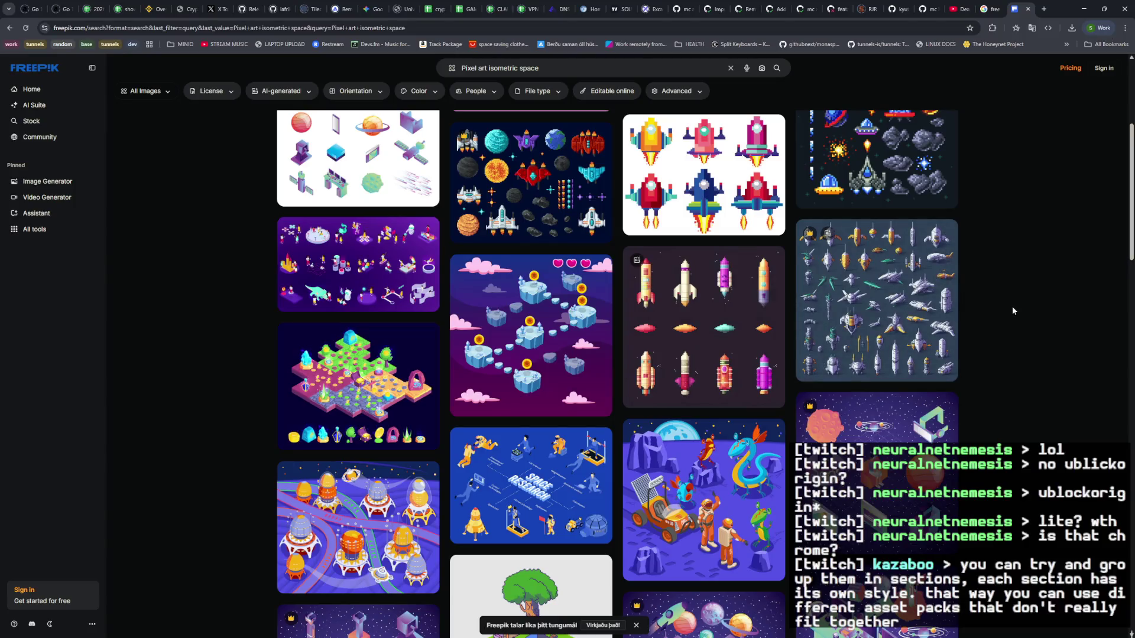
Step: Scroll the results and open the AI 'Game icons and game elements' crystals-and-spaceships sheet
{"action": "scroll", "coordinate": [1012, 306], "scroll_direction": "up", "scroll_amount": 3}
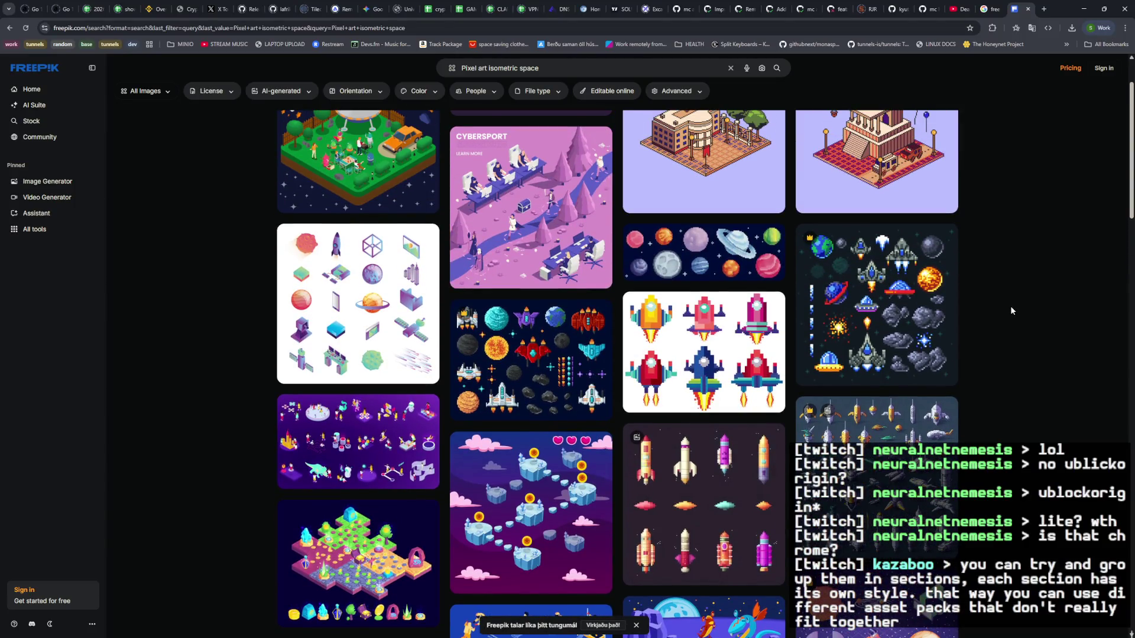
{"action": "scroll", "coordinate": [1011, 310], "scroll_direction": "up", "scroll_amount": 2}
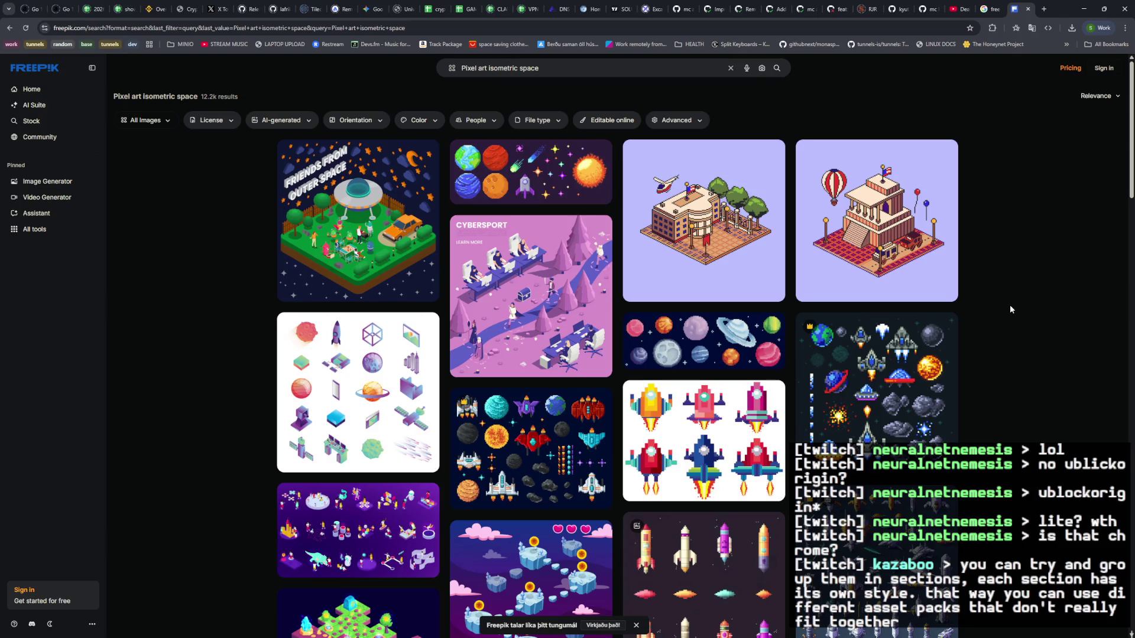
{"action": "scroll", "coordinate": [1011, 308], "scroll_direction": "down", "scroll_amount": 8}
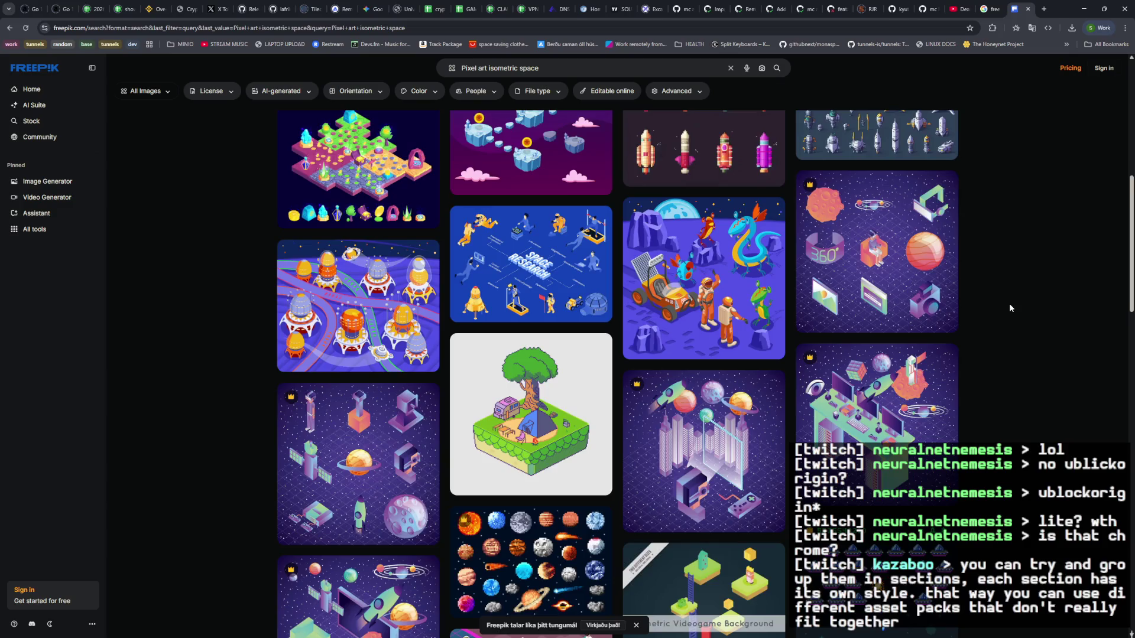
{"action": "scroll", "coordinate": [1009, 308], "scroll_direction": "down", "scroll_amount": 5}
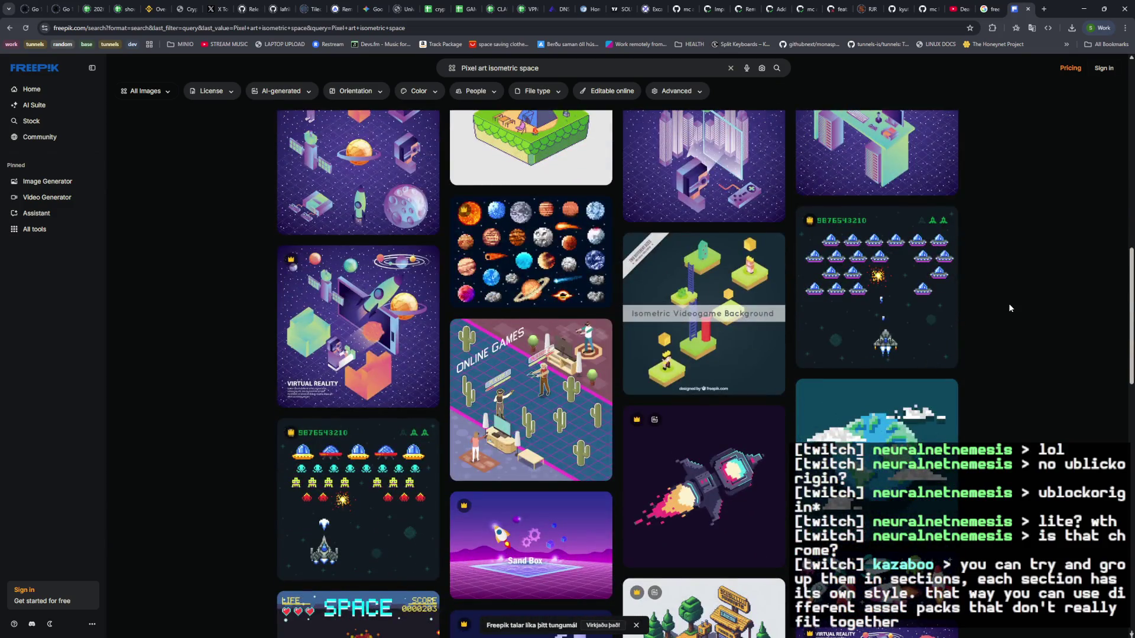
{"action": "scroll", "coordinate": [1009, 307], "scroll_direction": "down", "scroll_amount": 3}
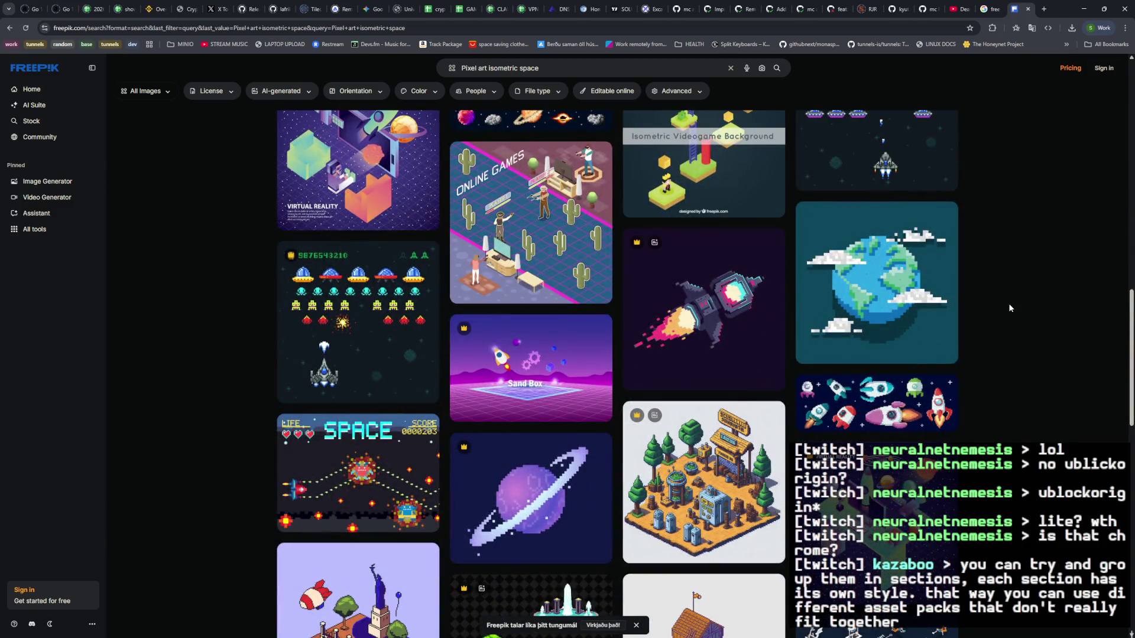
{"action": "scroll", "coordinate": [1009, 303], "scroll_direction": "down", "scroll_amount": 5}
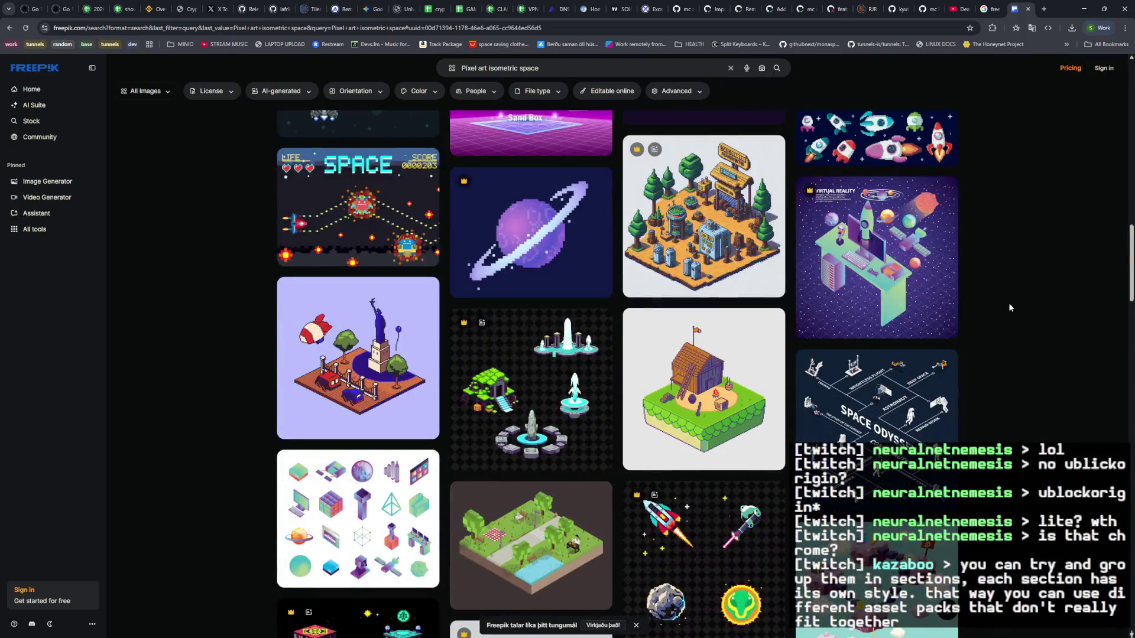
{"action": "scroll", "coordinate": [1010, 307], "scroll_direction": "down", "scroll_amount": 5}
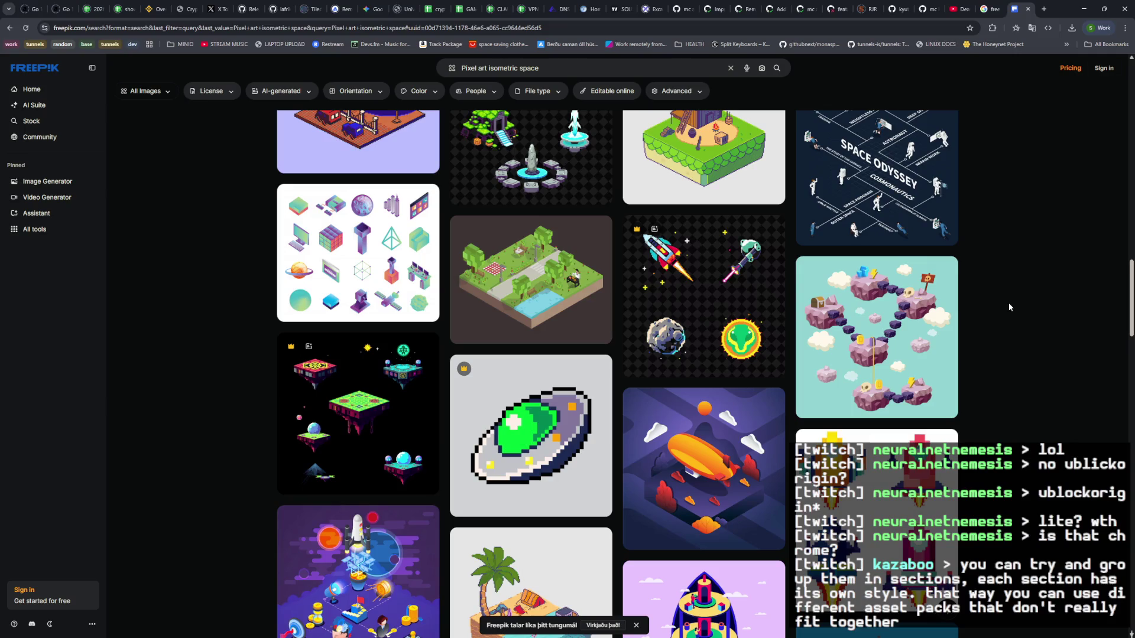
{"action": "scroll", "coordinate": [1009, 303], "scroll_direction": "down", "scroll_amount": 5}
{"action": "scroll", "coordinate": [1008, 301], "scroll_direction": "down", "scroll_amount": 5}
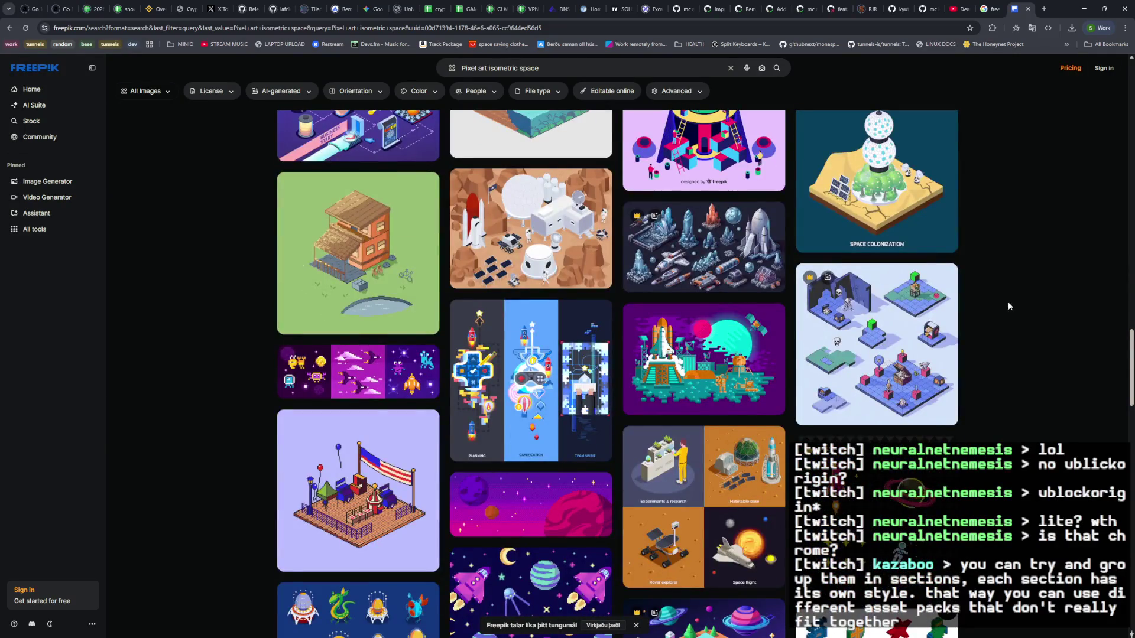
{"action": "left_click", "coordinate": [729, 269]}
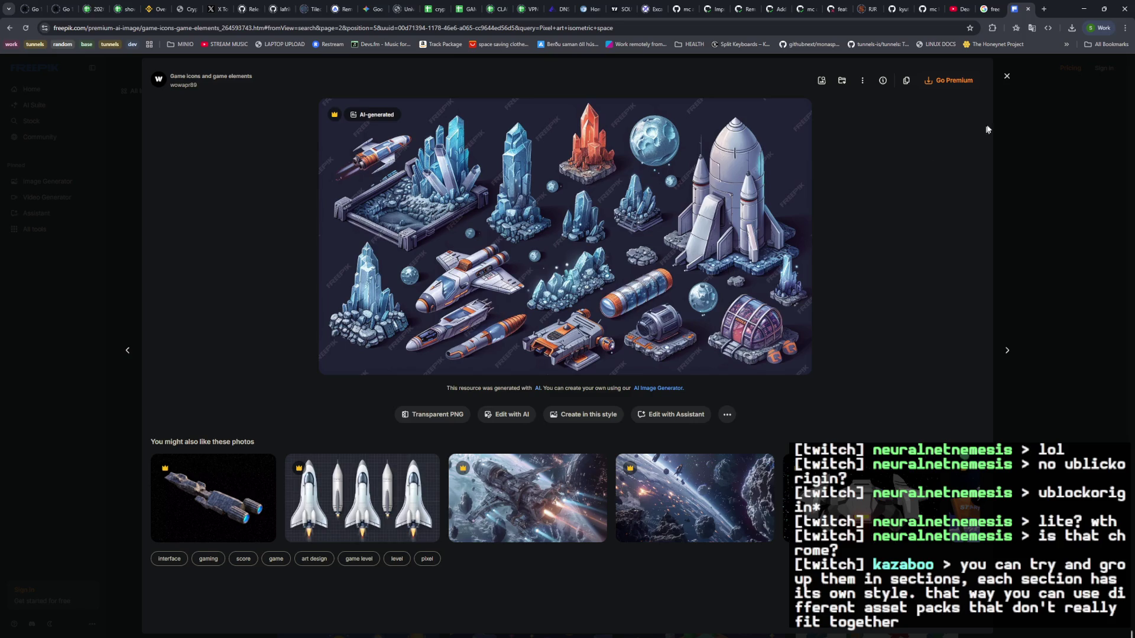
Step: Close Freepik and scroll the 'free isometric pixel art' Google results down to Freepik's vectors result
{"action": "left_click", "coordinate": [1028, 9]}
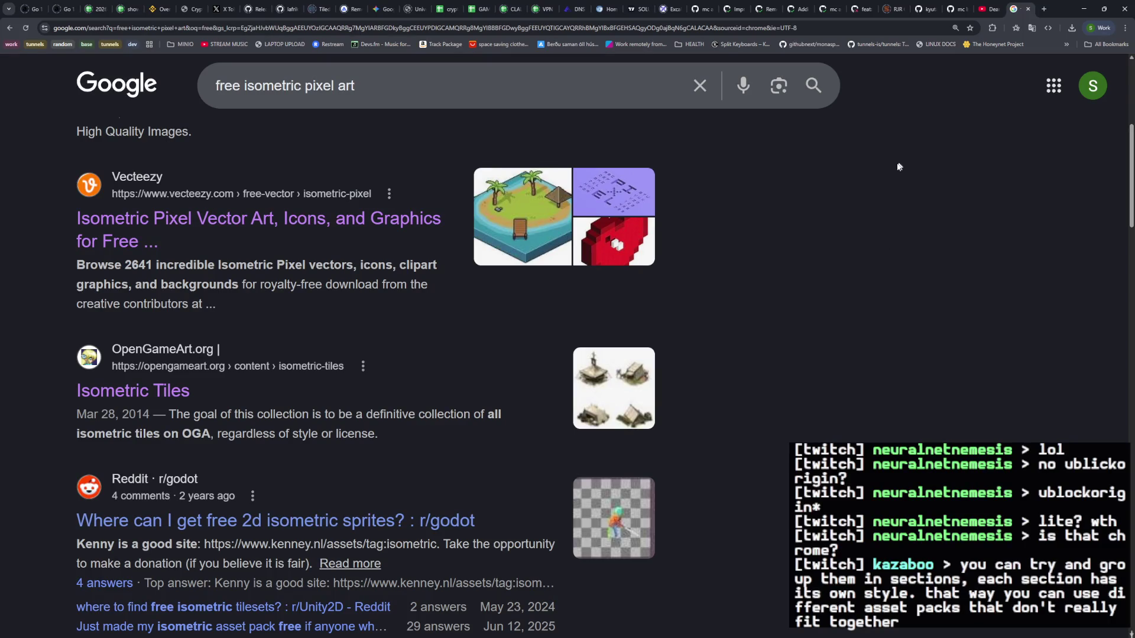
{"action": "scroll", "coordinate": [322, 359], "scroll_direction": "down", "scroll_amount": 4}
{"action": "scroll", "coordinate": [289, 367], "scroll_direction": "down", "scroll_amount": 12}
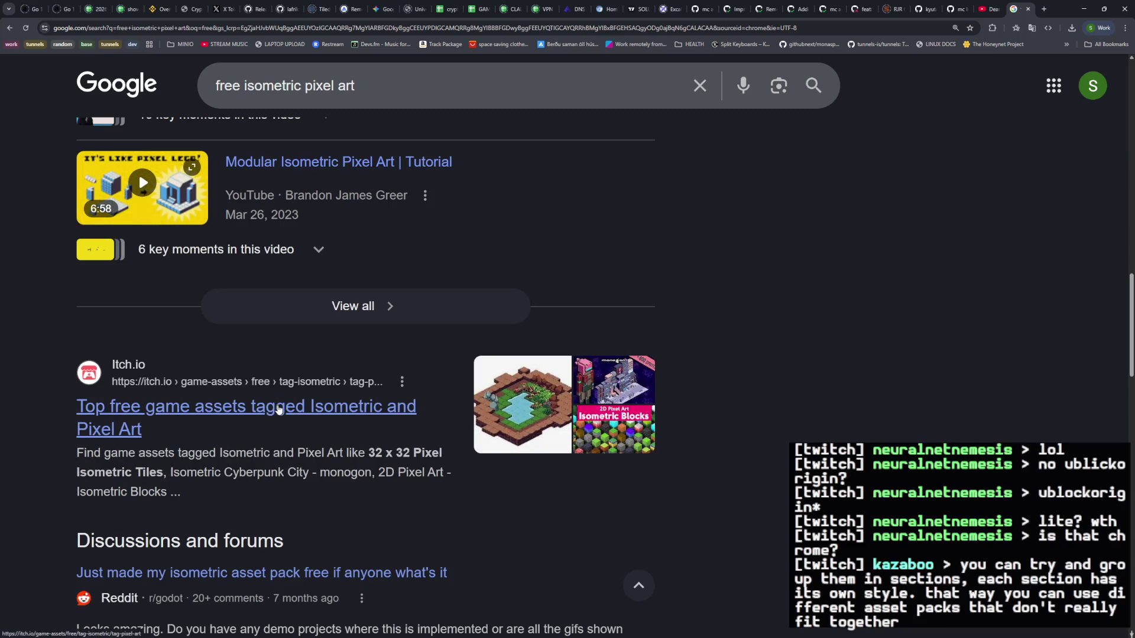
{"action": "scroll", "coordinate": [283, 373], "scroll_direction": "down", "scroll_amount": 10}
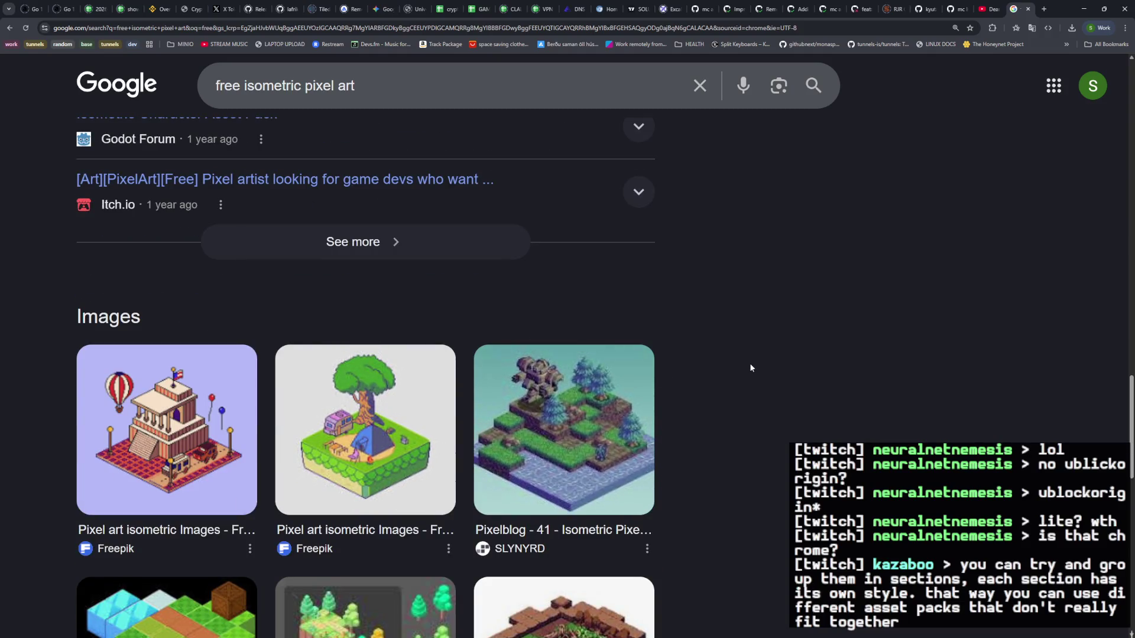
{"action": "scroll", "coordinate": [751, 368], "scroll_direction": "down", "scroll_amount": 5}
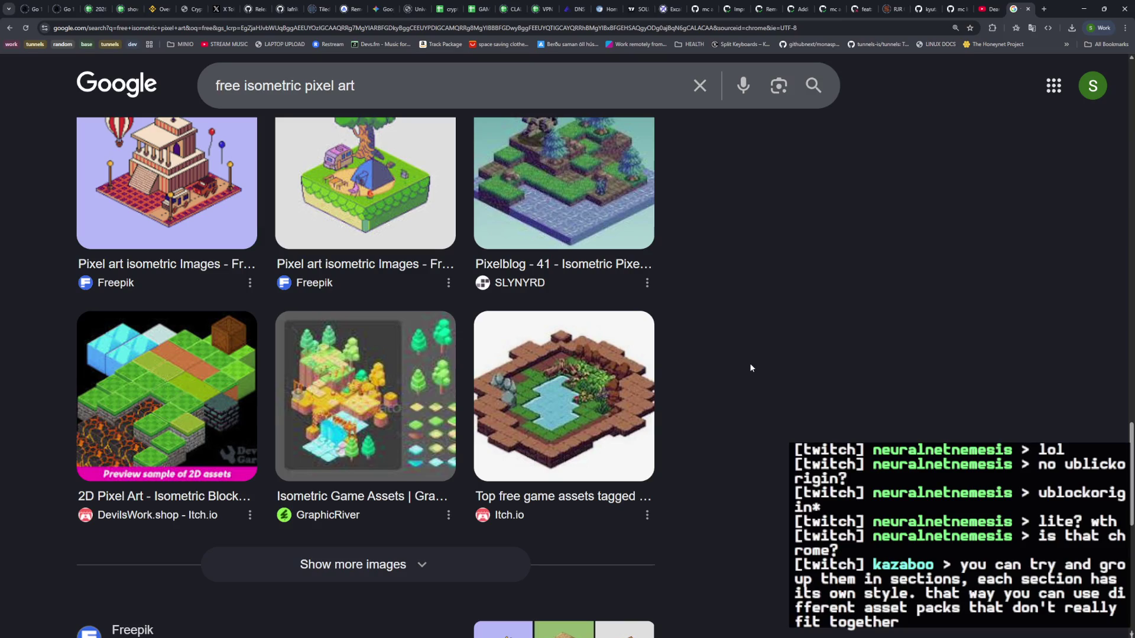
{"action": "scroll", "coordinate": [751, 368], "scroll_direction": "down", "scroll_amount": 5}
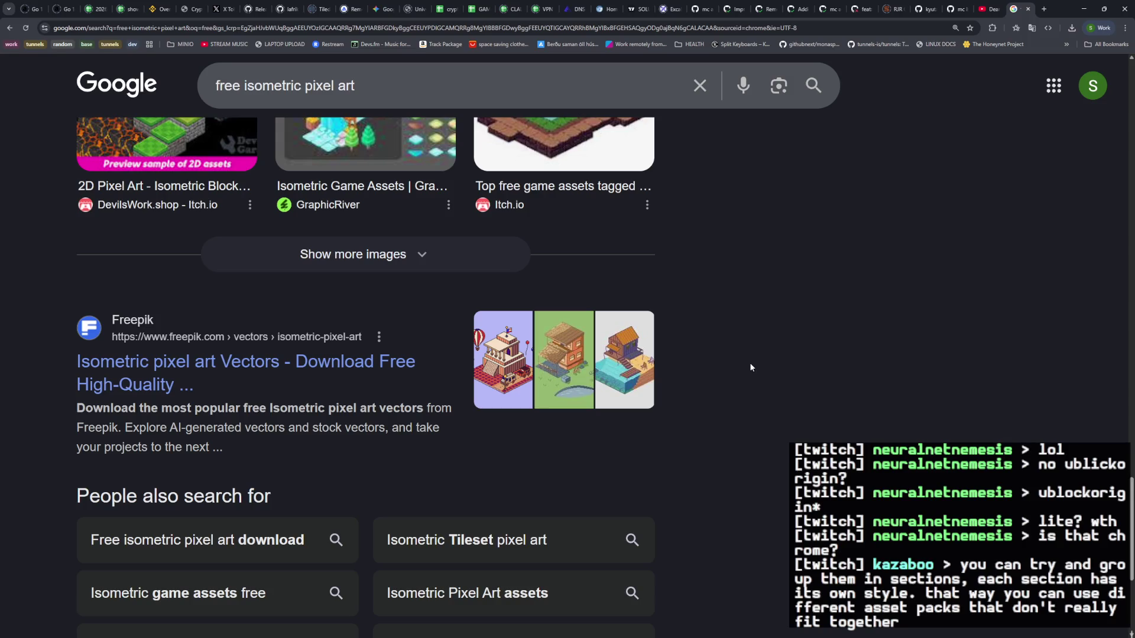
Step: Open Freepik's isometric pixel art vectors and search 'Isometric pixel art space'
{"action": "left_click", "coordinate": [367, 359]}
{"action": "scroll", "coordinate": [770, 330], "scroll_direction": "down", "scroll_amount": 3}
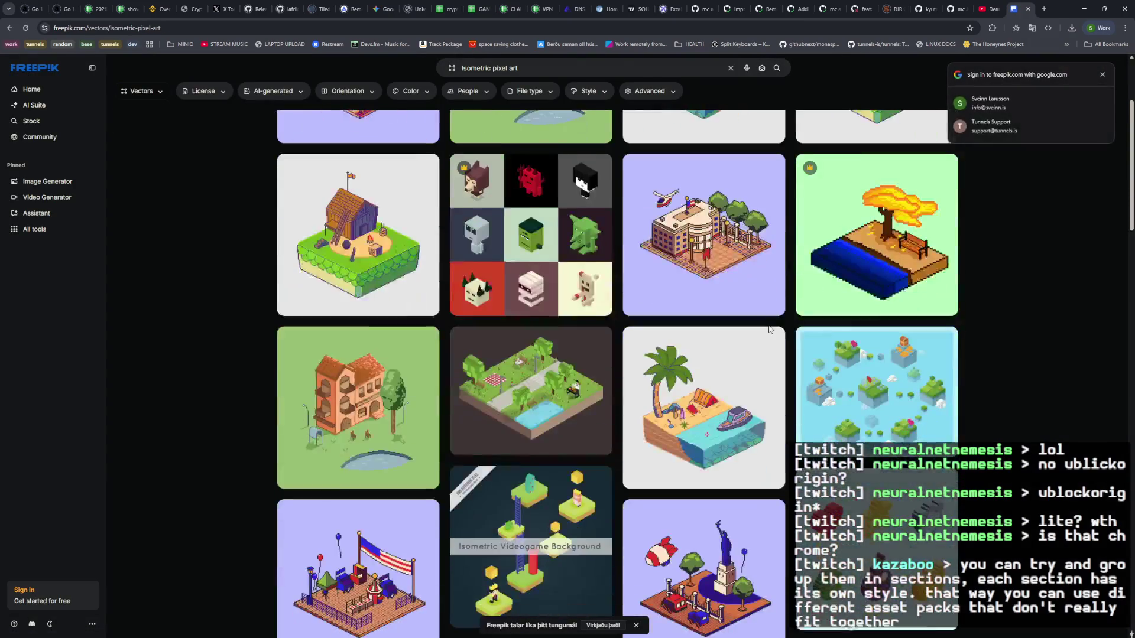
{"action": "scroll", "coordinate": [770, 329], "scroll_direction": "down", "scroll_amount": 7}
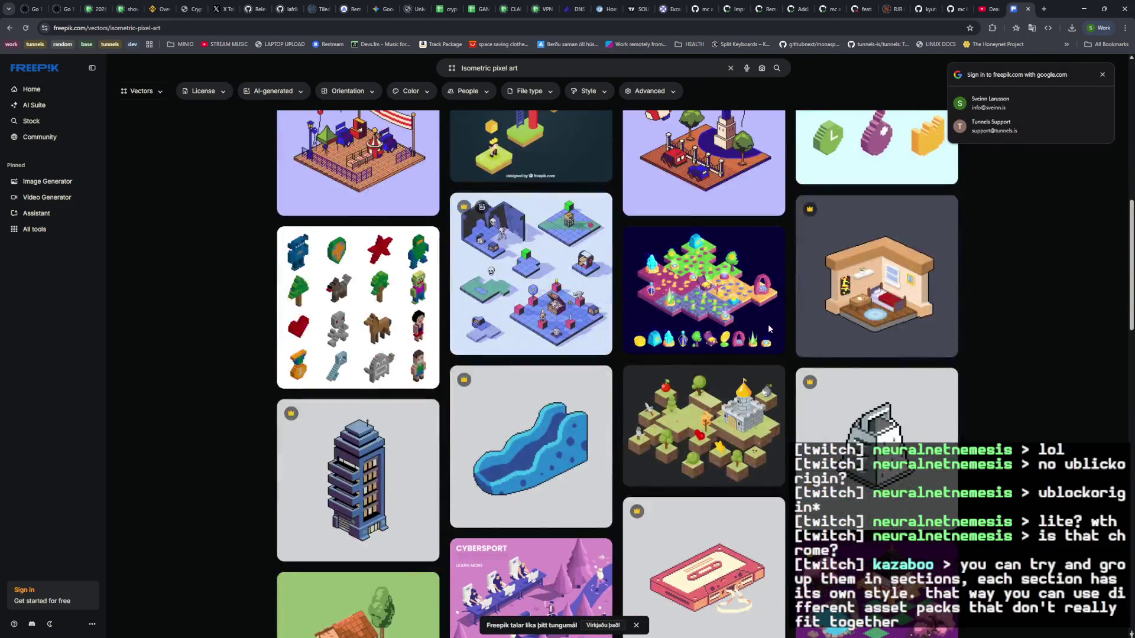
{"action": "scroll", "coordinate": [770, 329], "scroll_direction": "down", "scroll_amount": 6}
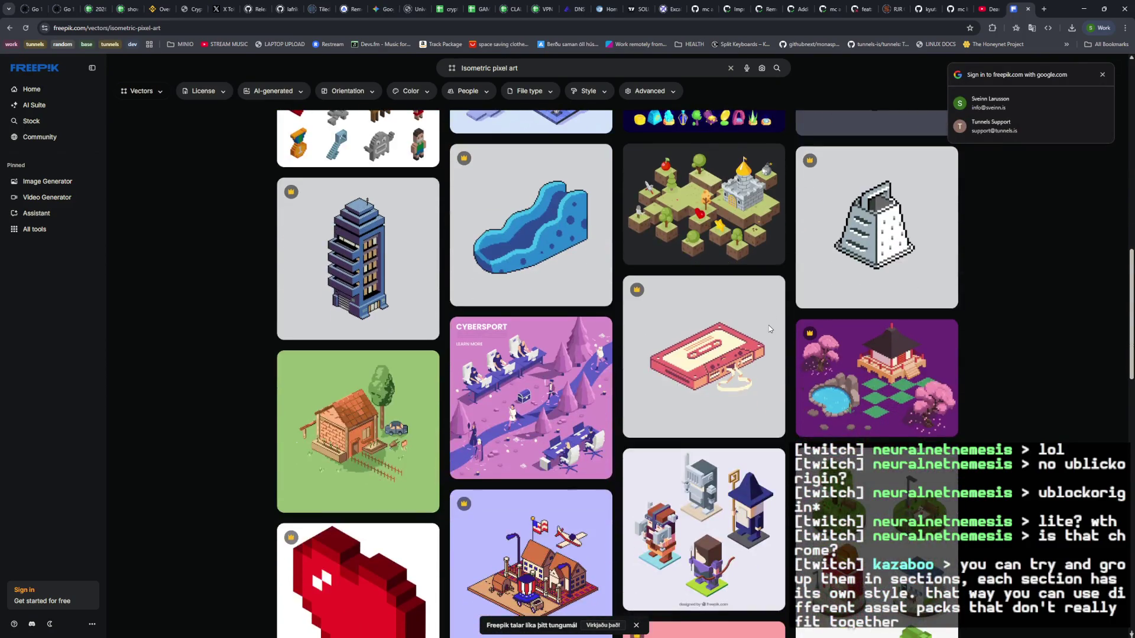
{"action": "scroll", "coordinate": [768, 326], "scroll_direction": "down", "scroll_amount": 1}
{"action": "scroll", "coordinate": [769, 326], "scroll_direction": "down", "scroll_amount": 5}
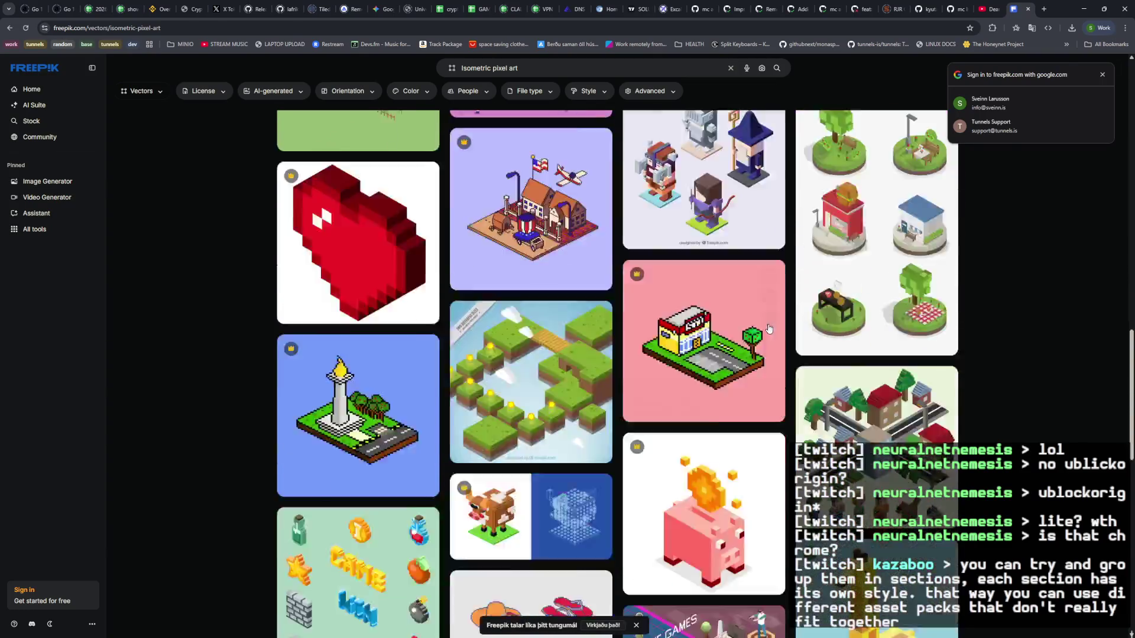
{"action": "left_click", "coordinate": [558, 67]}
{"action": "type", "text": "space"}
{"action": "key", "text": "Return"}
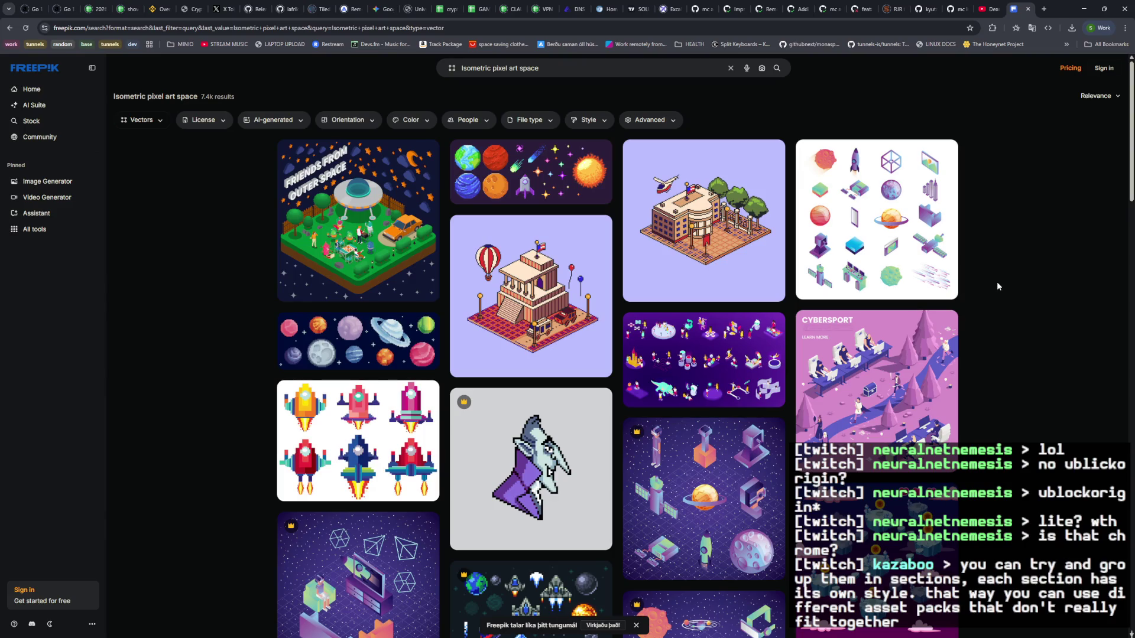
Step: Preview the pixel planets vector, then open 'Space game asset 8 bit pixel art planets rockets'
{"action": "scroll", "coordinate": [997, 282], "scroll_direction": "down", "scroll_amount": 5}
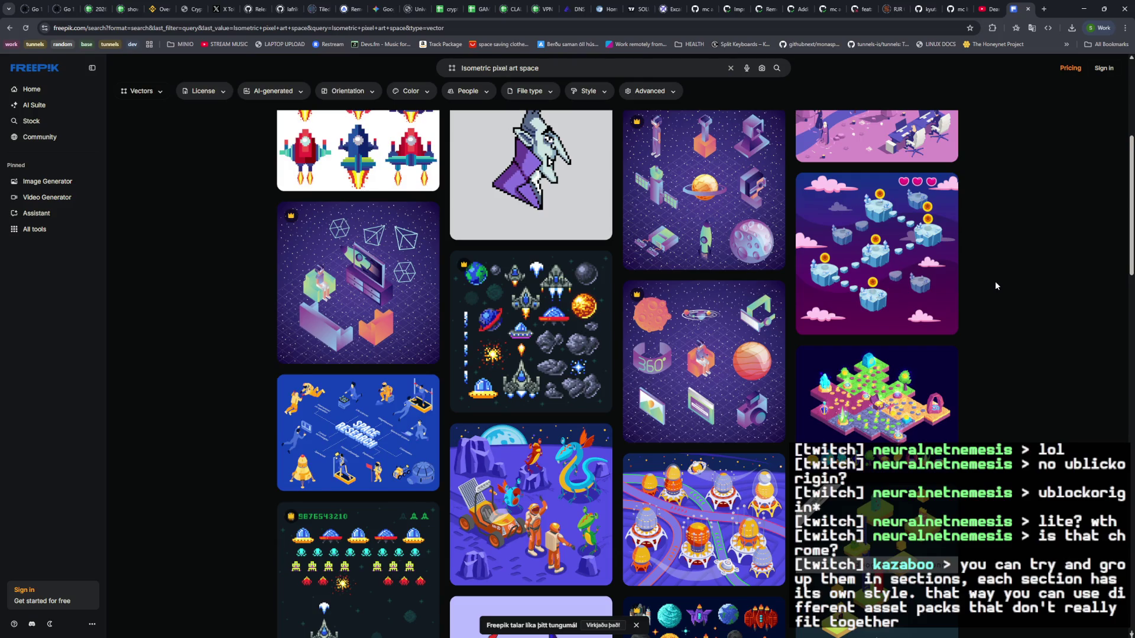
{"action": "scroll", "coordinate": [995, 281], "scroll_direction": "down", "scroll_amount": 5}
{"action": "scroll", "coordinate": [995, 282], "scroll_direction": "down", "scroll_amount": 5}
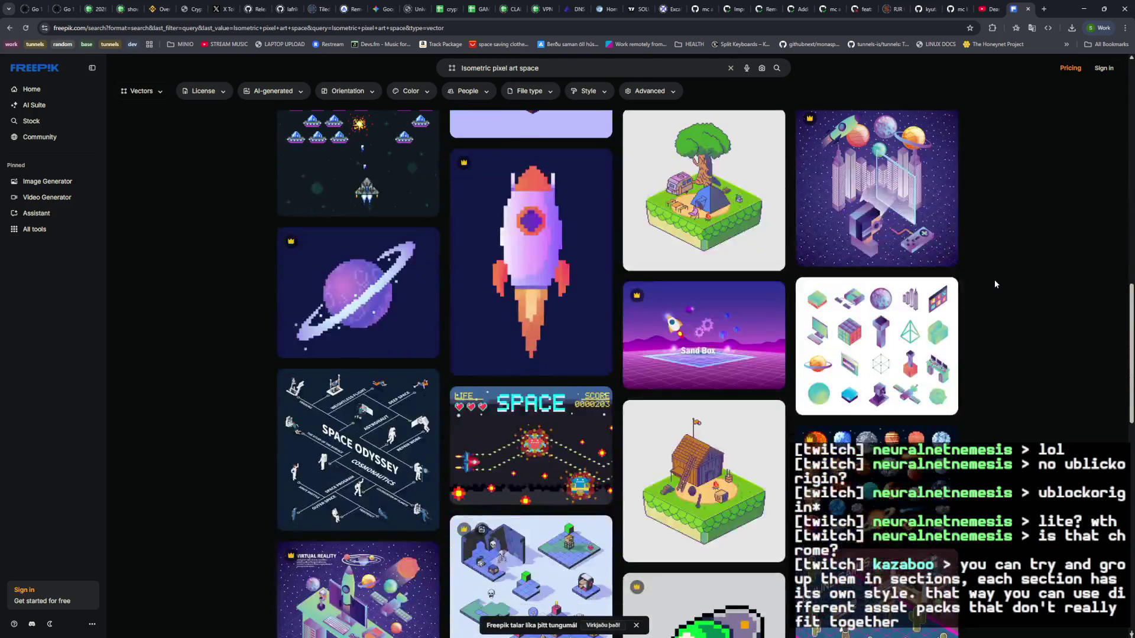
{"action": "scroll", "coordinate": [994, 280], "scroll_direction": "down", "scroll_amount": 3}
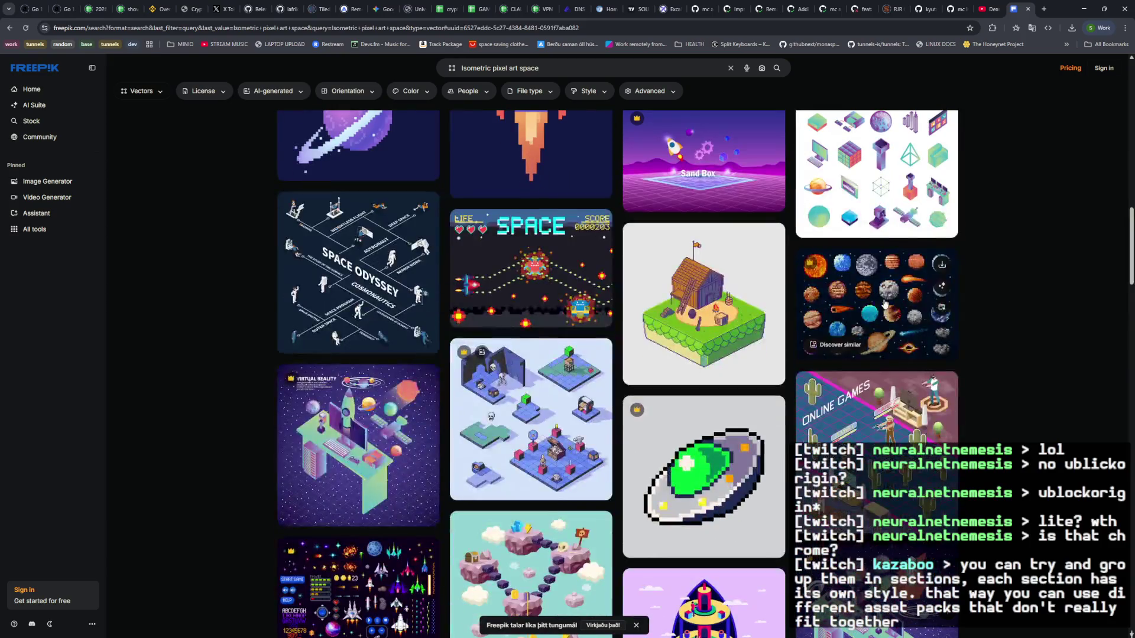
{"action": "left_click", "coordinate": [884, 299]}
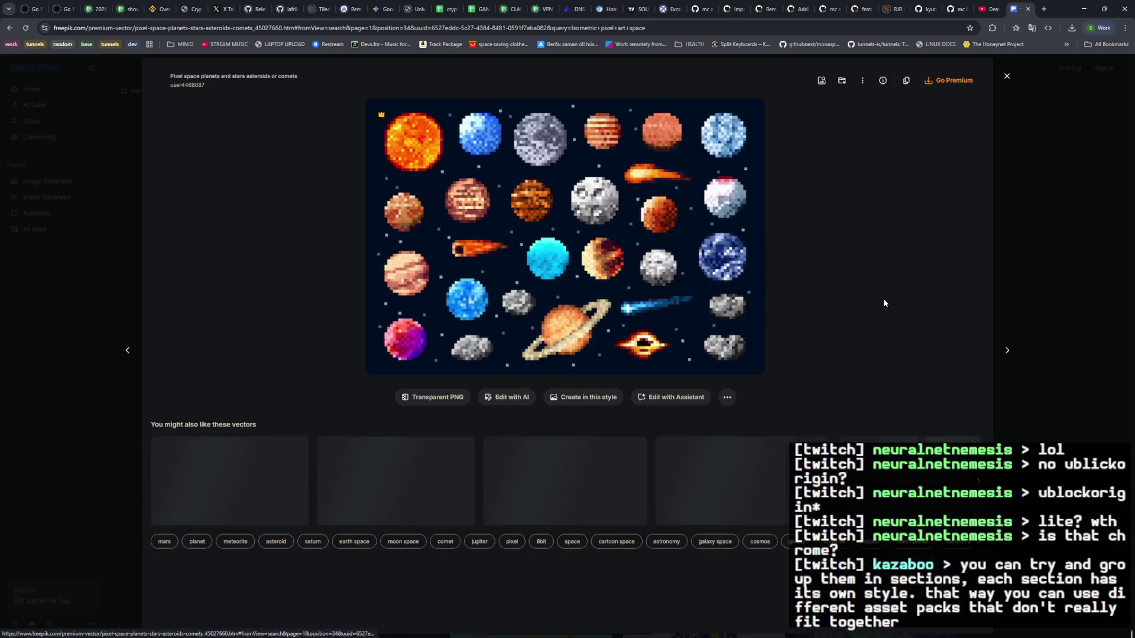
{"action": "left_click", "coordinate": [1007, 76]}
{"action": "scroll", "coordinate": [964, 296], "scroll_direction": "down", "scroll_amount": 4}
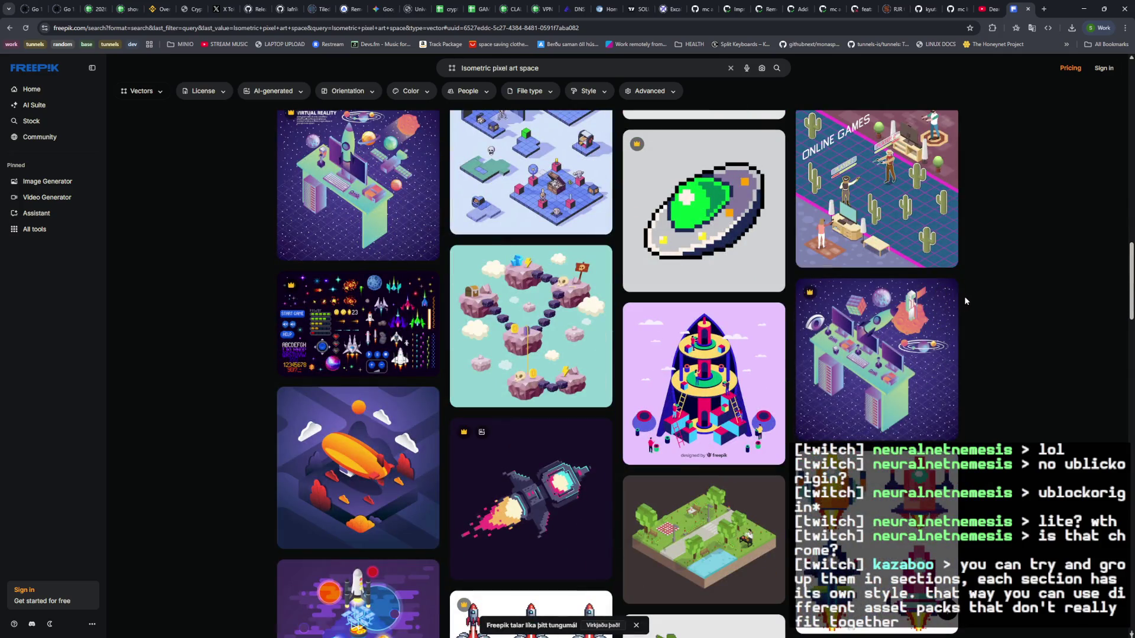
{"action": "left_click", "coordinate": [372, 337]}
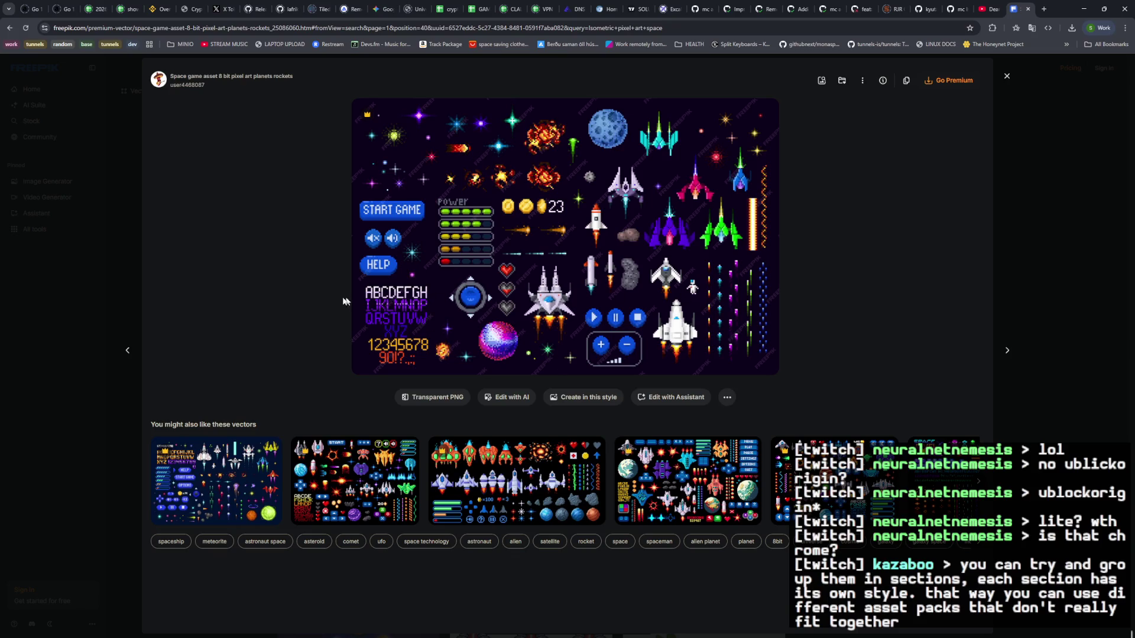
Step: View the related 8bit arcade invaders set, then the Arcade space 8 bit asset set
{"action": "left_click", "coordinate": [713, 504]}
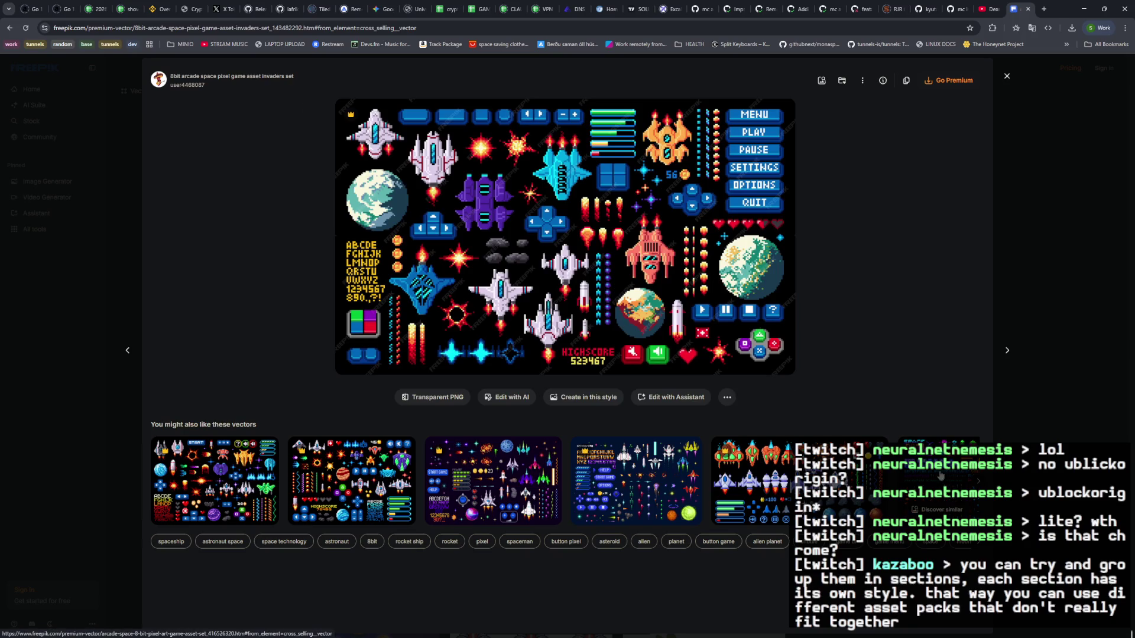
{"action": "left_click", "coordinate": [946, 490]}
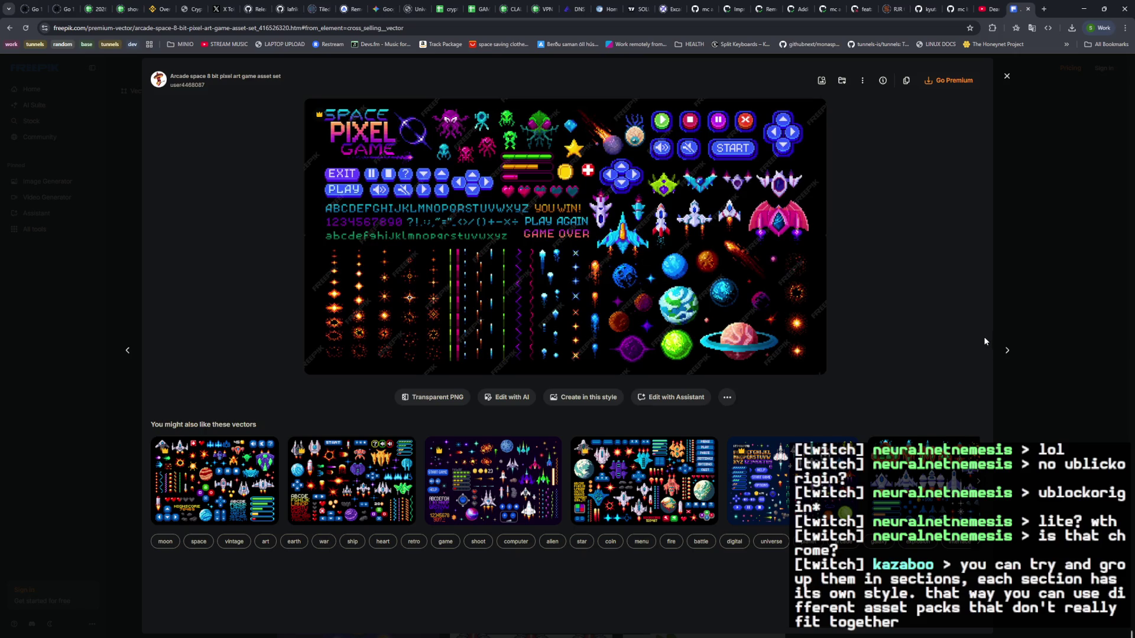
Step: Browse related pixel-art vectors: planets and rocket, solar system, meteor planets, and Pixel space game icons
{"action": "left_click", "coordinate": [1008, 350]}
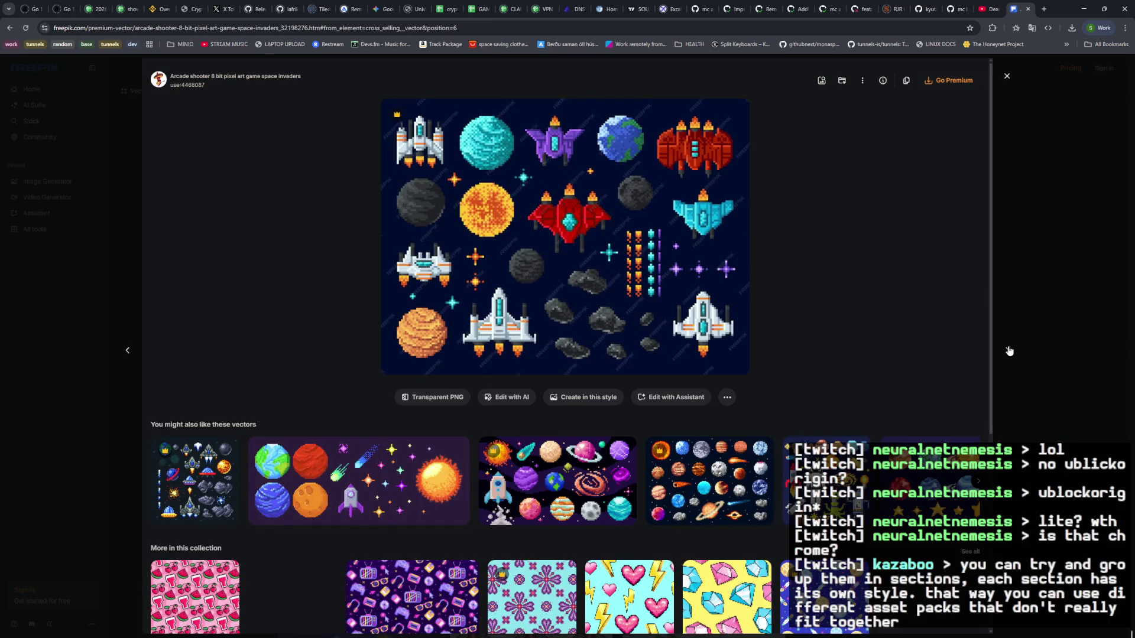
{"action": "scroll", "coordinate": [841, 358], "scroll_direction": "down", "scroll_amount": 4}
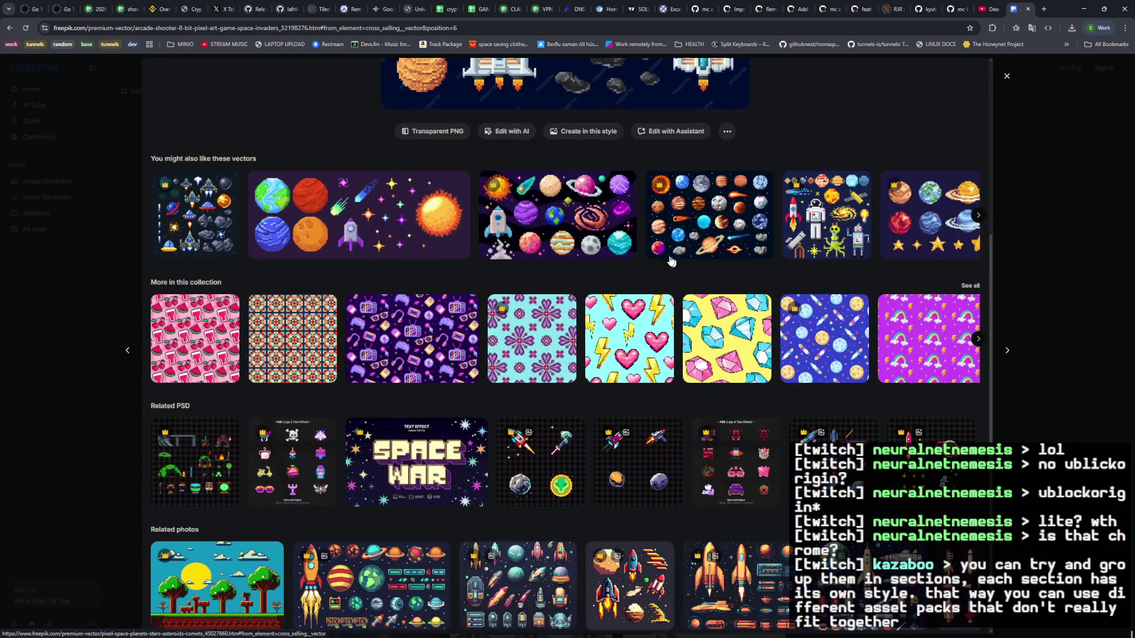
{"action": "left_click", "coordinate": [591, 237]}
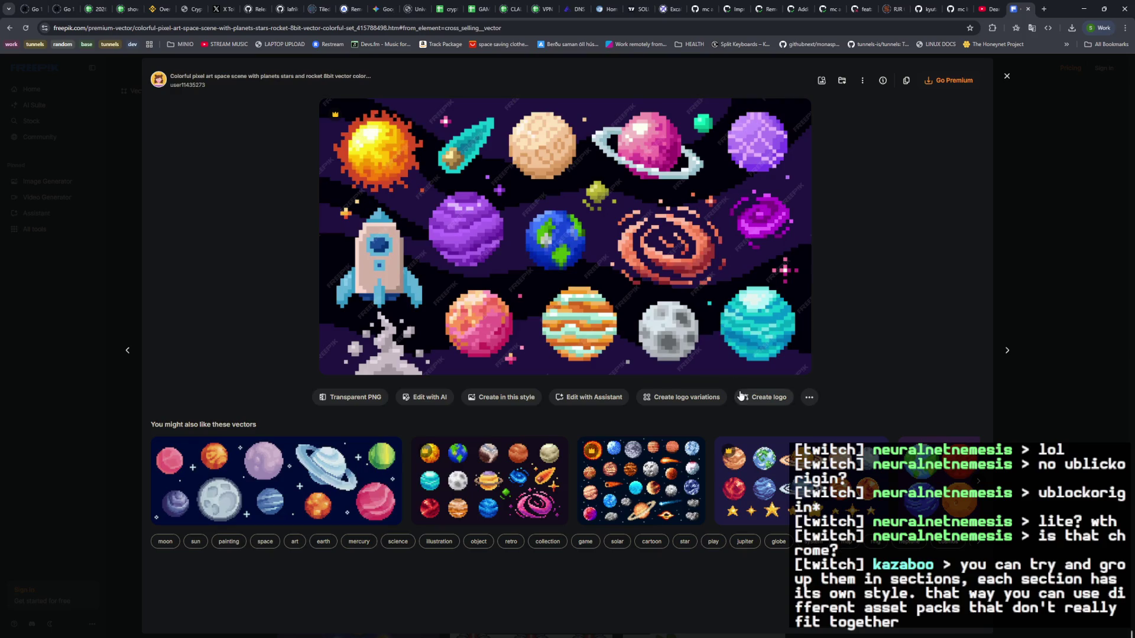
{"action": "left_click", "coordinate": [774, 497]}
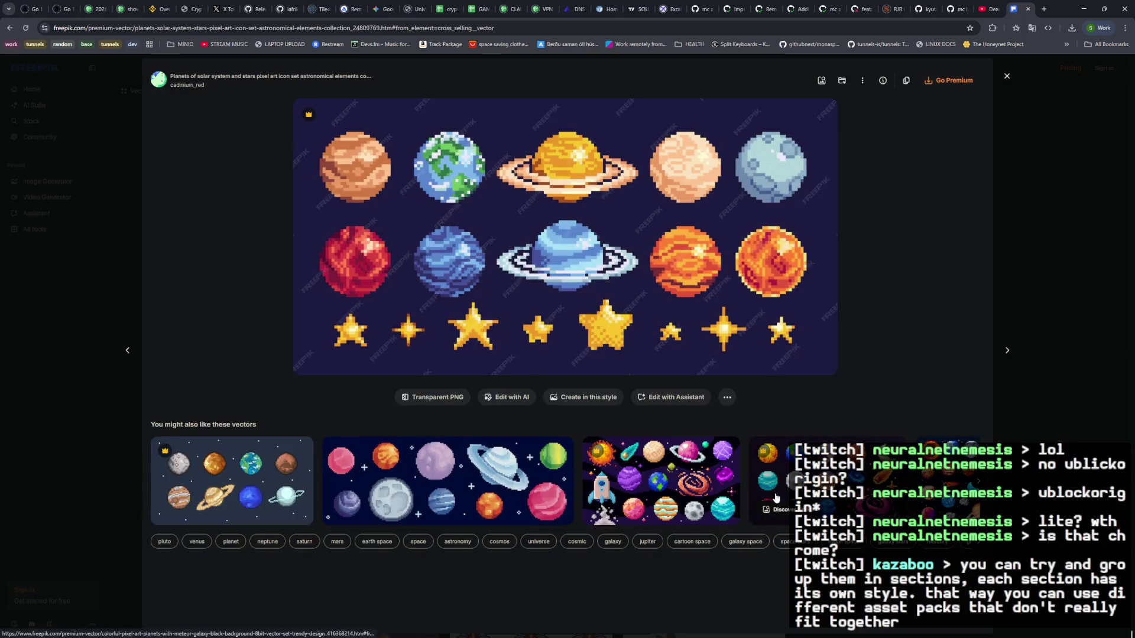
{"action": "left_click", "coordinate": [819, 473]}
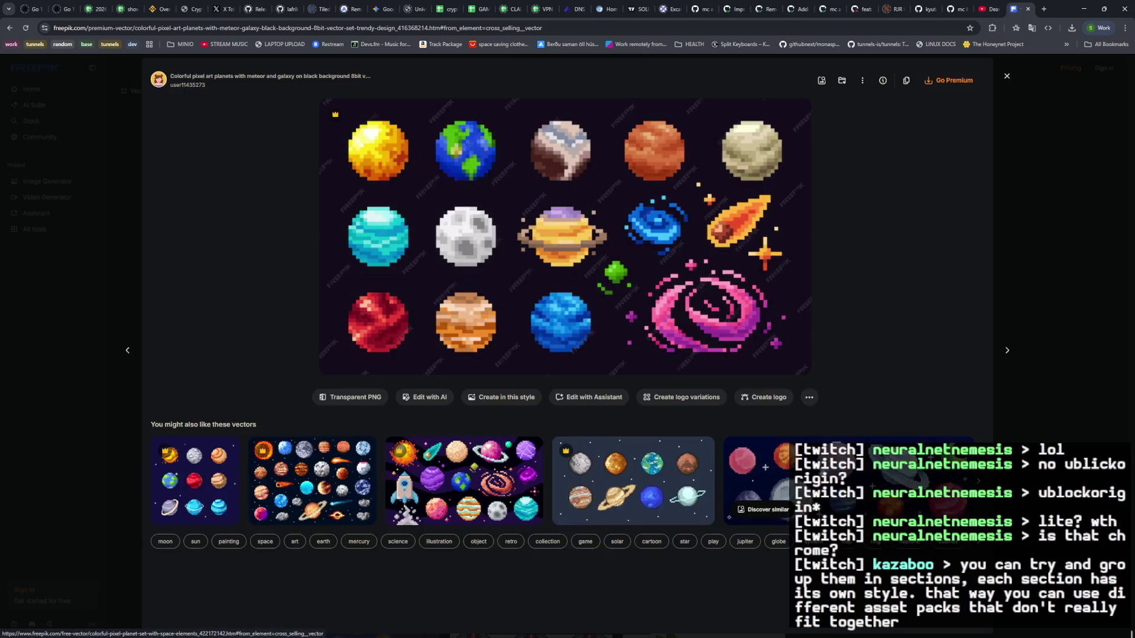
{"action": "left_click", "coordinate": [979, 482]}
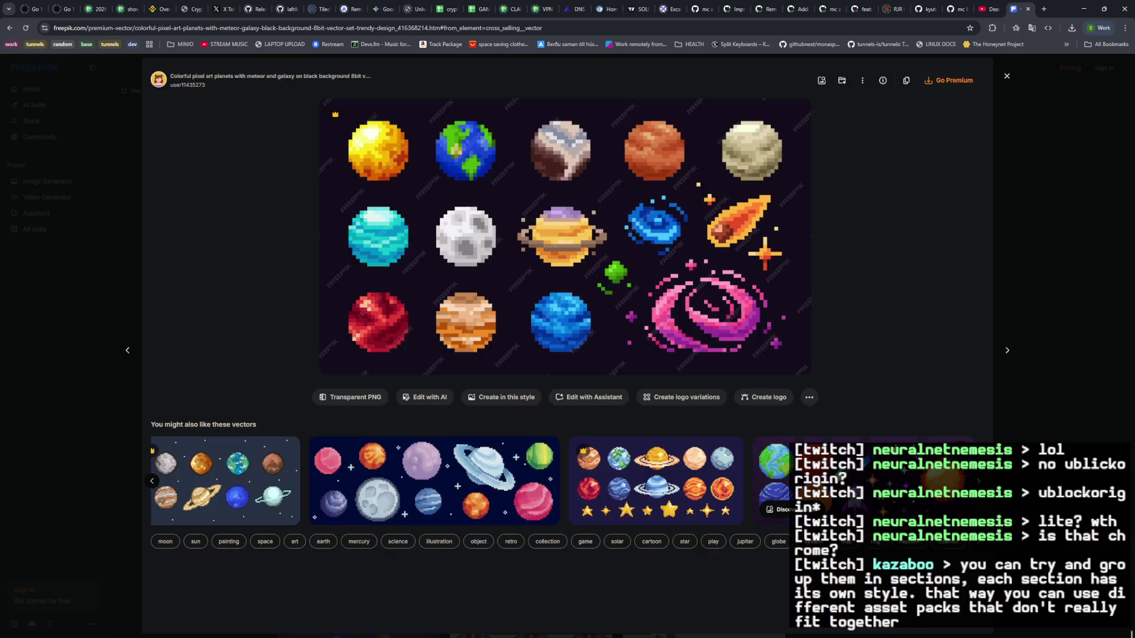
{"action": "left_click", "coordinate": [945, 482]}
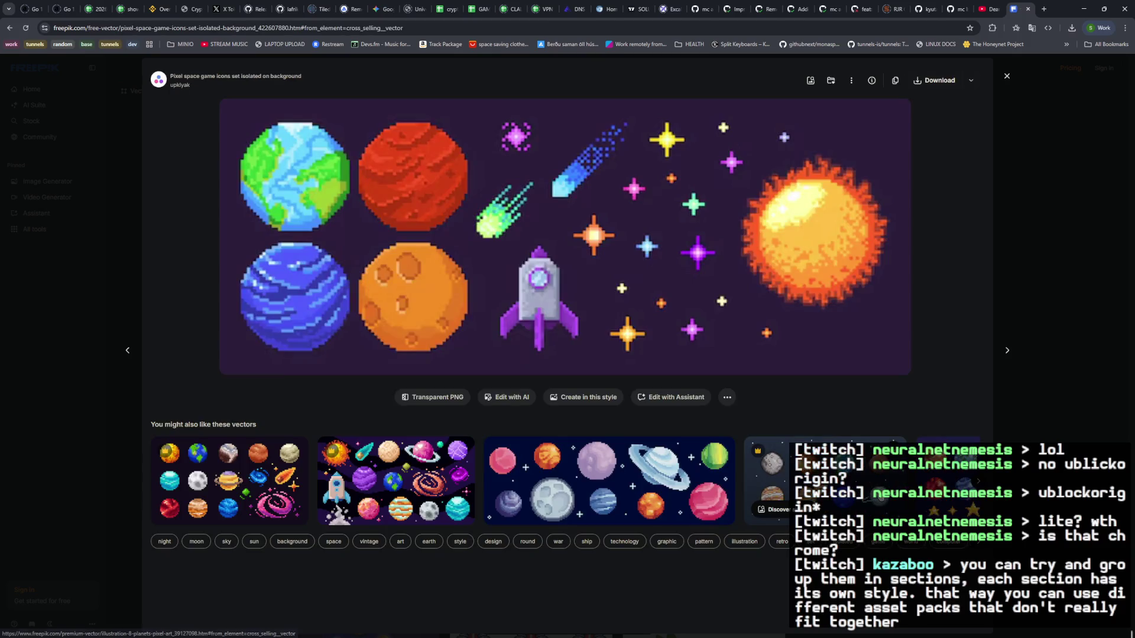
Step: Page through more related vectors, view the planets-and-asteroids pack, then reopen the arcade-shooter space invaders asset
{"action": "left_click", "coordinate": [980, 484]}
{"action": "left_click", "coordinate": [979, 484]}
{"action": "left_click", "coordinate": [979, 484]}
{"action": "left_click", "coordinate": [979, 484]}
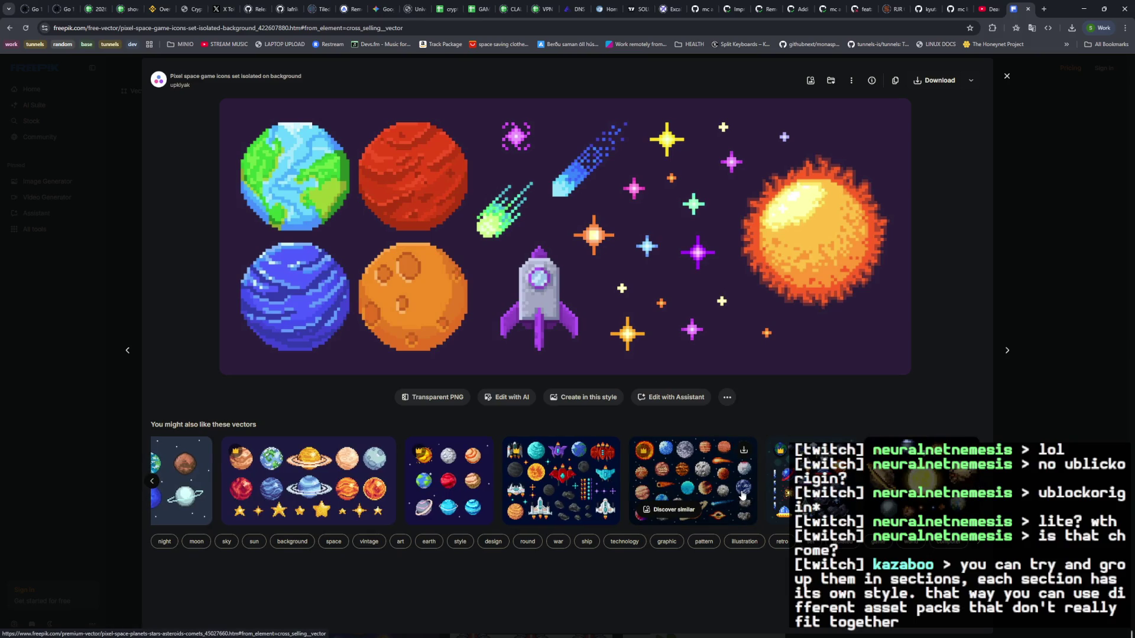
{"action": "left_click", "coordinate": [743, 496]}
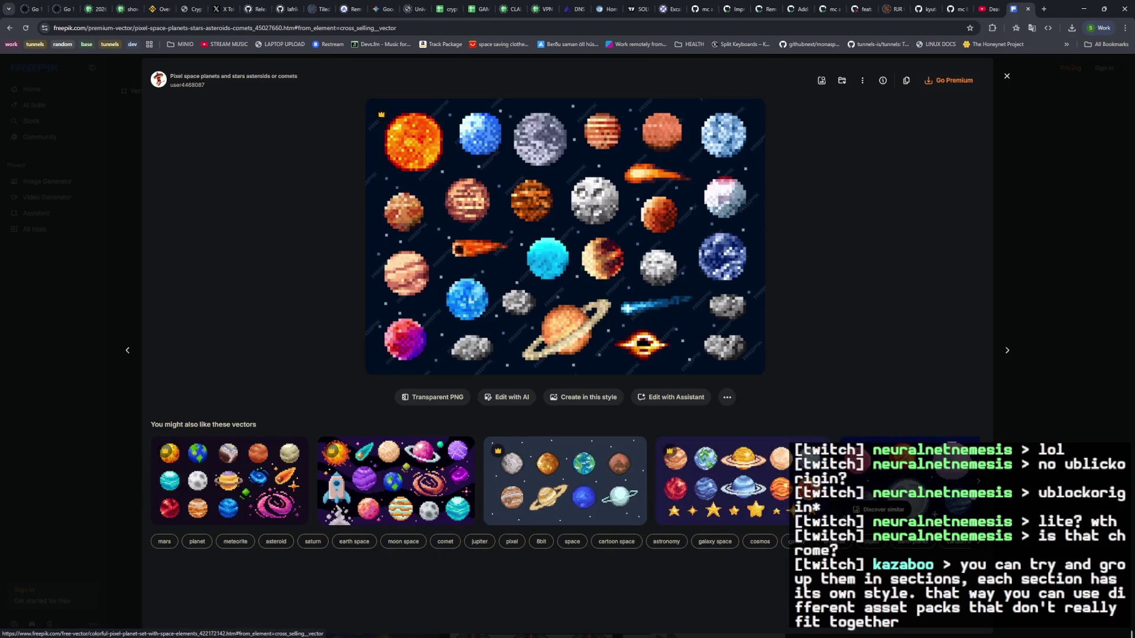
{"action": "left_click", "coordinate": [979, 484]}
{"action": "left_click", "coordinate": [979, 485]}
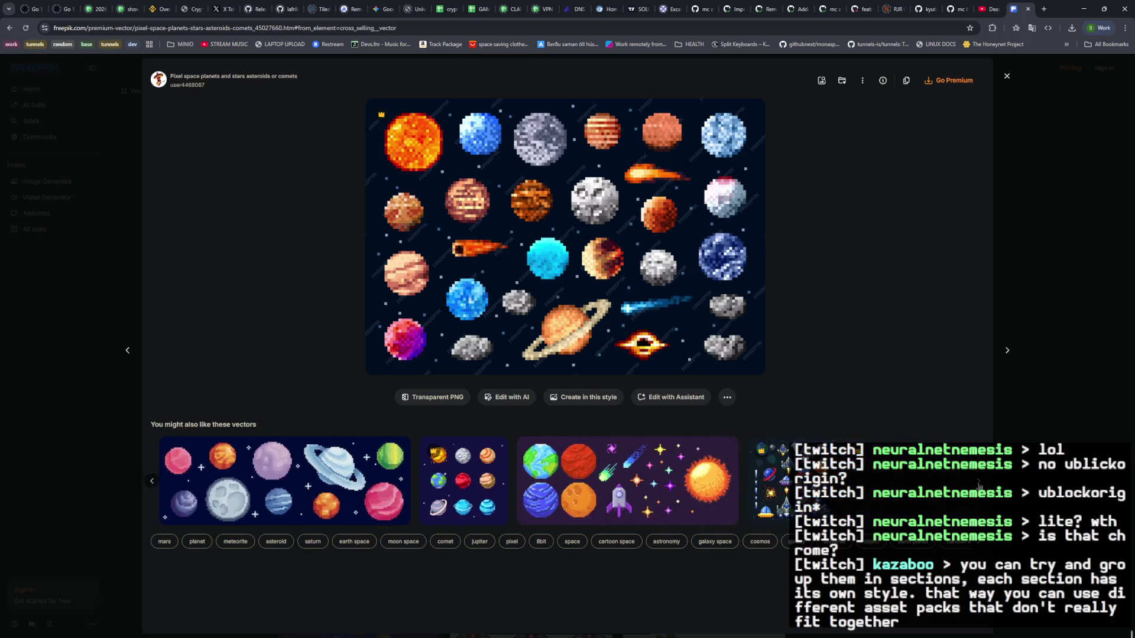
{"action": "left_click", "coordinate": [979, 485]}
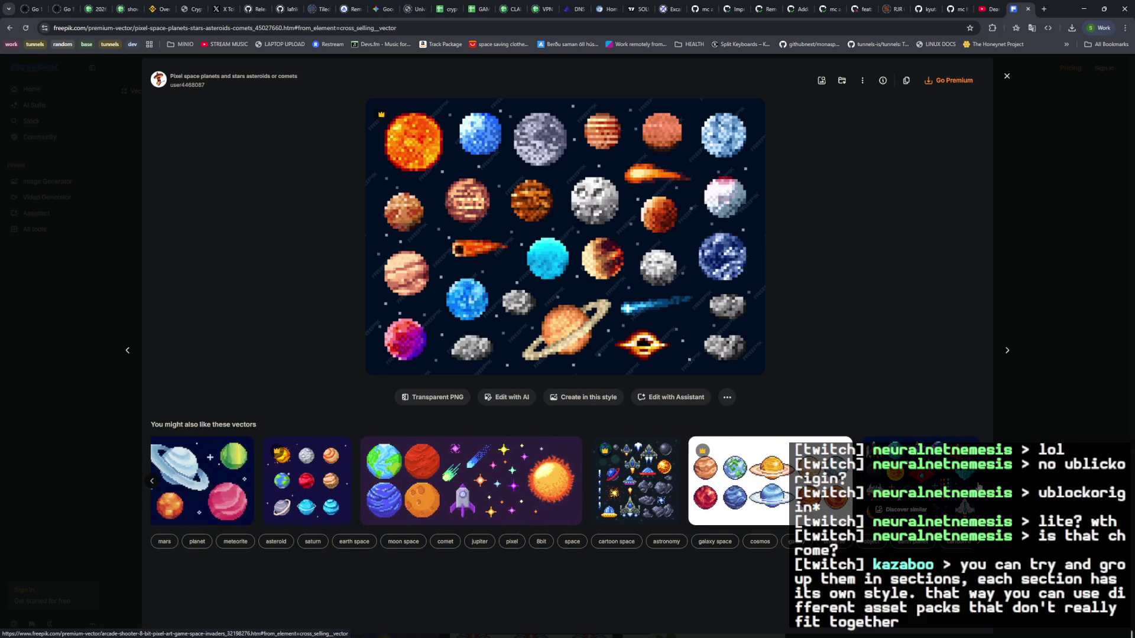
{"action": "left_click", "coordinate": [913, 477]}
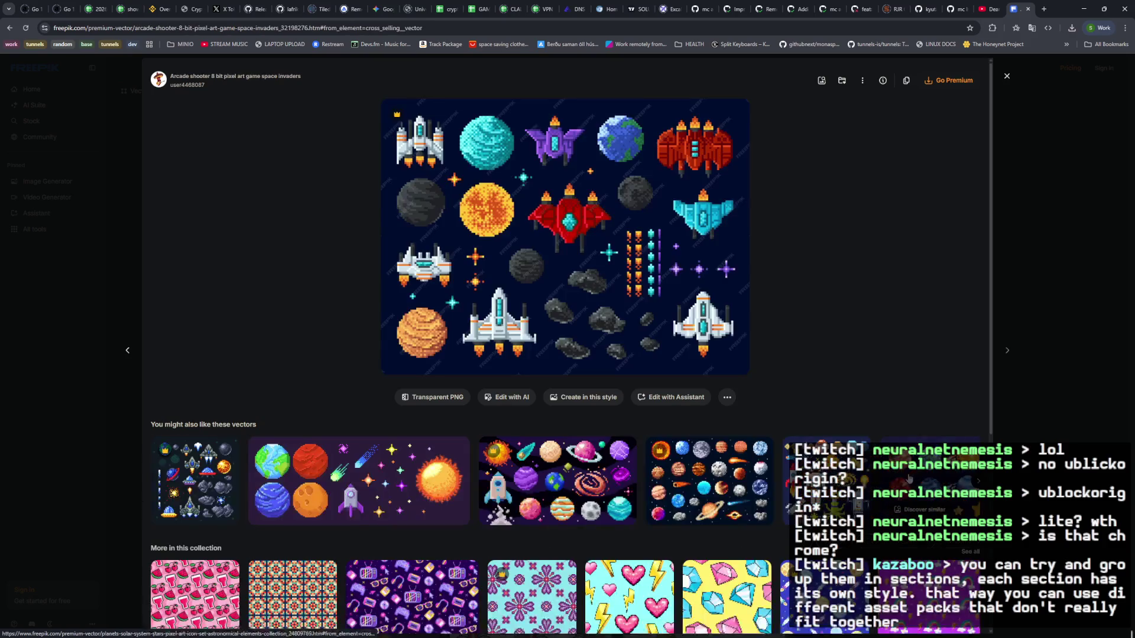
Step: Scroll the related rows, then close the asset preview to return to 'isometric pixel art space' results
{"action": "scroll", "coordinate": [832, 406], "scroll_direction": "down", "scroll_amount": 3}
{"action": "scroll", "coordinate": [832, 406], "scroll_direction": "down", "scroll_amount": 1}
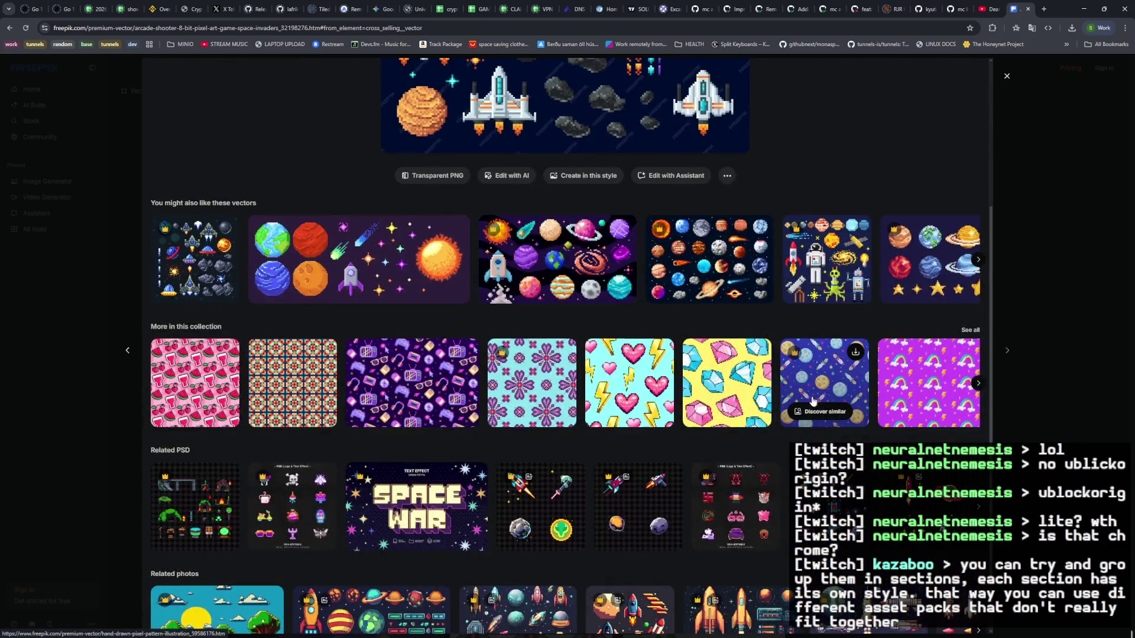
{"action": "scroll", "coordinate": [816, 405], "scroll_direction": "down", "scroll_amount": 1}
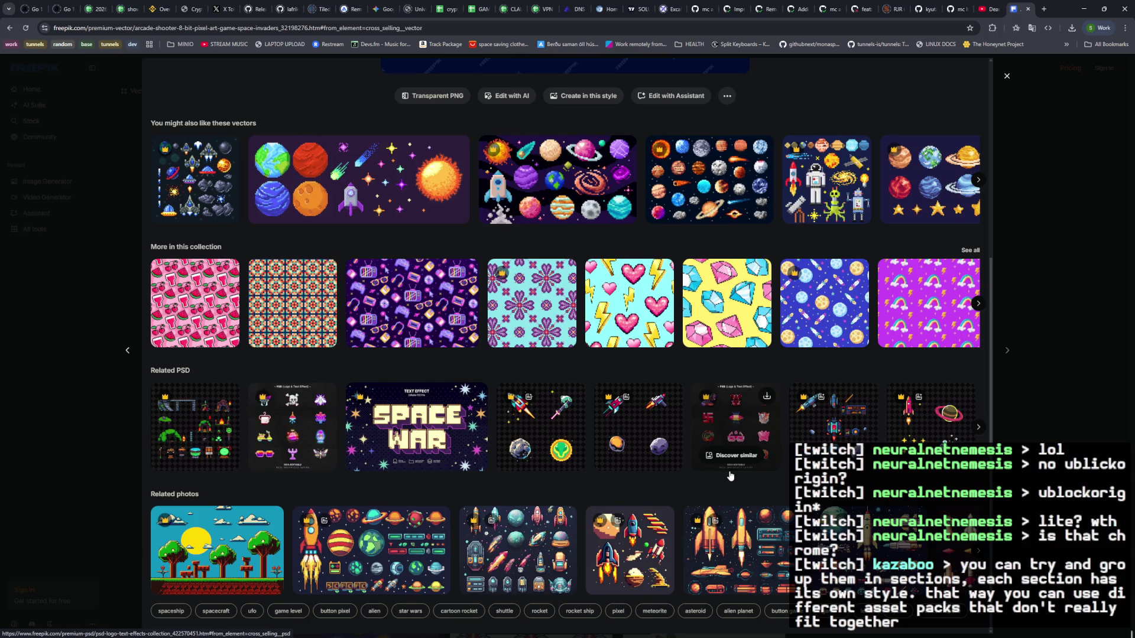
{"action": "scroll", "coordinate": [638, 449], "scroll_direction": "up", "scroll_amount": 5}
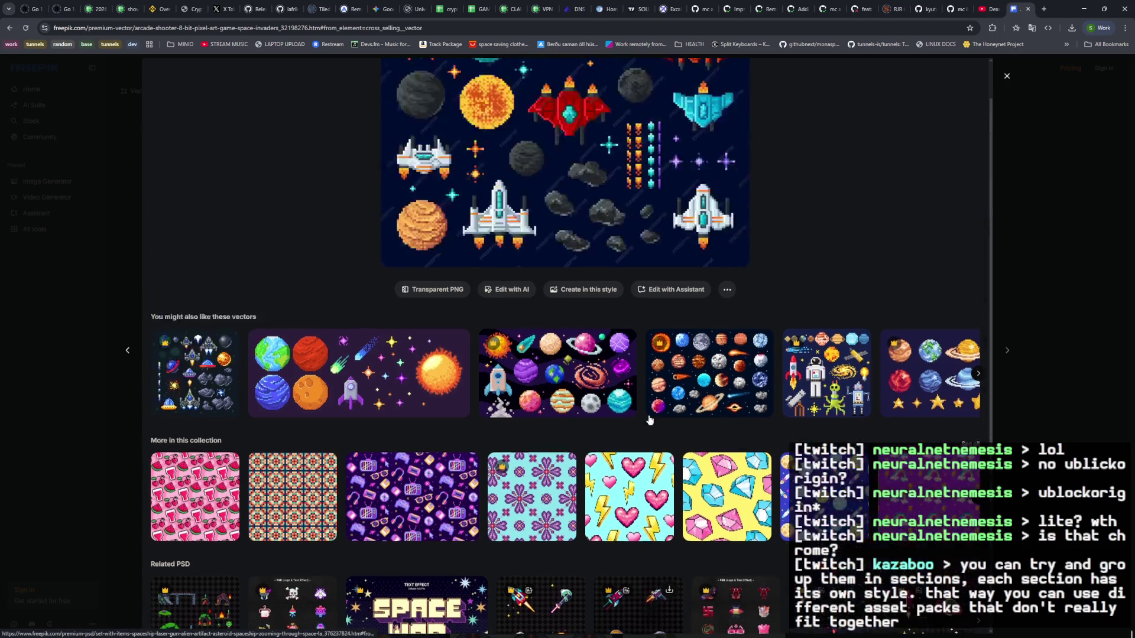
{"action": "left_click", "coordinate": [134, 332]}
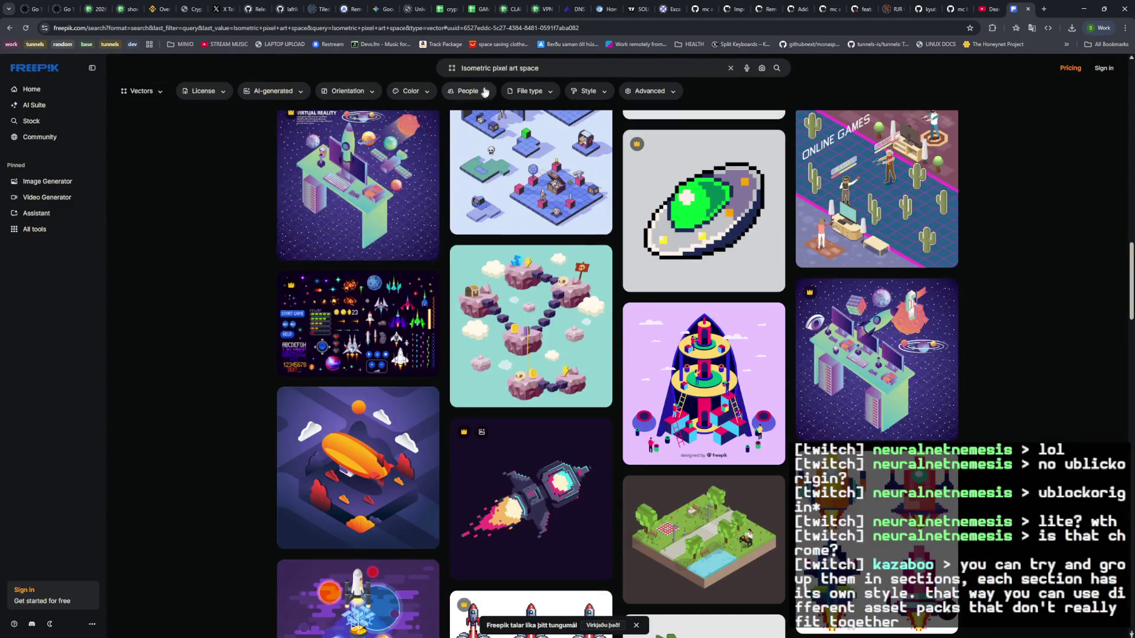
Step: Delete 'pixel' from the query and search for 'Isometric art space'
{"action": "double_click", "coordinate": [500, 68]}
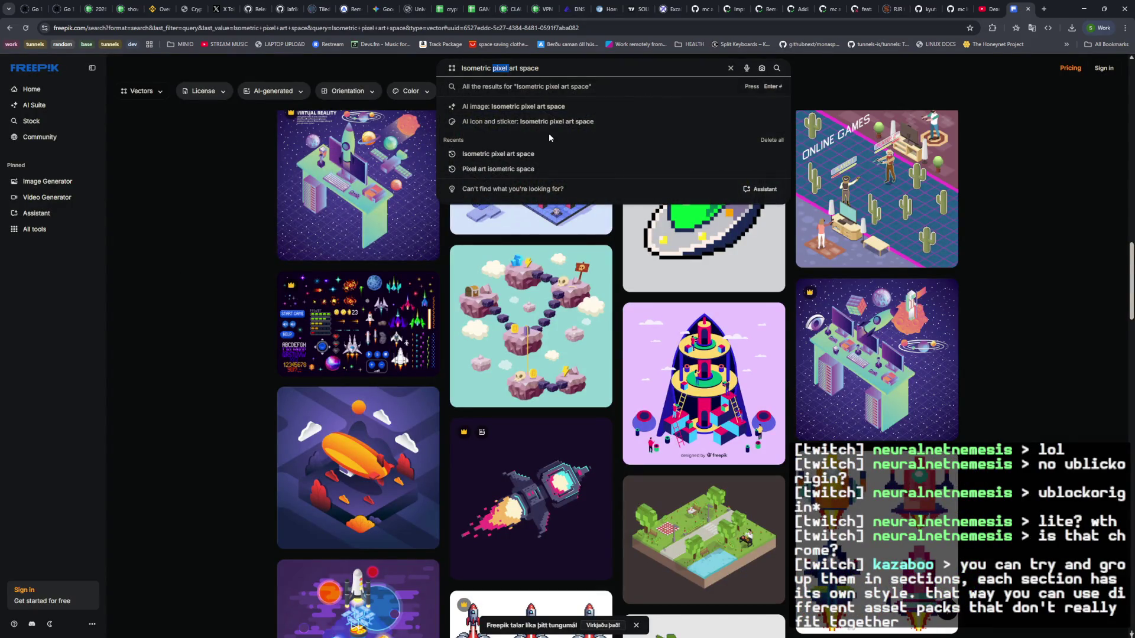
{"action": "key", "text": "BackSpace"}
{"action": "key", "text": "BackSpace"}
{"action": "key", "text": "Return"}
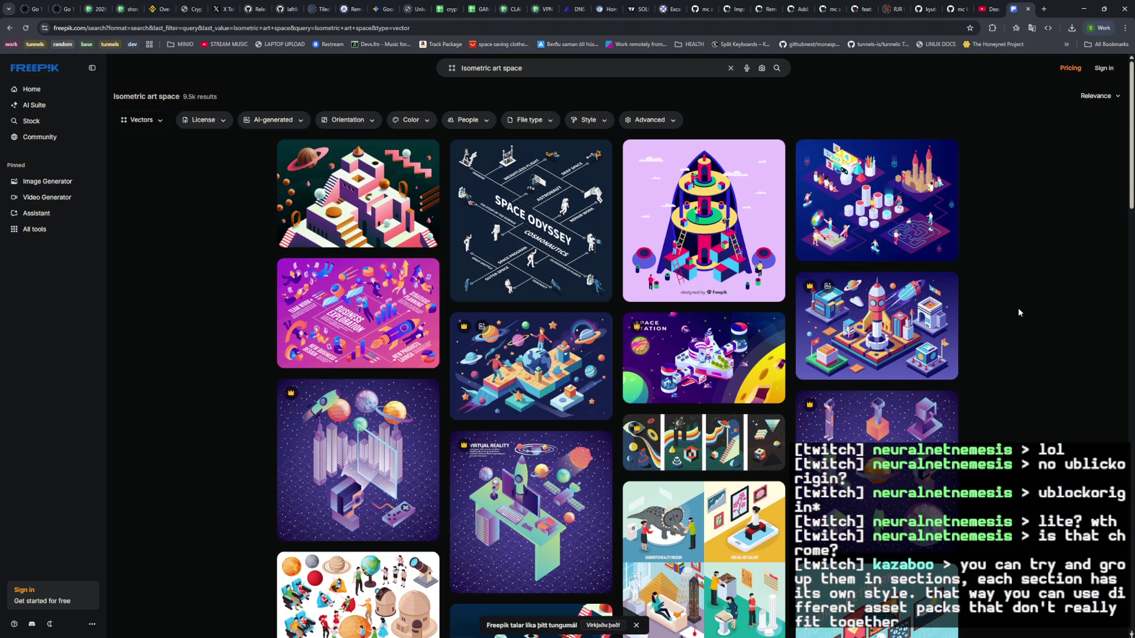
{"action": "scroll", "coordinate": [1013, 299], "scroll_direction": "down", "scroll_amount": 8}
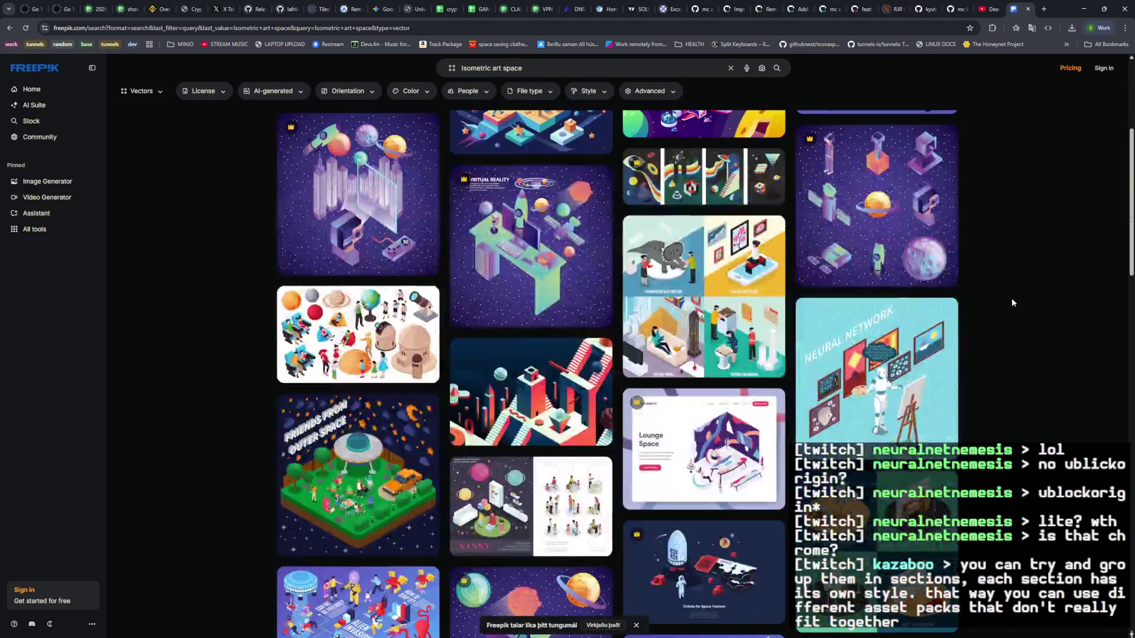
{"action": "scroll", "coordinate": [1011, 298], "scroll_direction": "down", "scroll_amount": 3}
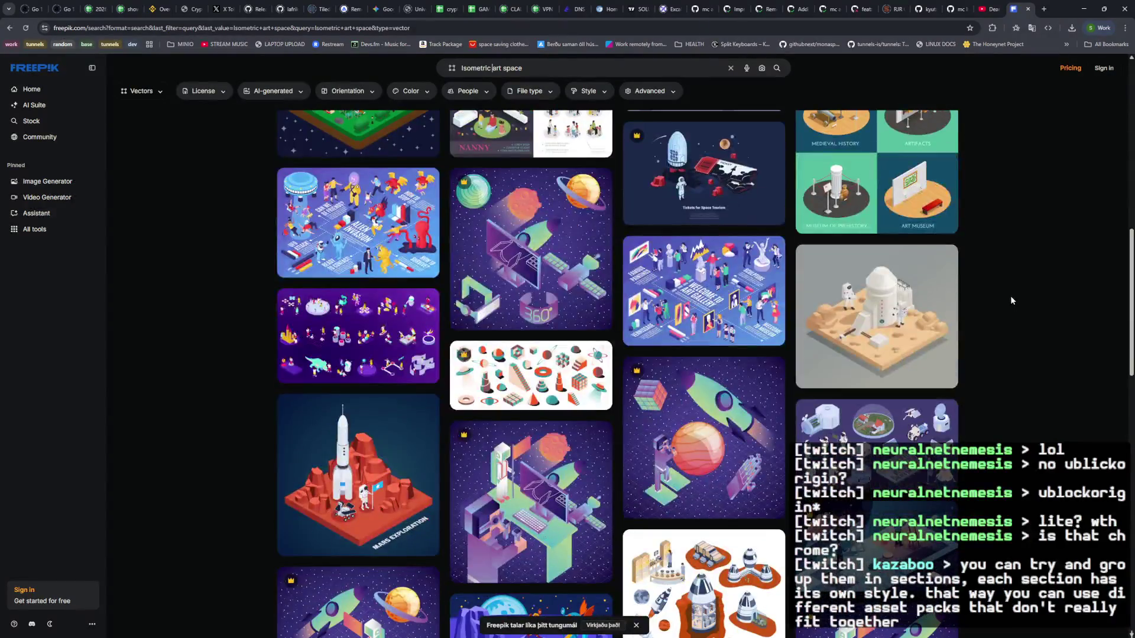
{"action": "scroll", "coordinate": [1011, 297], "scroll_direction": "down", "scroll_amount": 3}
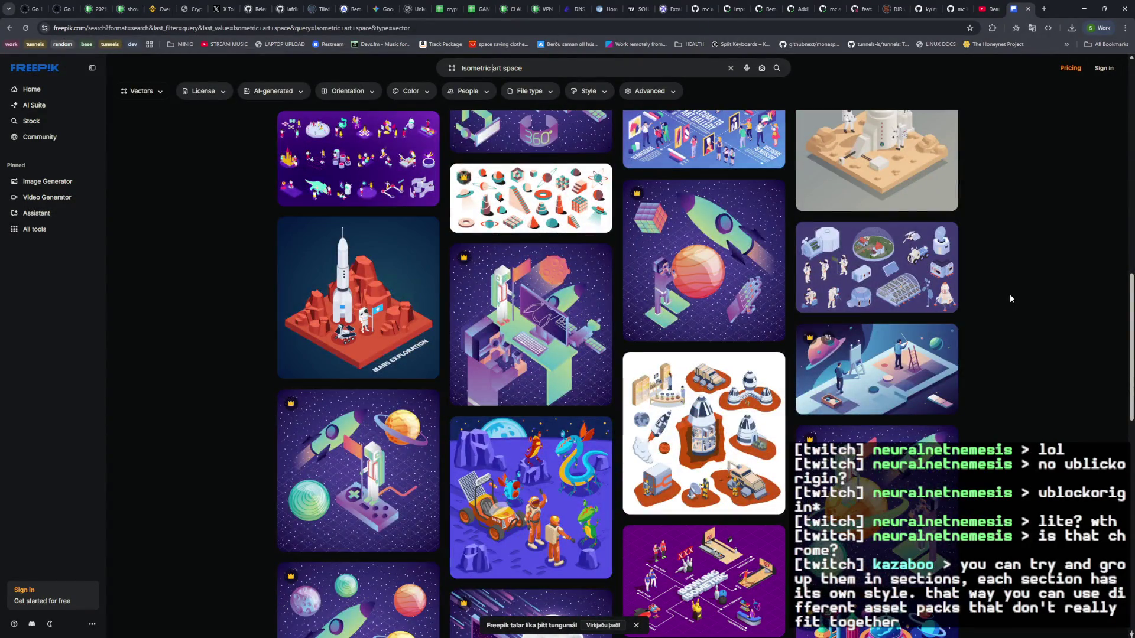
{"action": "scroll", "coordinate": [1010, 294], "scroll_direction": "down", "scroll_amount": 3}
{"action": "scroll", "coordinate": [1009, 293], "scroll_direction": "down", "scroll_amount": 5}
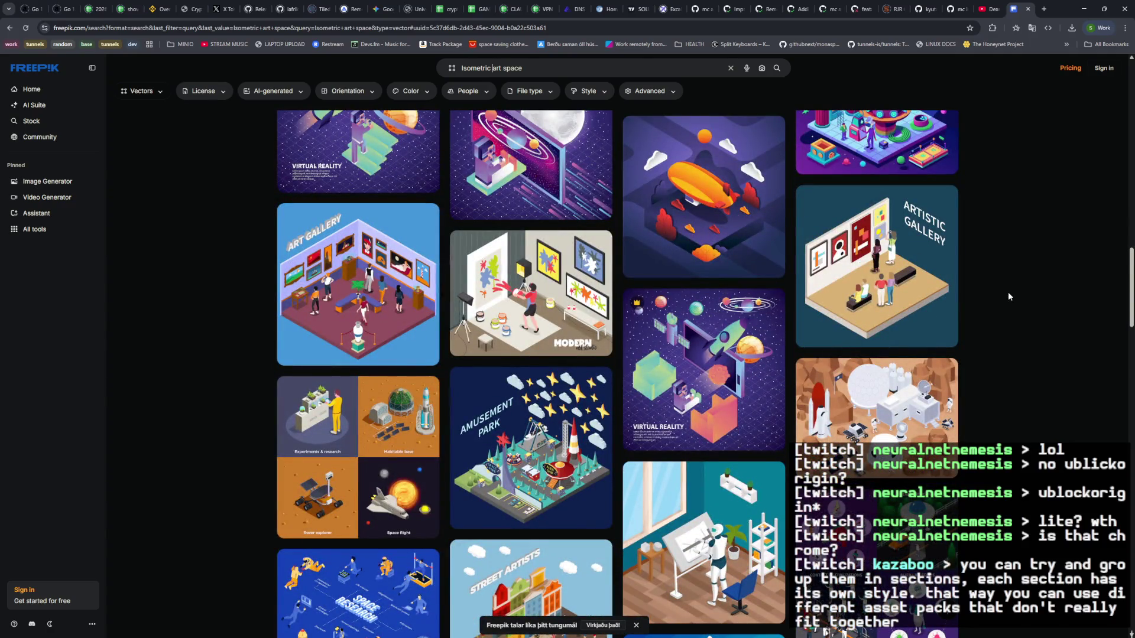
{"action": "scroll", "coordinate": [1008, 292], "scroll_direction": "down", "scroll_amount": 5}
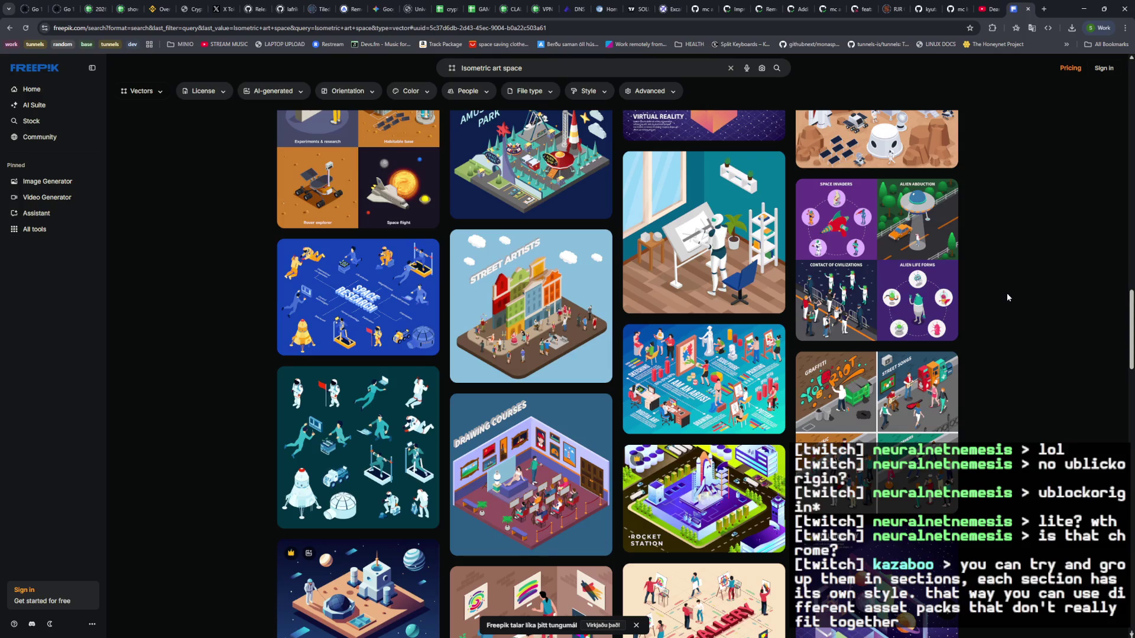
{"action": "scroll", "coordinate": [1006, 292], "scroll_direction": "down", "scroll_amount": 4}
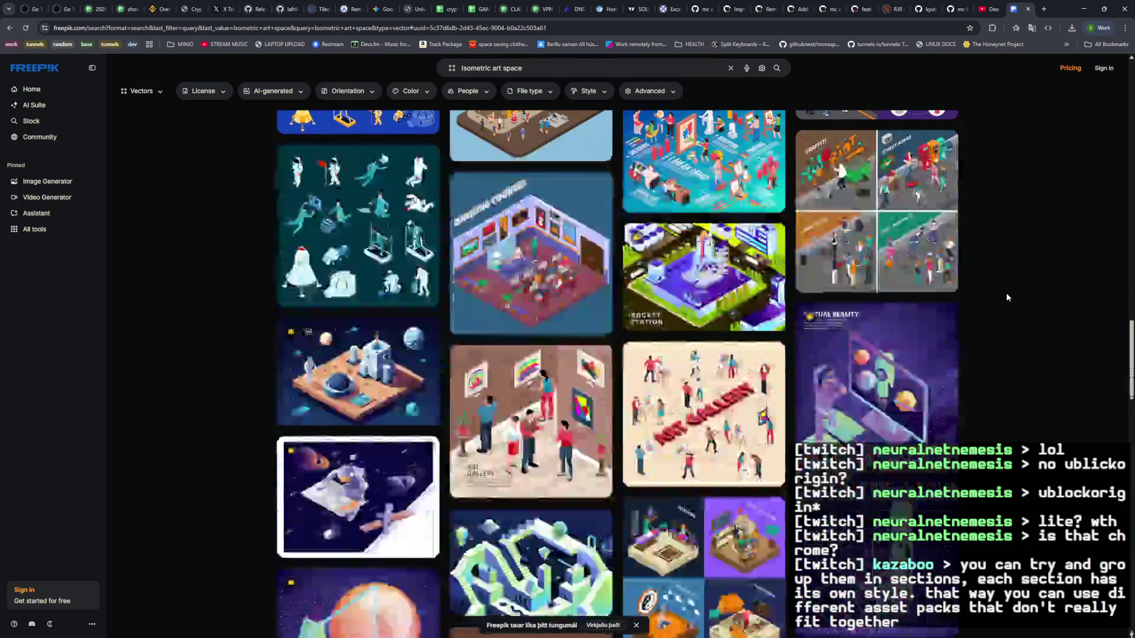
{"action": "scroll", "coordinate": [1005, 293], "scroll_direction": "down", "scroll_amount": 7}
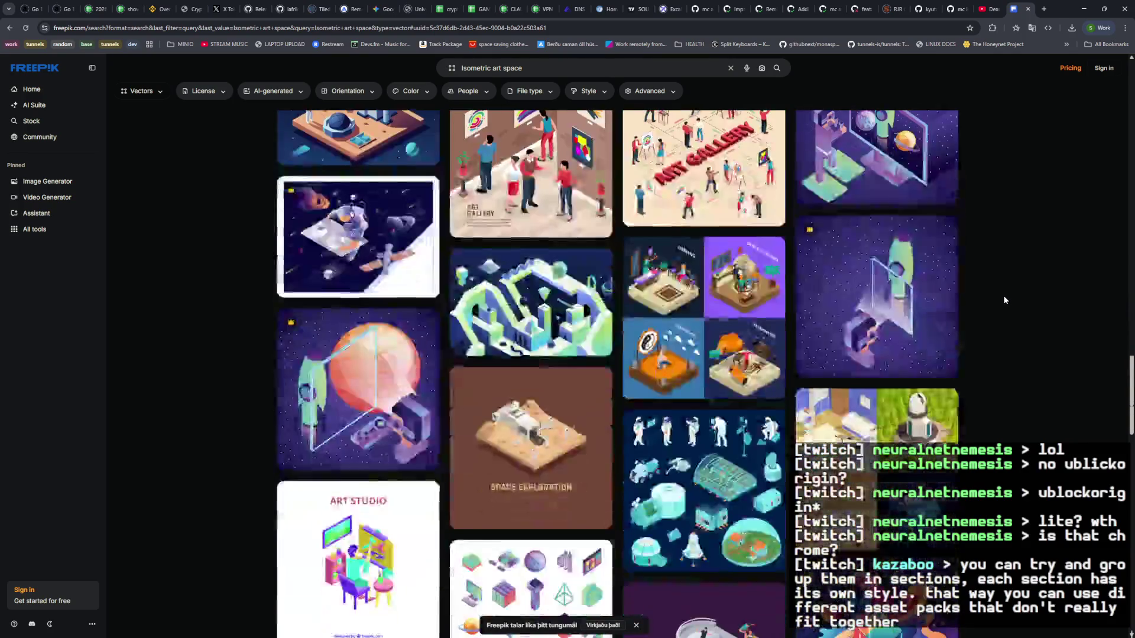
{"action": "scroll", "coordinate": [1003, 299], "scroll_direction": "down", "scroll_amount": 6}
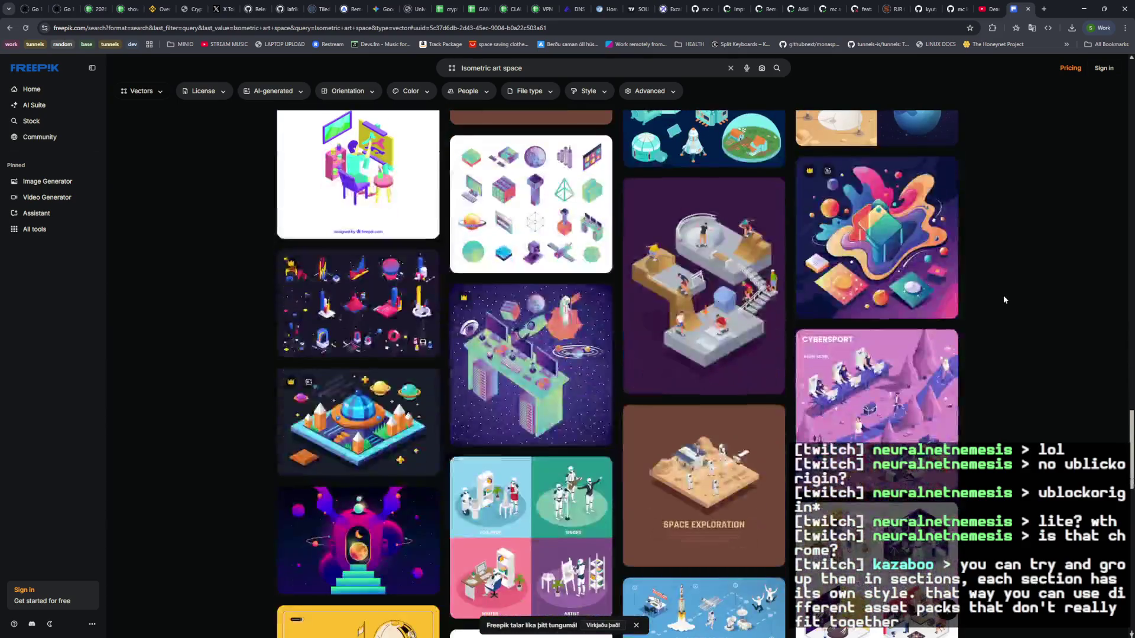
{"action": "scroll", "coordinate": [1002, 294], "scroll_direction": "down", "scroll_amount": 2}
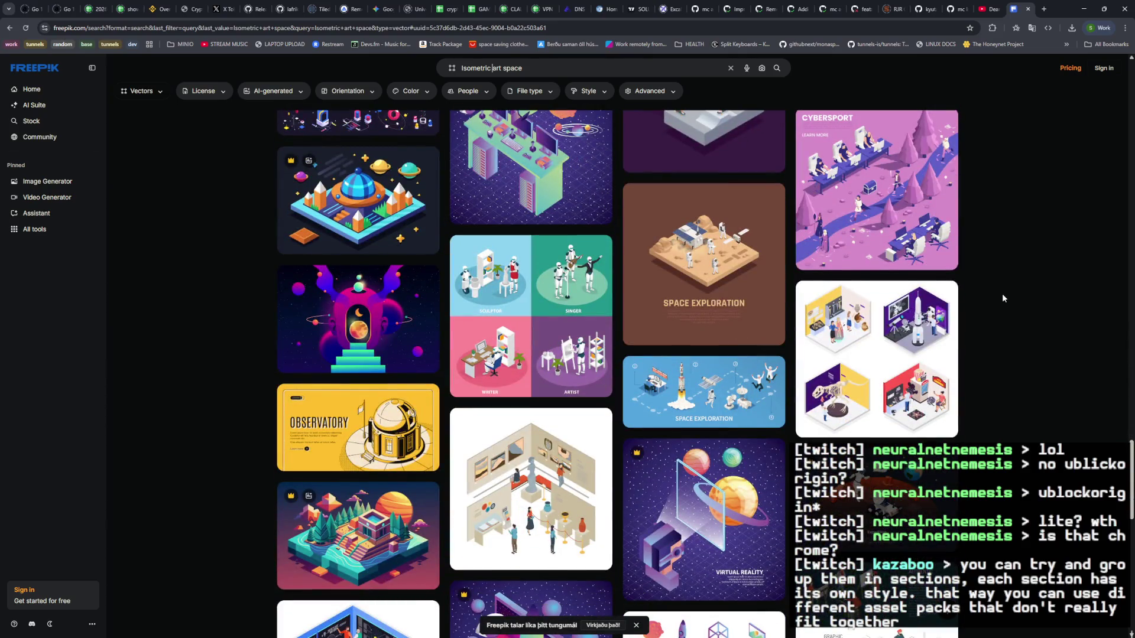
{"action": "scroll", "coordinate": [1002, 293], "scroll_direction": "down", "scroll_amount": 6}
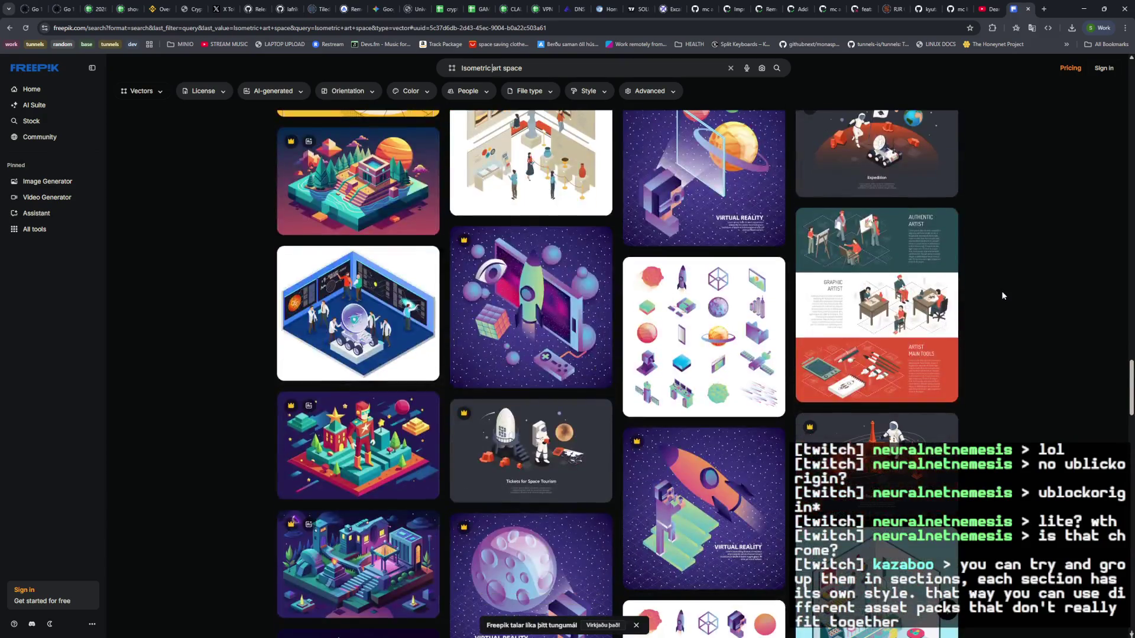
{"action": "scroll", "coordinate": [1001, 291], "scroll_direction": "down", "scroll_amount": 4}
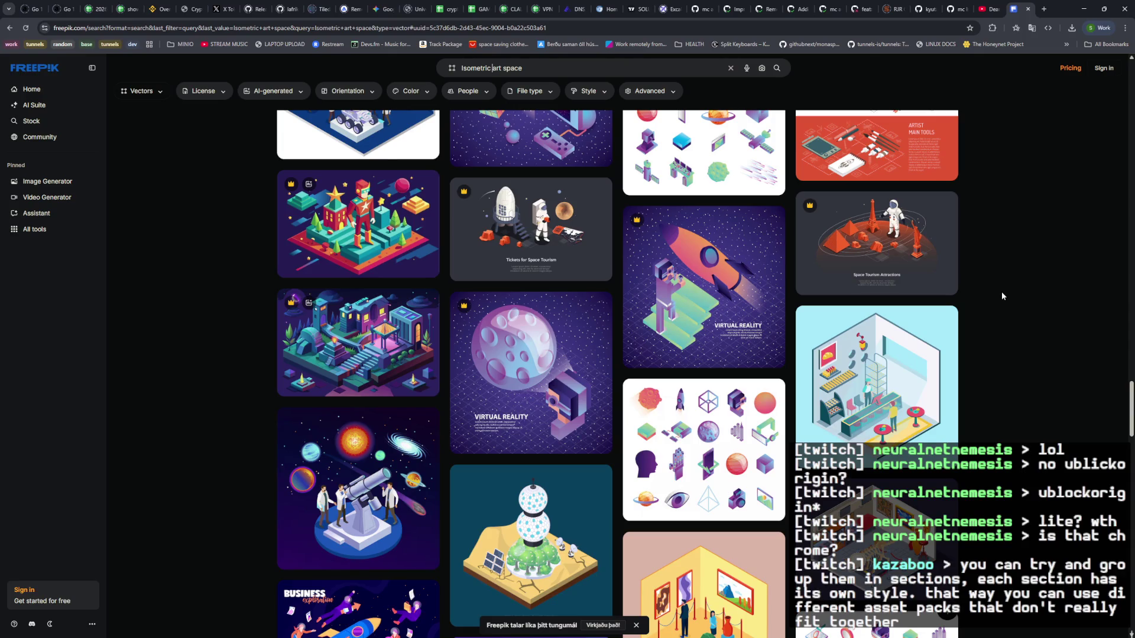
{"action": "scroll", "coordinate": [1002, 296], "scroll_direction": "down", "scroll_amount": 7}
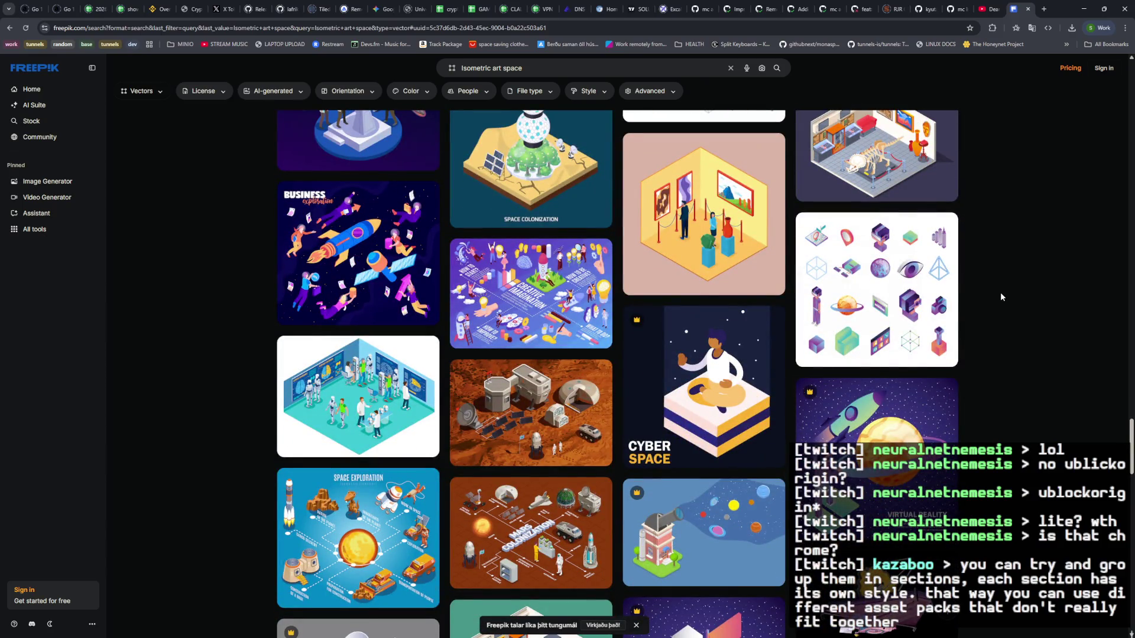
{"action": "scroll", "coordinate": [1000, 293], "scroll_direction": "down", "scroll_amount": 4}
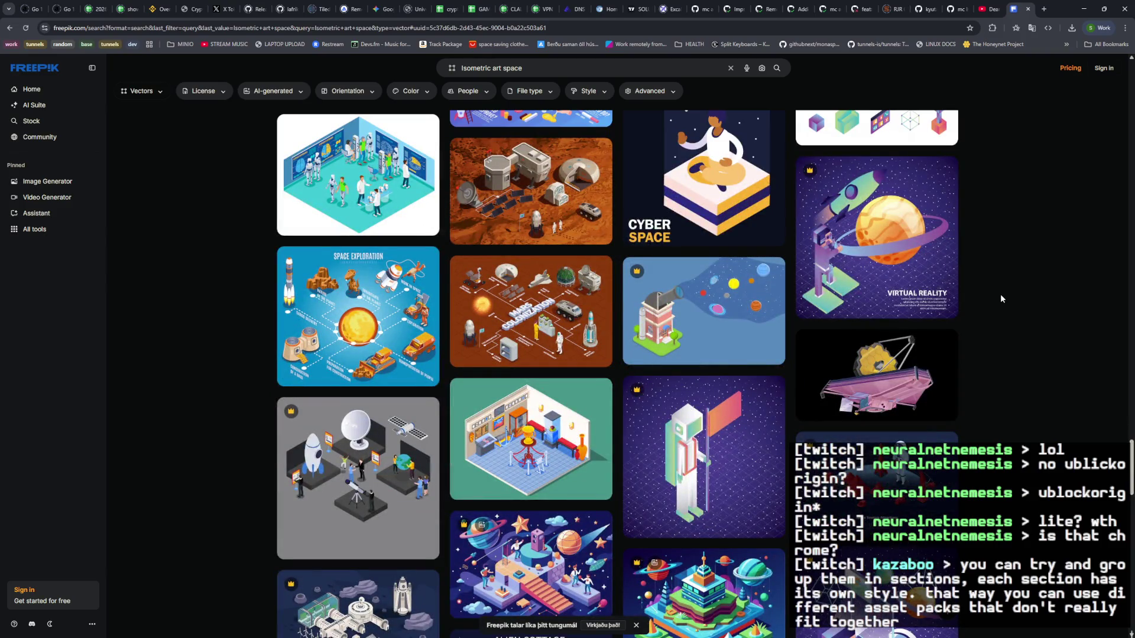
{"action": "scroll", "coordinate": [1002, 300], "scroll_direction": "down", "scroll_amount": 4}
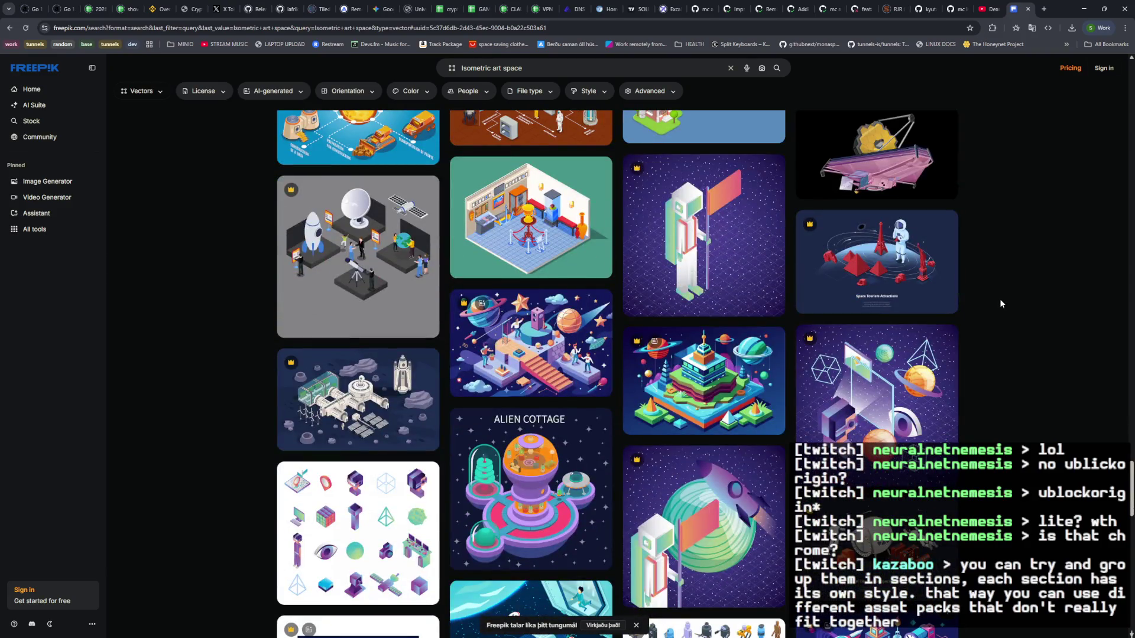
{"action": "scroll", "coordinate": [1001, 302], "scroll_direction": "down", "scroll_amount": 5}
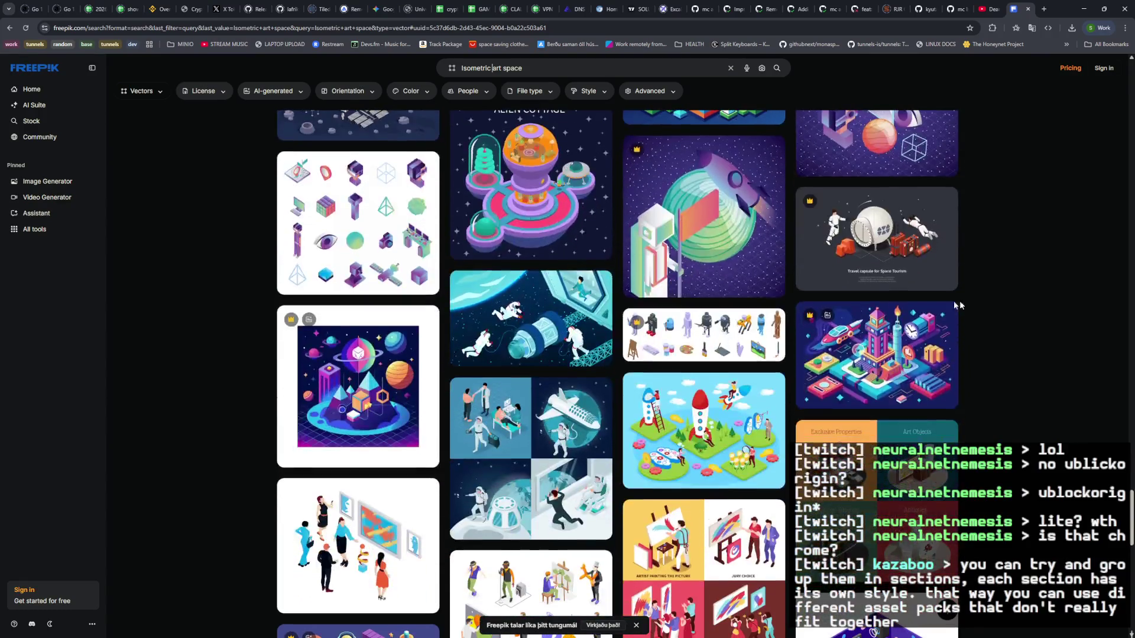
{"action": "mouse_move", "coordinate": [410, 246]}
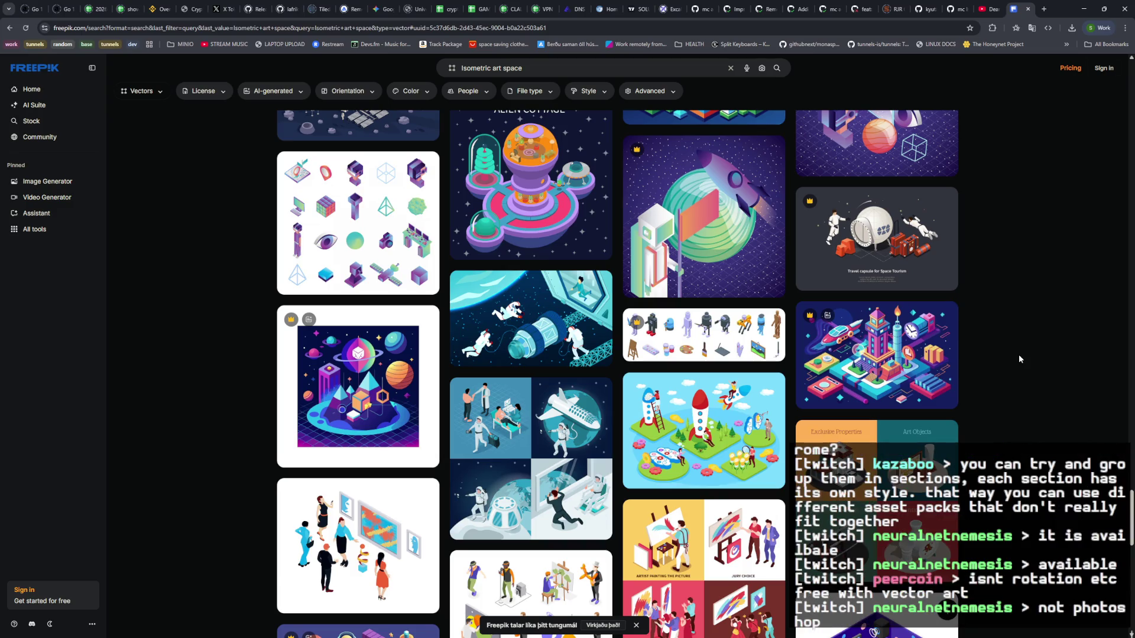
{"action": "scroll", "coordinate": [1019, 358], "scroll_direction": "down", "scroll_amount": 3}
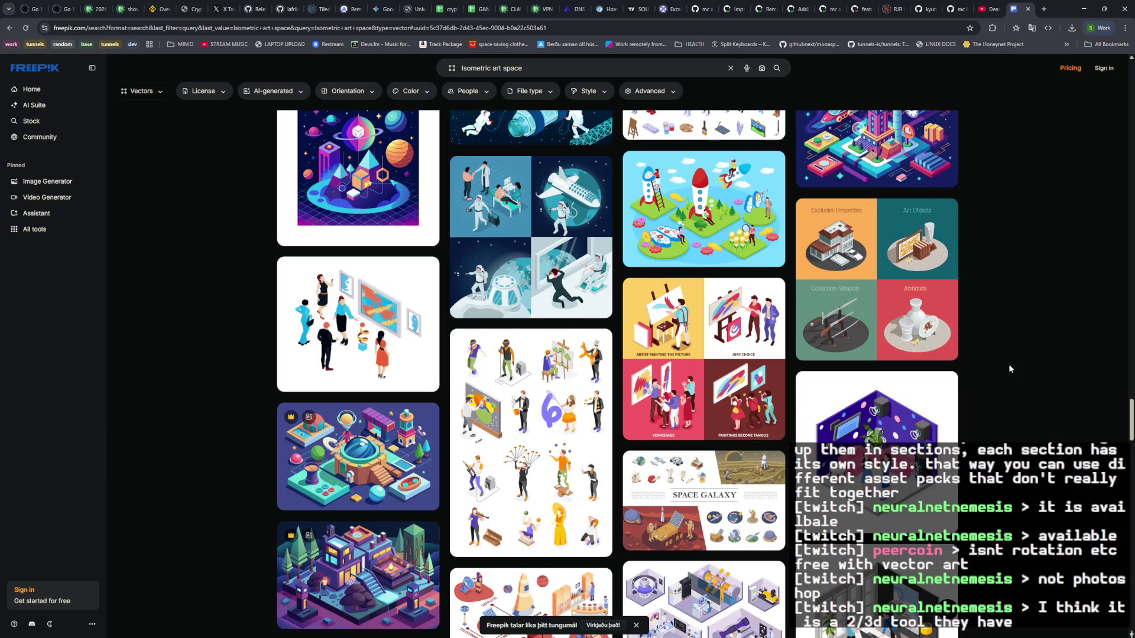
Step: Search for 'adobe rotate image' and open the Adobe Express page on rotating images
{"action": "left_click", "coordinate": [926, 23]}
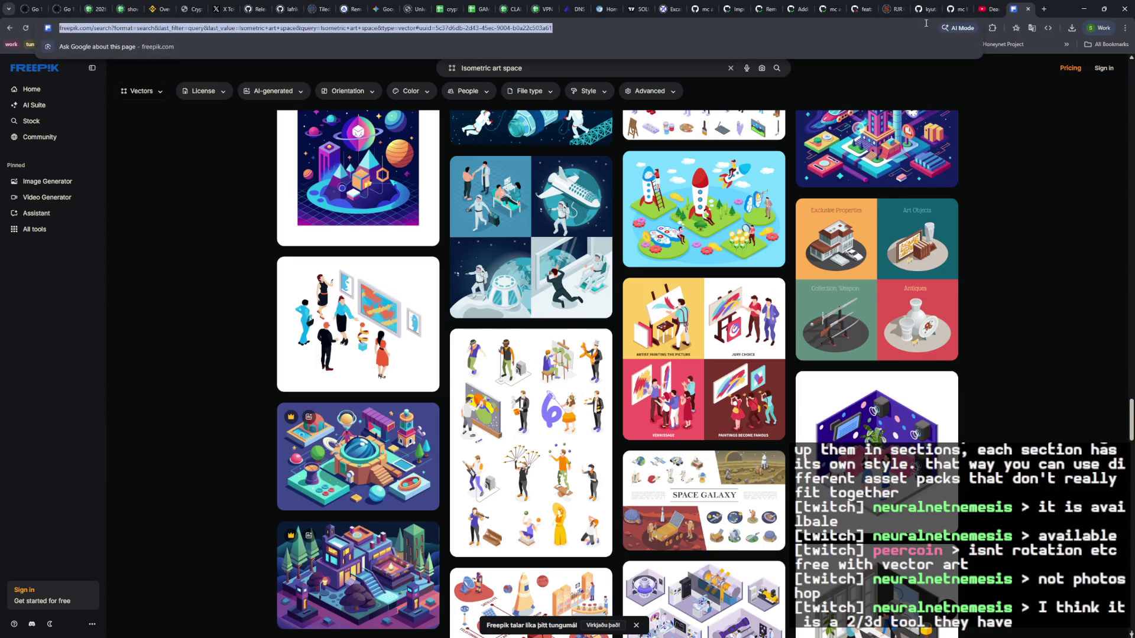
{"action": "type", "text": "adobe rotate"}
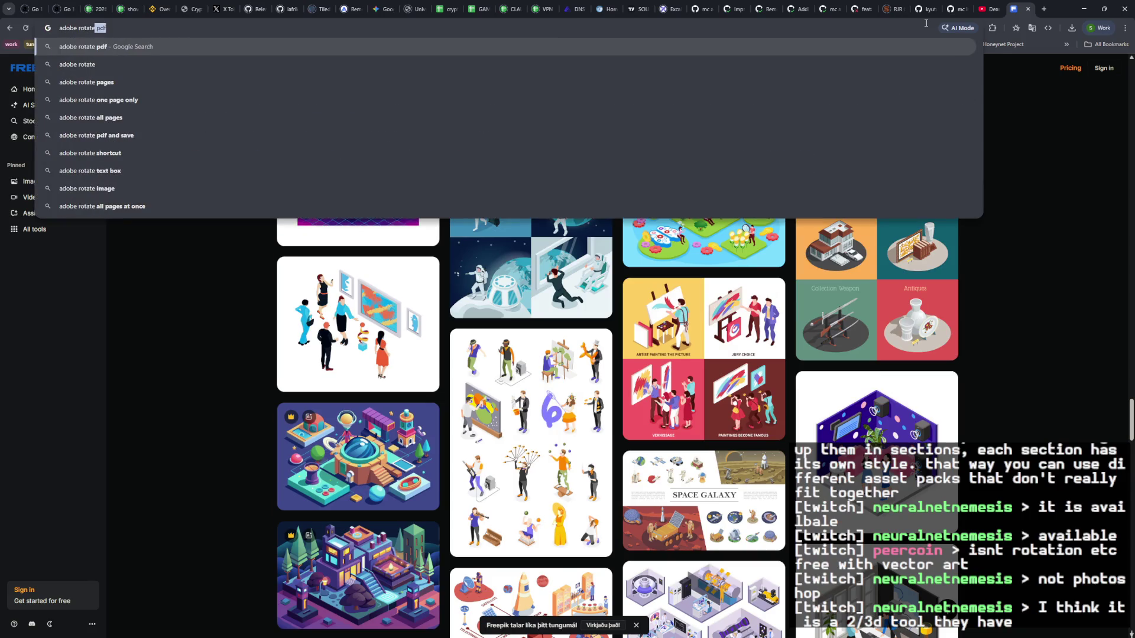
{"action": "type", "text": " image"}
{"action": "key", "text": "Return"}
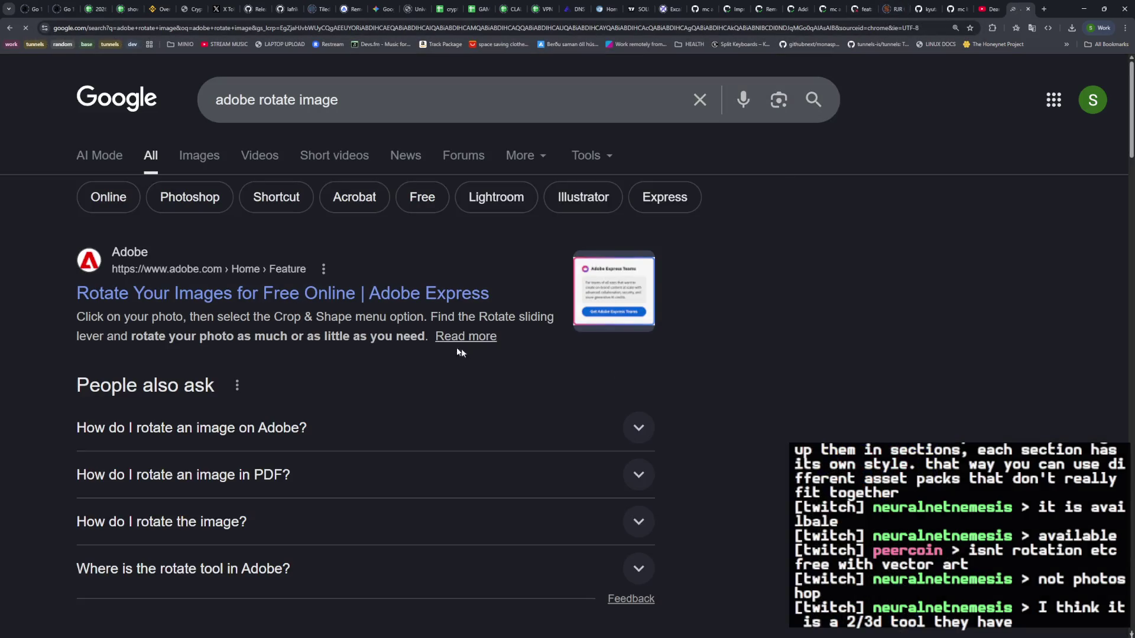
{"action": "left_click", "coordinate": [317, 299]}
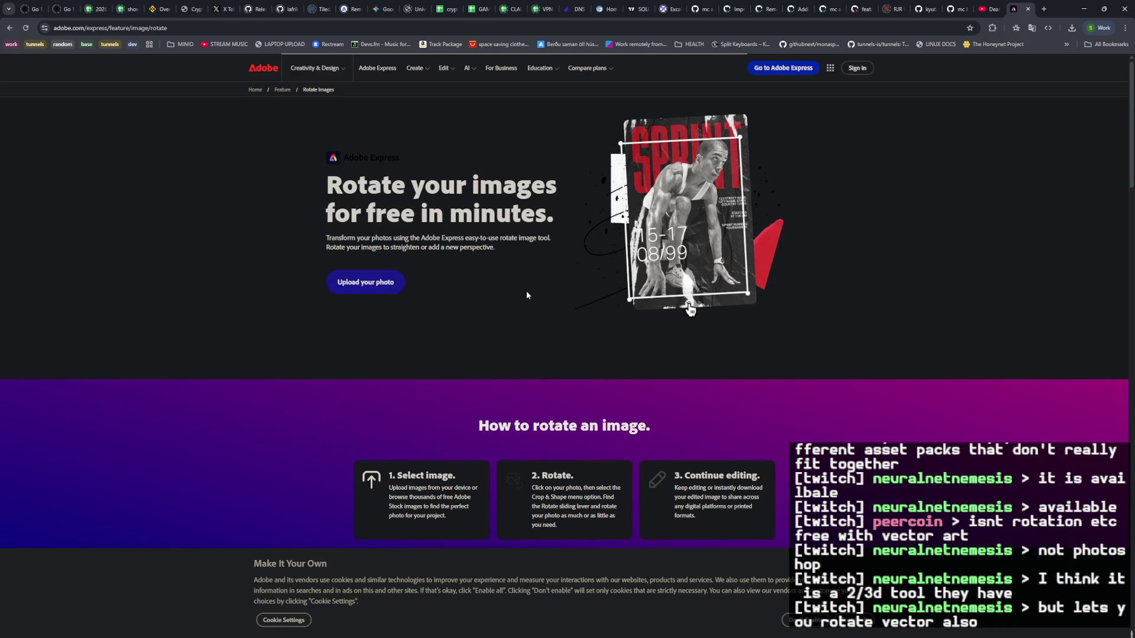
Step: Search 'adobe image to 3d', skim Adobe's guide to 3D models from pictures, and go back
{"action": "left_click", "coordinate": [110, 28]}
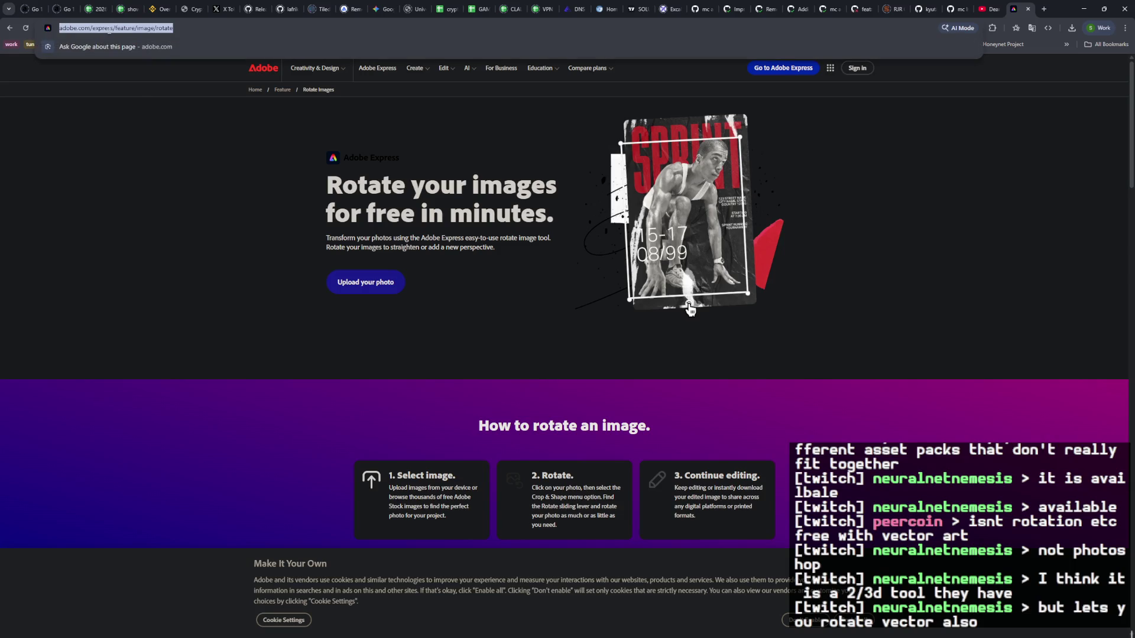
{"action": "type", "text": "adobe image to 3d"}
{"action": "key", "text": "Return"}
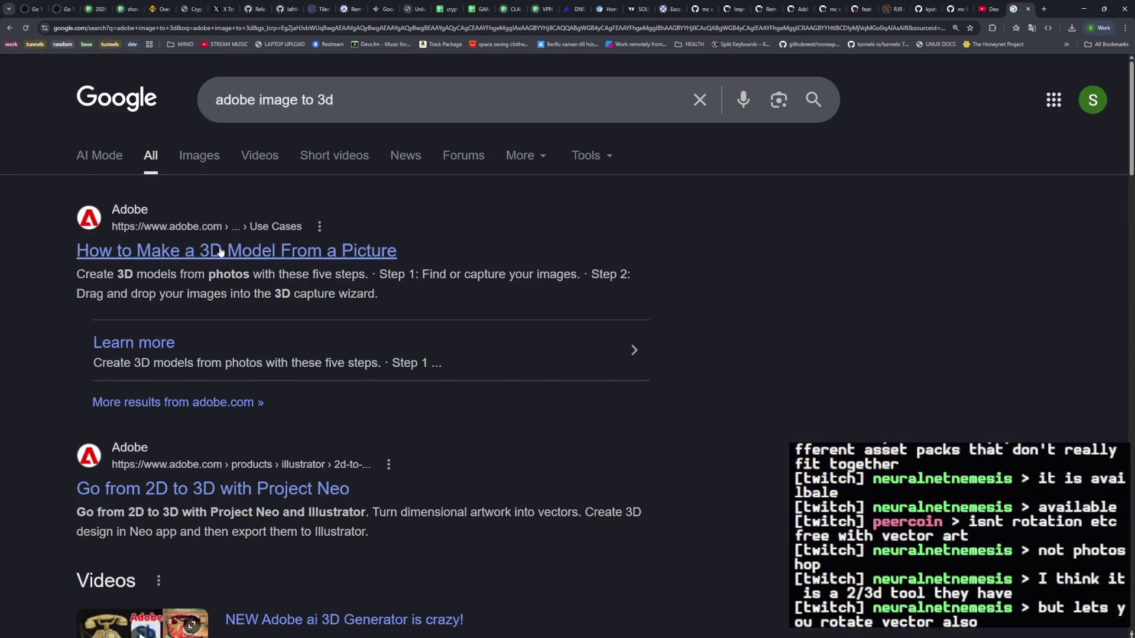
{"action": "left_click", "coordinate": [221, 251]}
{"action": "scroll", "coordinate": [334, 288], "scroll_direction": "down", "scroll_amount": 5}
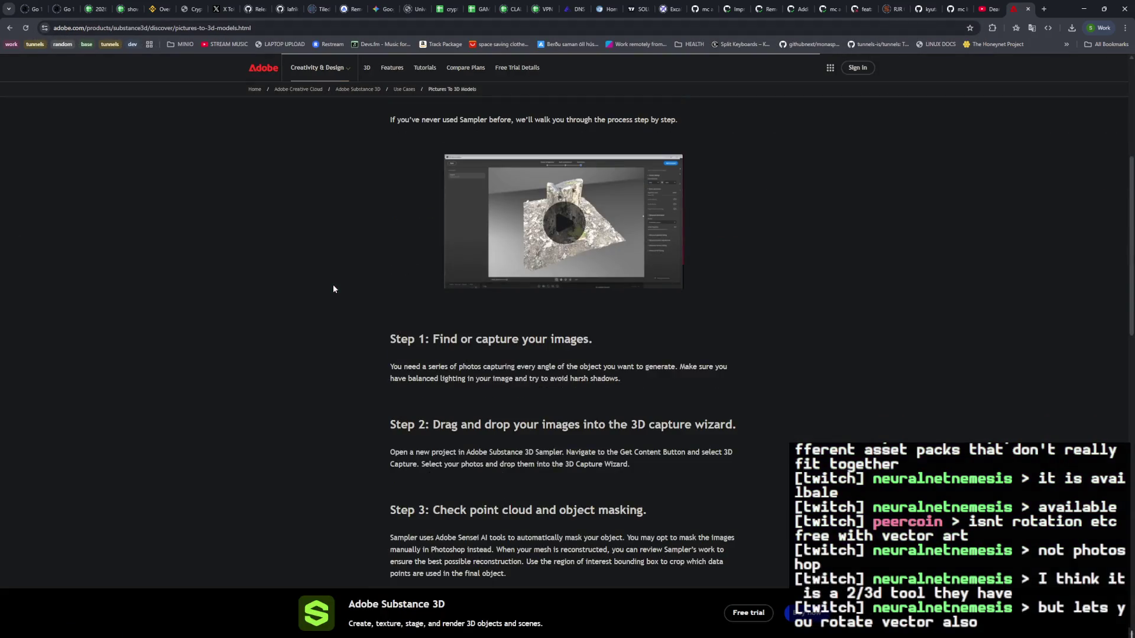
{"action": "scroll", "coordinate": [334, 289], "scroll_direction": "down", "scroll_amount": 10}
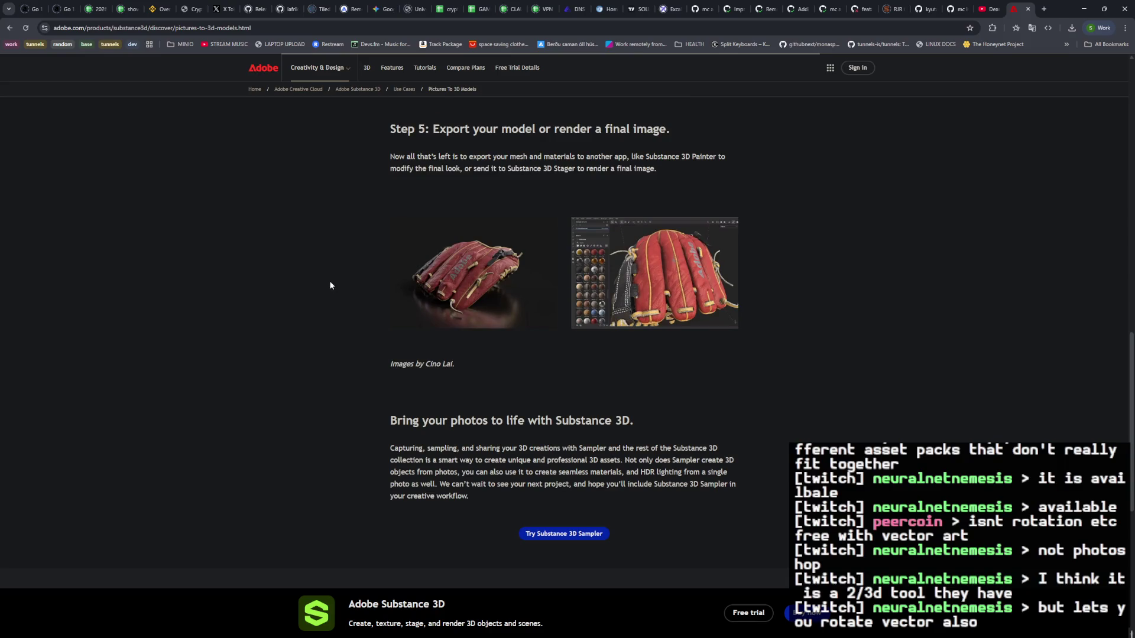
{"action": "left_click", "coordinate": [9, 27]}
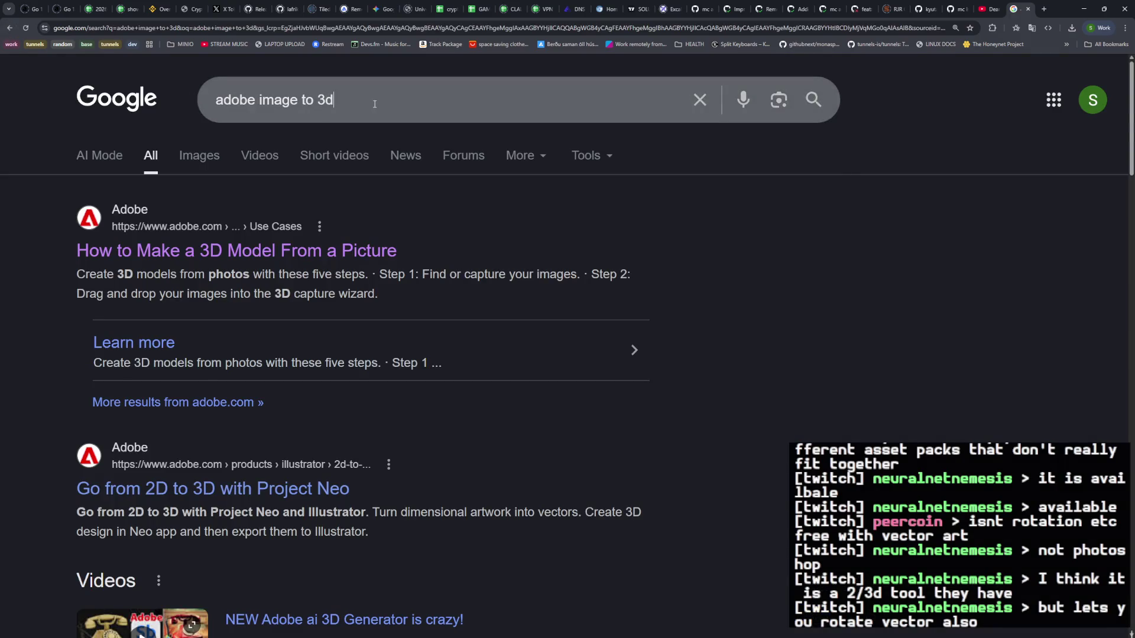
Step: Change the query to 'adobe image to 2.5d', scan the results, and close that tab
{"action": "left_click", "coordinate": [375, 104]}
{"action": "key", "text": "BackSpace"}
{"action": "key", "text": "BackSpace"}
{"action": "type", "text": "2.5d"}
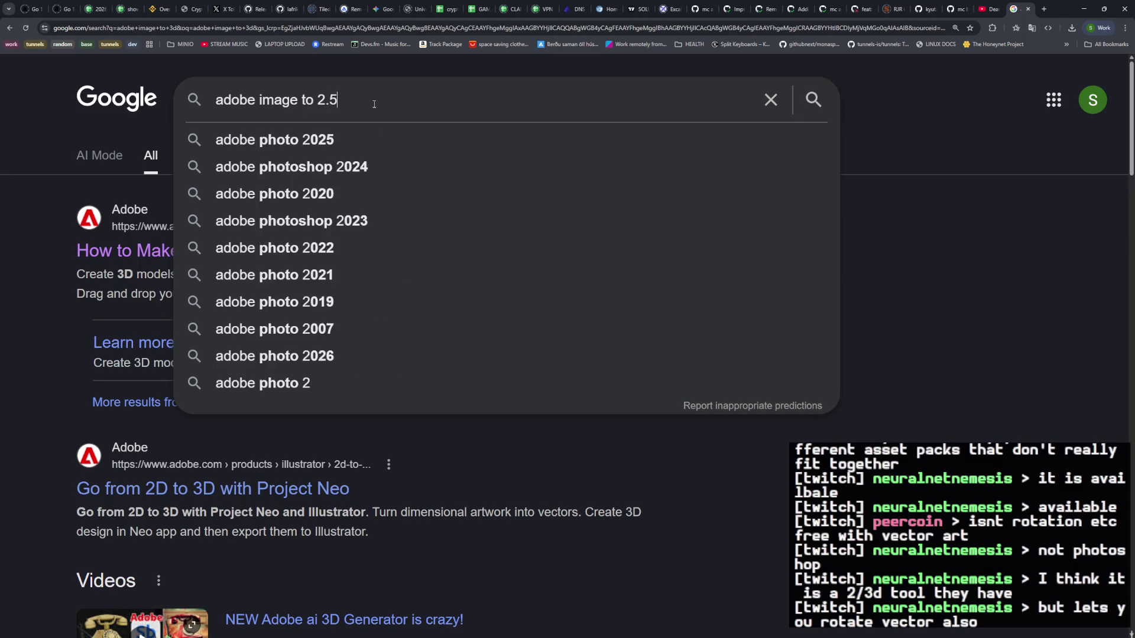
{"action": "key", "text": "Return"}
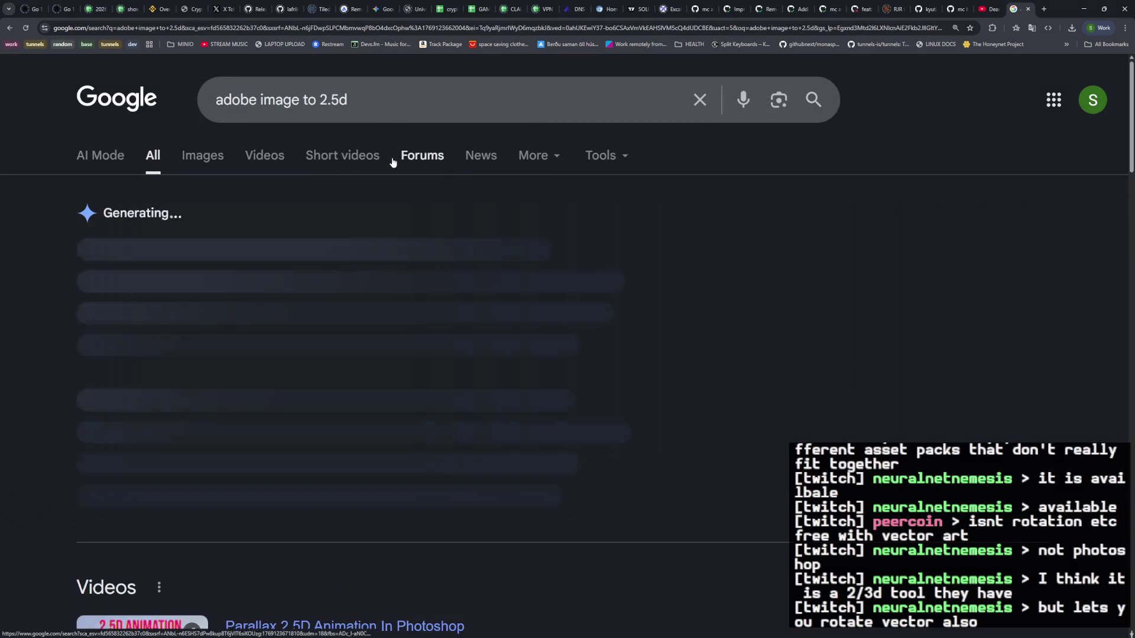
{"action": "scroll", "coordinate": [386, 234], "scroll_direction": "down", "scroll_amount": 8}
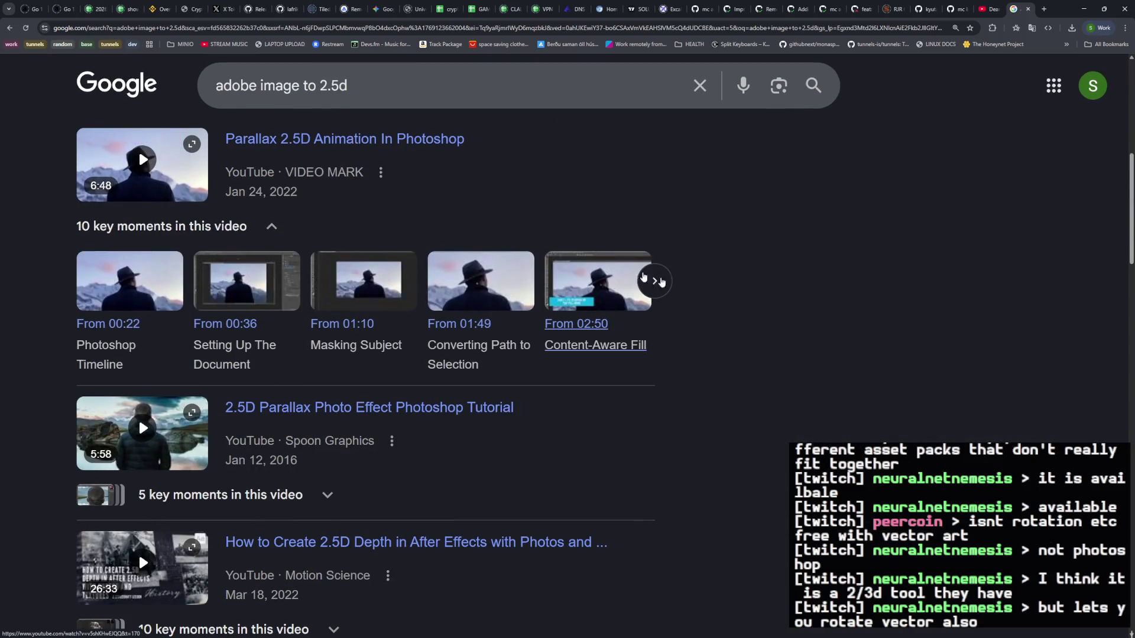
{"action": "scroll", "coordinate": [781, 324], "scroll_direction": "up", "scroll_amount": 6}
{"action": "scroll", "coordinate": [779, 318], "scroll_direction": "up", "scroll_amount": 2}
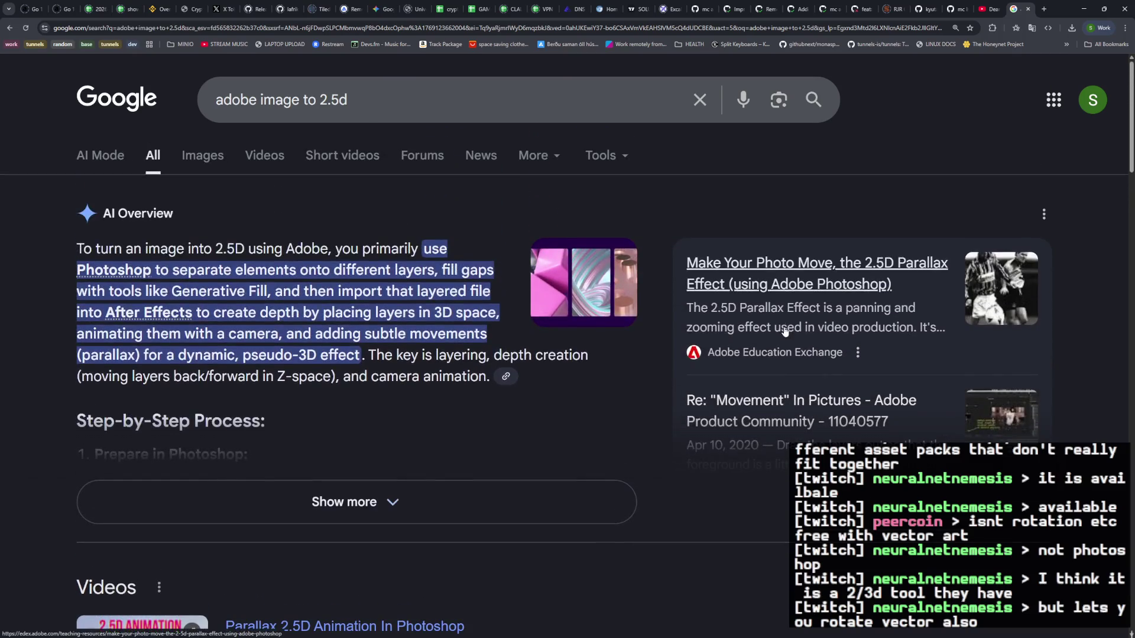
{"action": "key", "text": "ctrl+w"}
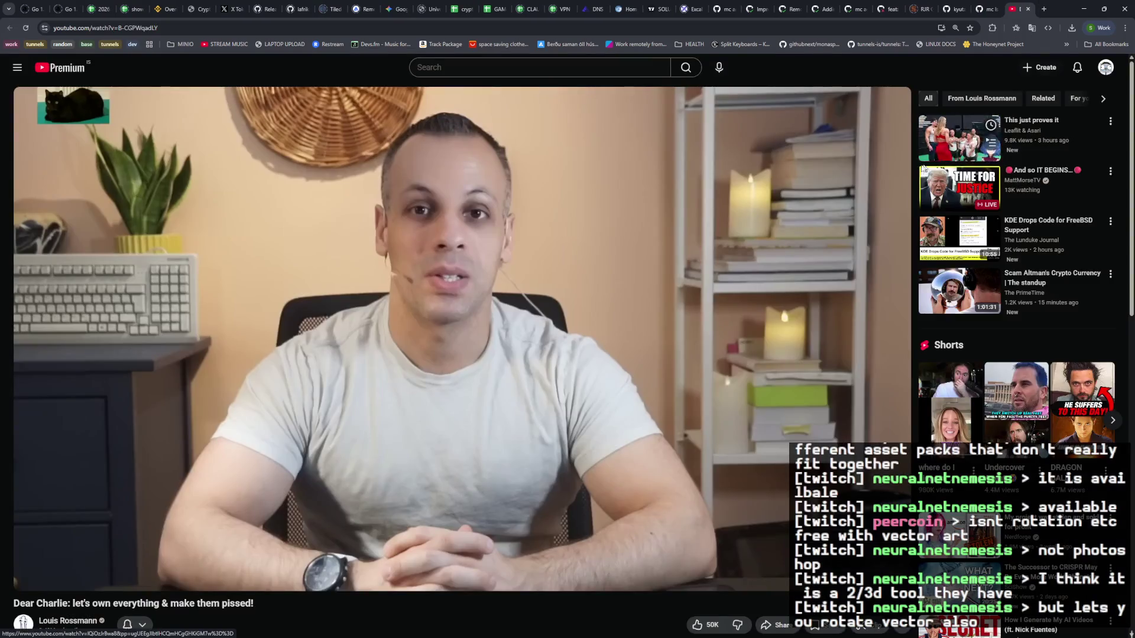
Step: Look over GitHub issue #2800 about mc ls failing after a parity upgrade
{"action": "left_click", "coordinate": [981, 11]}
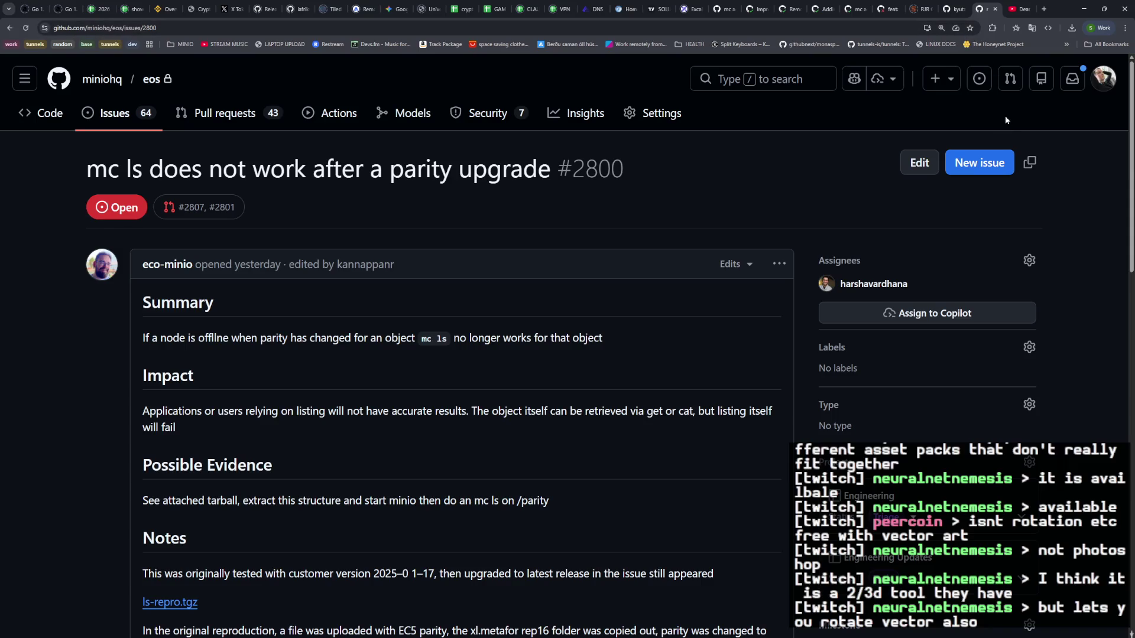
{"action": "left_click", "coordinate": [1044, 10]}
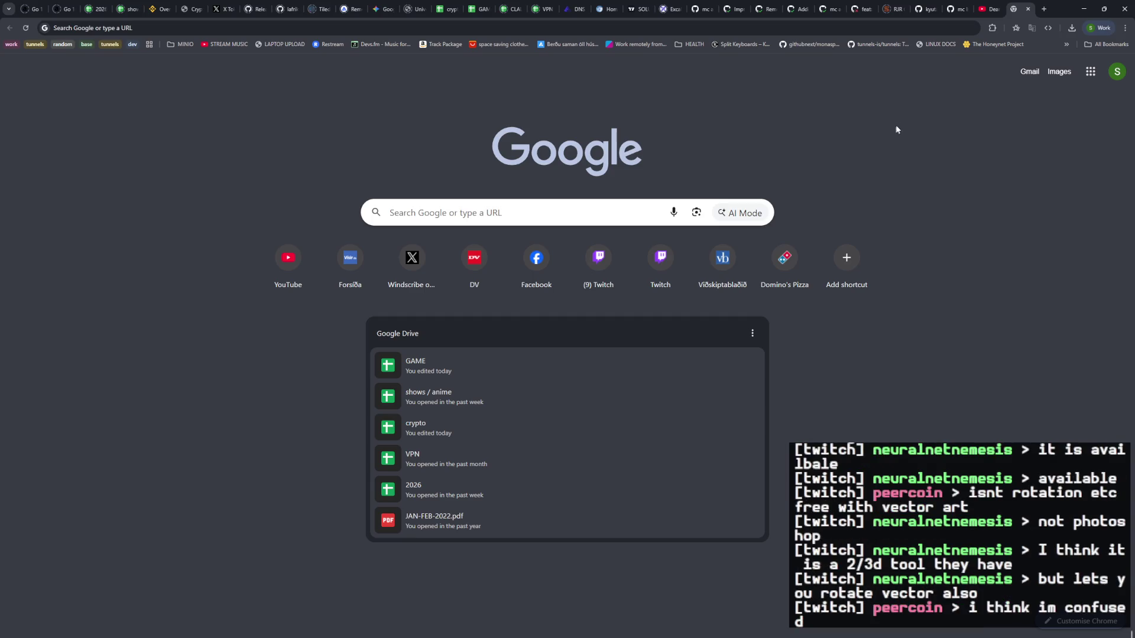
{"action": "left_click", "coordinate": [1028, 9]}
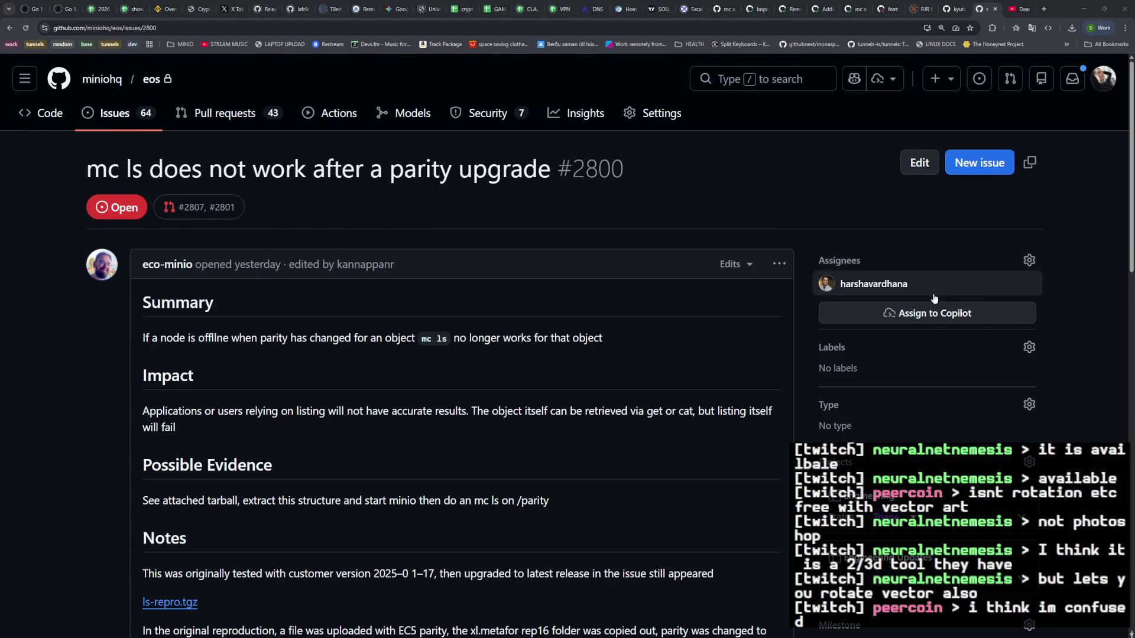
Step: Switch to PowerShell and rerun the previous scp command copying the game assets
{"action": "key", "text": "alt+Tab"}
{"action": "key", "text": "Up"}
{"action": "key", "text": "Return"}
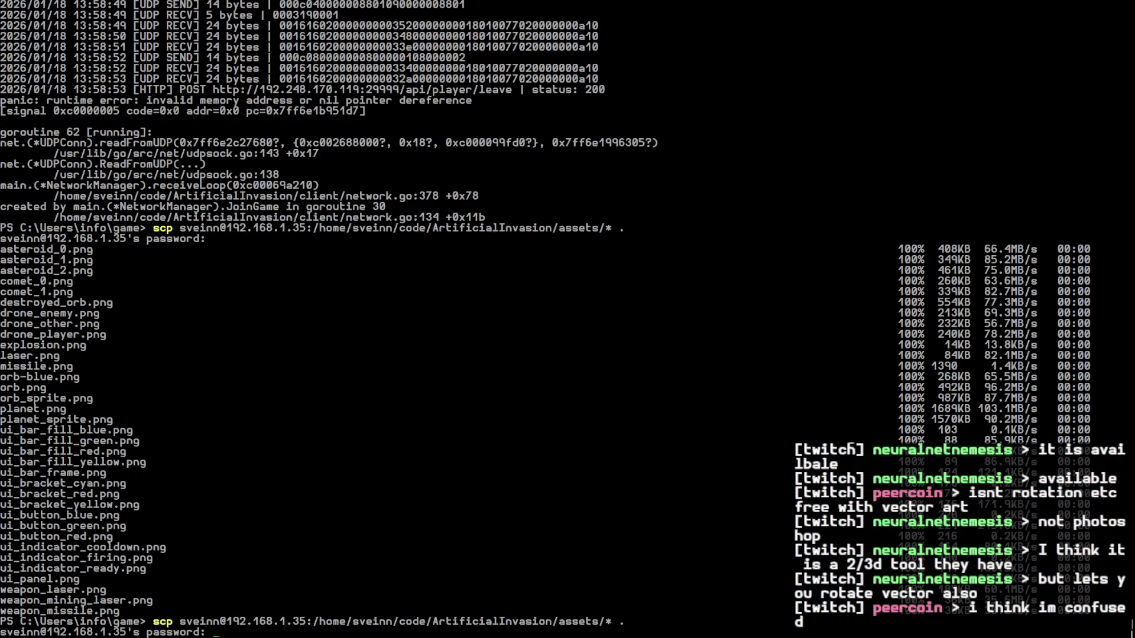
Step: Answer the scp password prompt to finish copying, then open the game folder in File Explorer
{"action": "key", "text": "Return"}
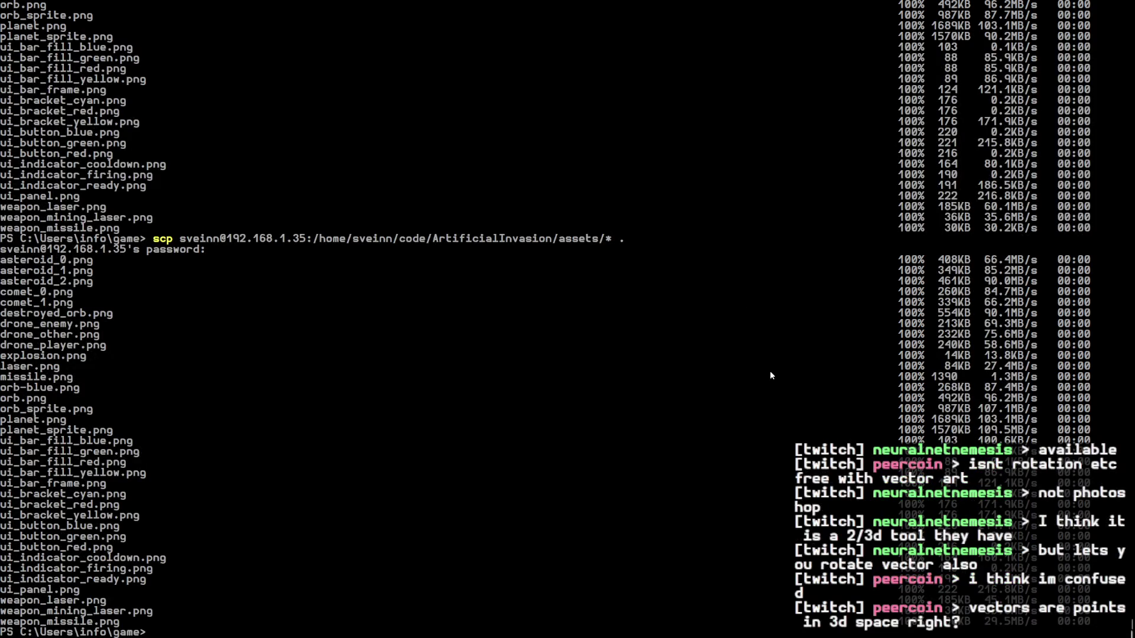
{"action": "key", "text": "super+e"}
{"action": "left_click", "coordinate": [38, 252]}
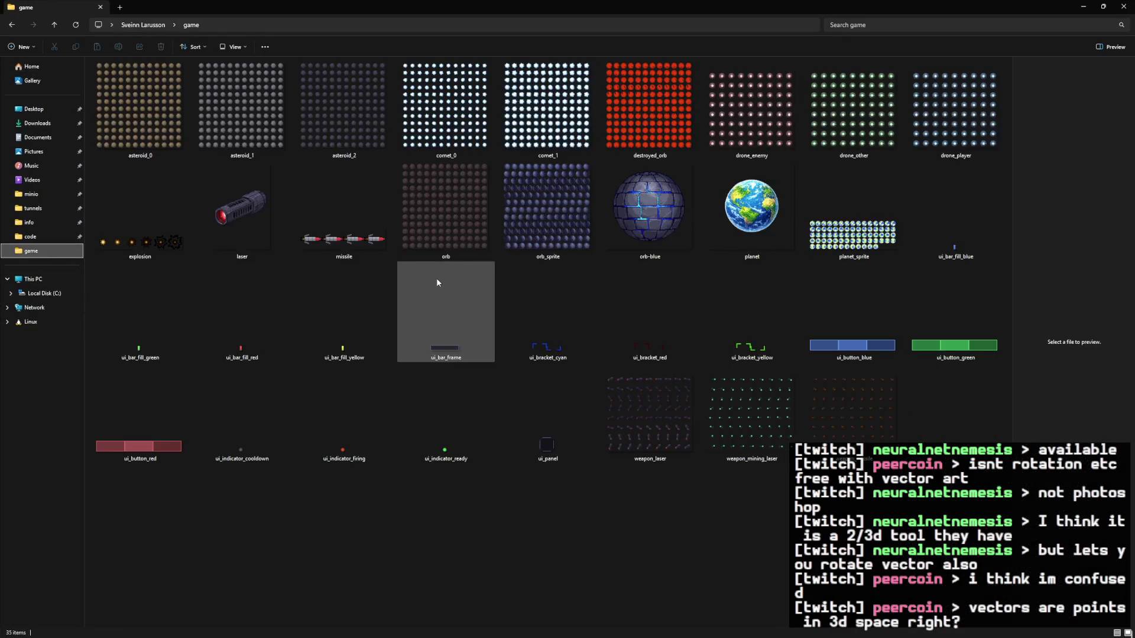
Step: Open planet_sprite.png full-size in Photos, close it, and switch back with Alt+Tab
{"action": "scroll", "coordinate": [694, 317], "scroll_direction": "up", "scroll_amount": 2, "text": "ctrl"}
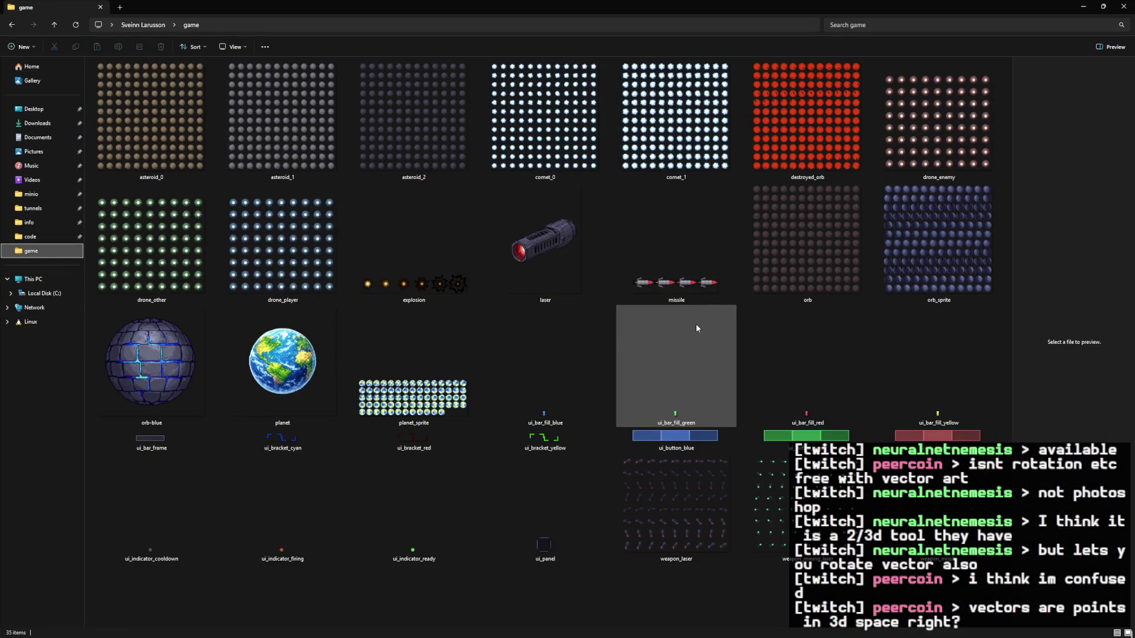
{"action": "left_click", "coordinate": [437, 378]}
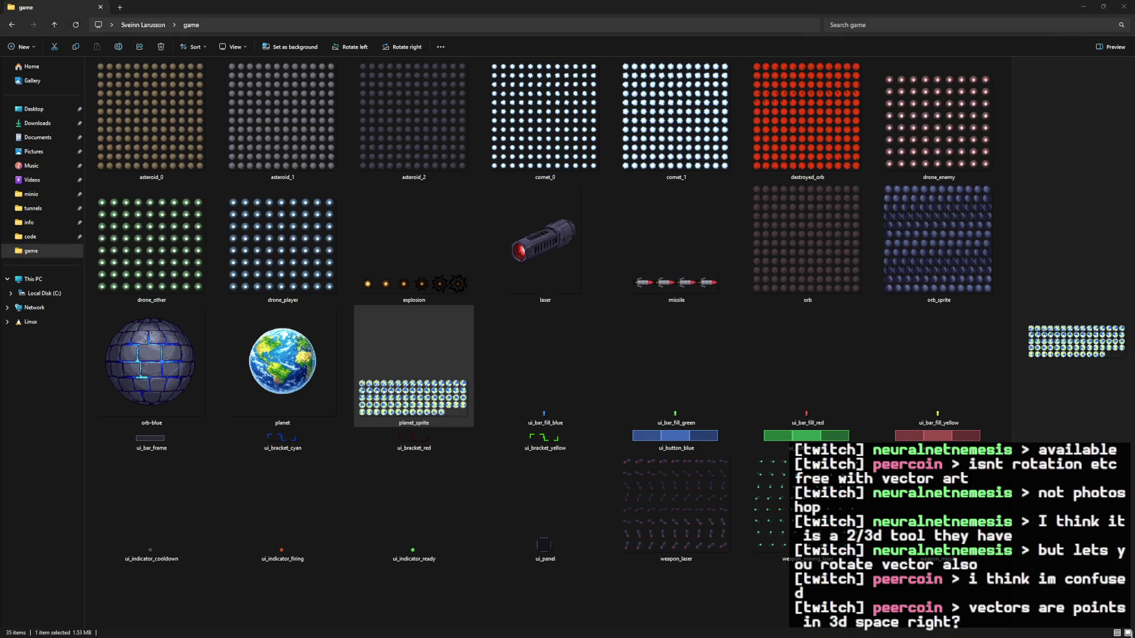
{"action": "key", "text": "Return"}
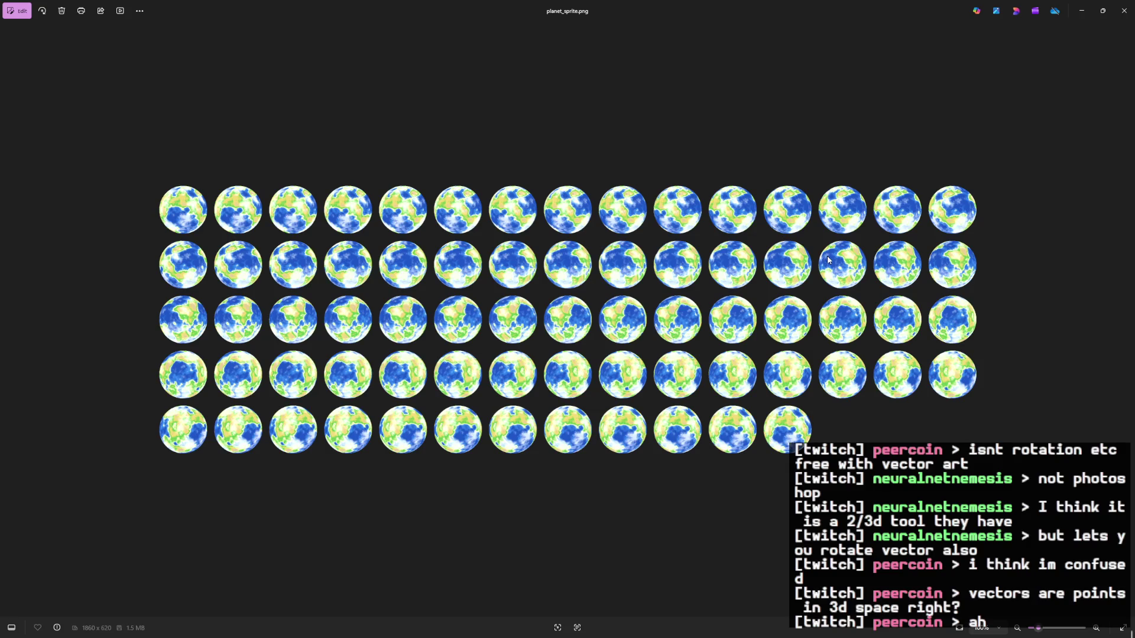
{"action": "left_click", "coordinate": [1124, 10]}
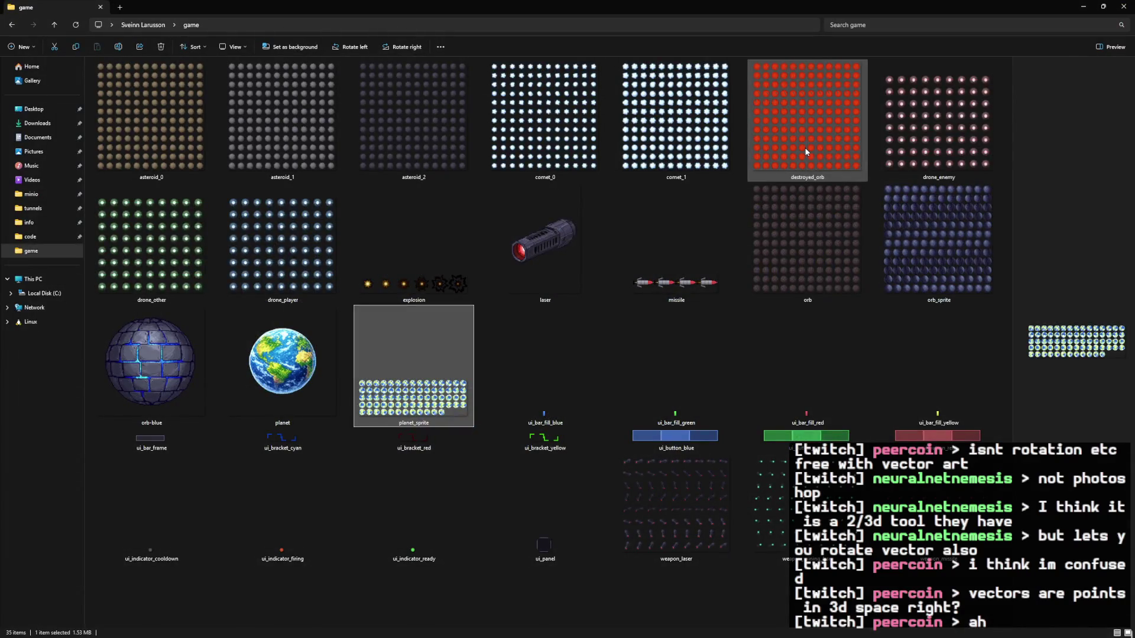
{"action": "key", "text": "alt+Tab"}
{"action": "key", "text": "alt+Tab"}
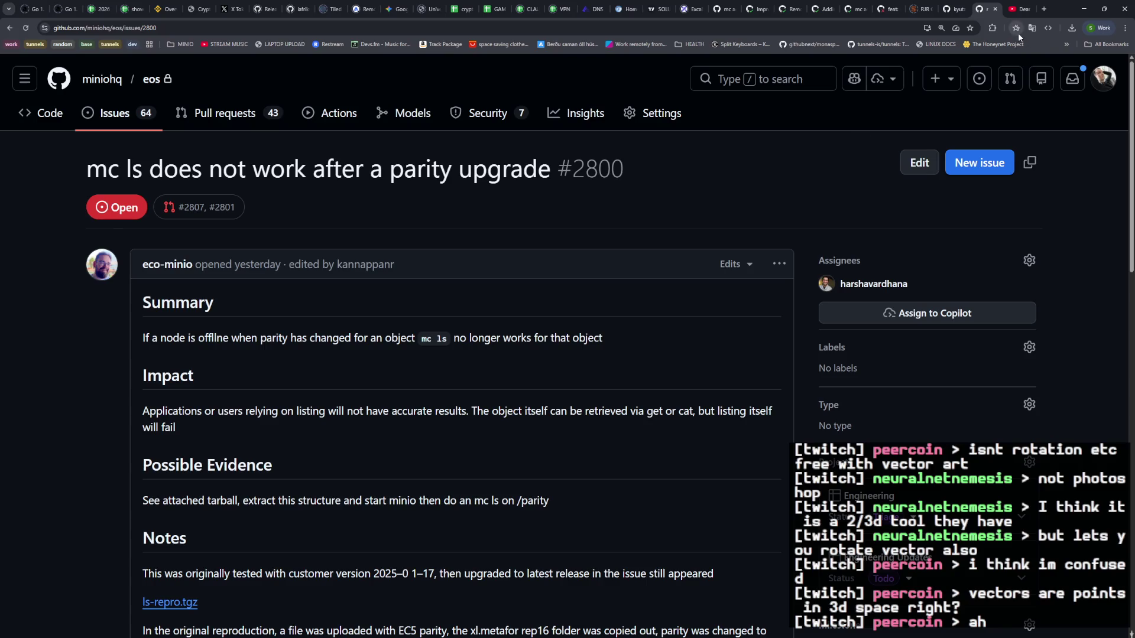
Step: In a new tab, search Google for 'can svg be rotated on a horizontal axis' and scan the results
{"action": "left_click", "coordinate": [1044, 9]}
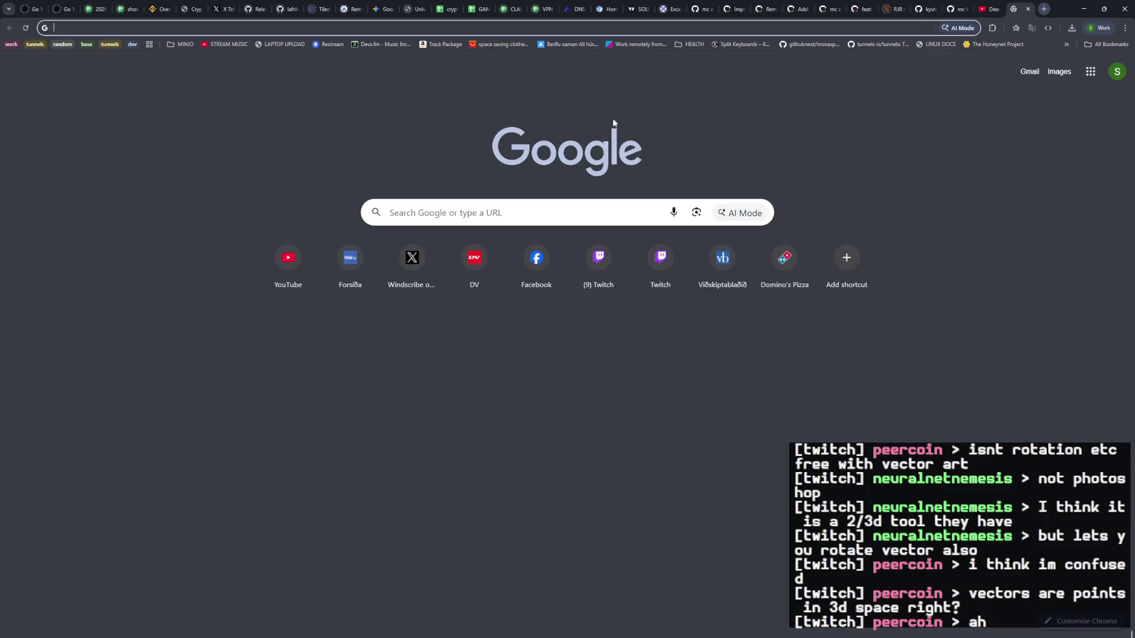
{"action": "left_click", "coordinate": [559, 216]}
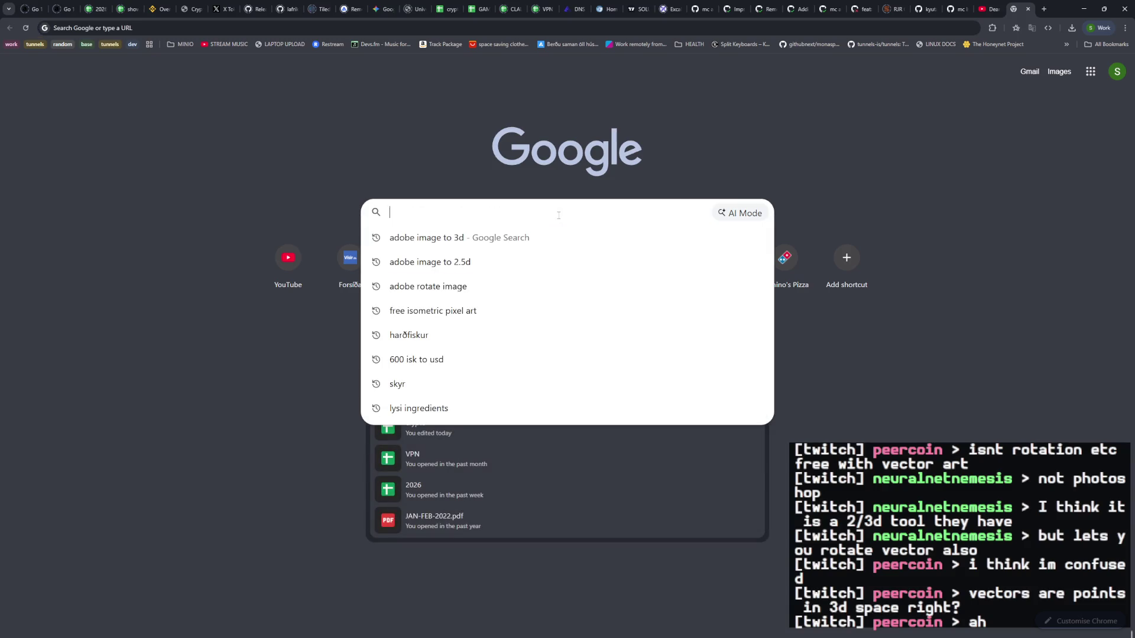
{"action": "type", "text": "can svg be rotated"}
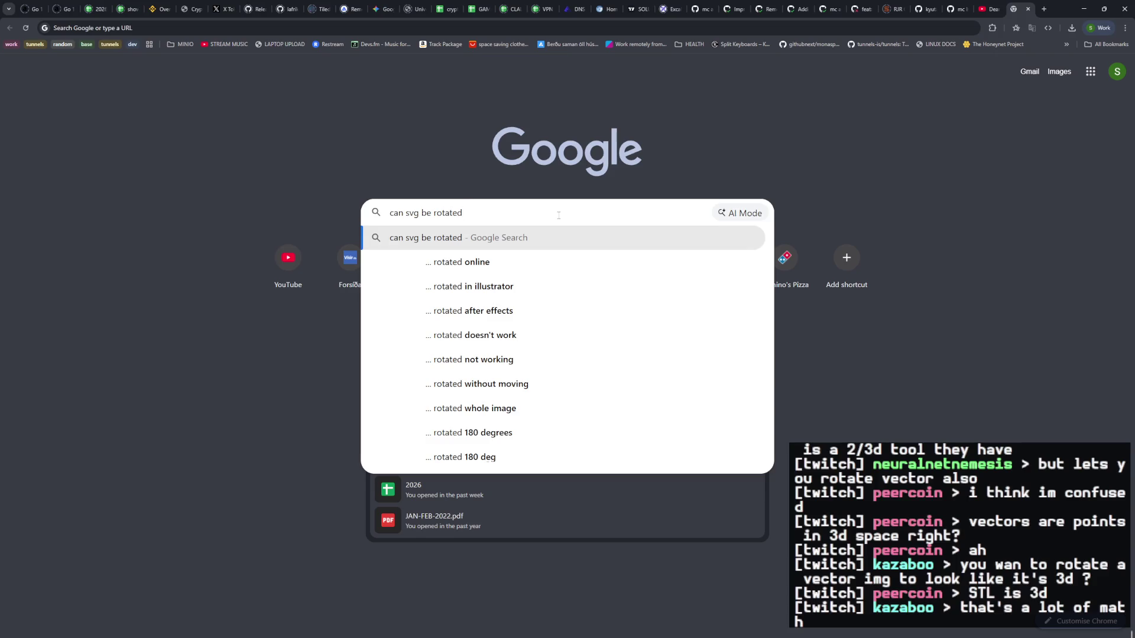
{"action": "type", "text": "on a horizontal ac"}
{"action": "key", "text": "BackSpace"}
{"action": "type", "text": "xis"}
{"action": "key", "text": "Return"}
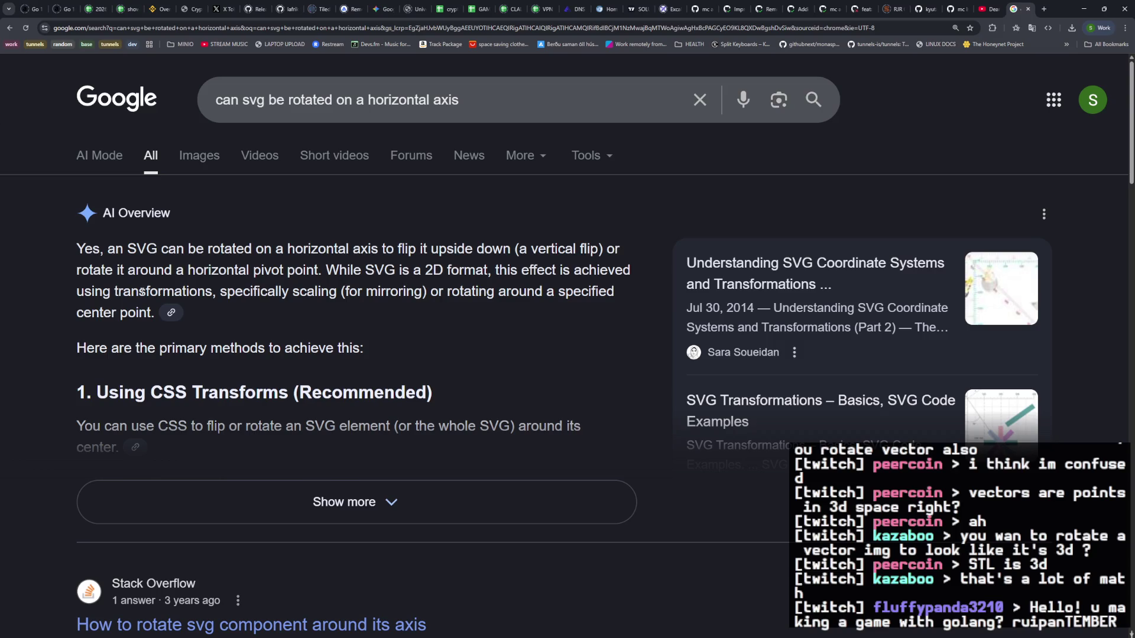
{"action": "scroll", "coordinate": [308, 295], "scroll_direction": "down", "scroll_amount": 2}
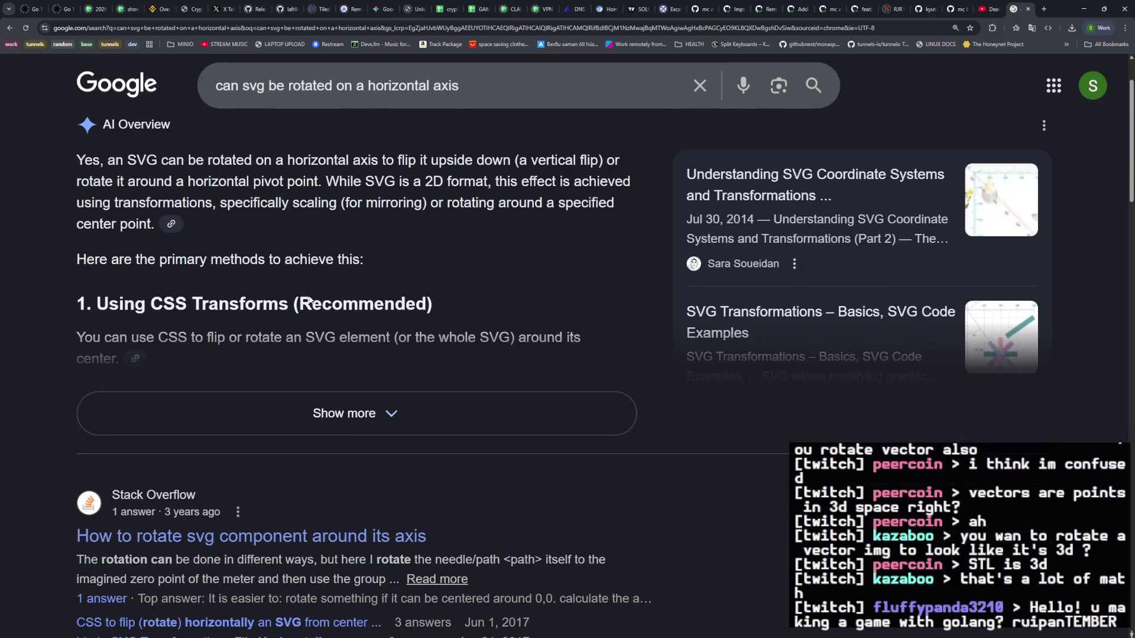
{"action": "scroll", "coordinate": [333, 383], "scroll_direction": "up", "scroll_amount": 1}
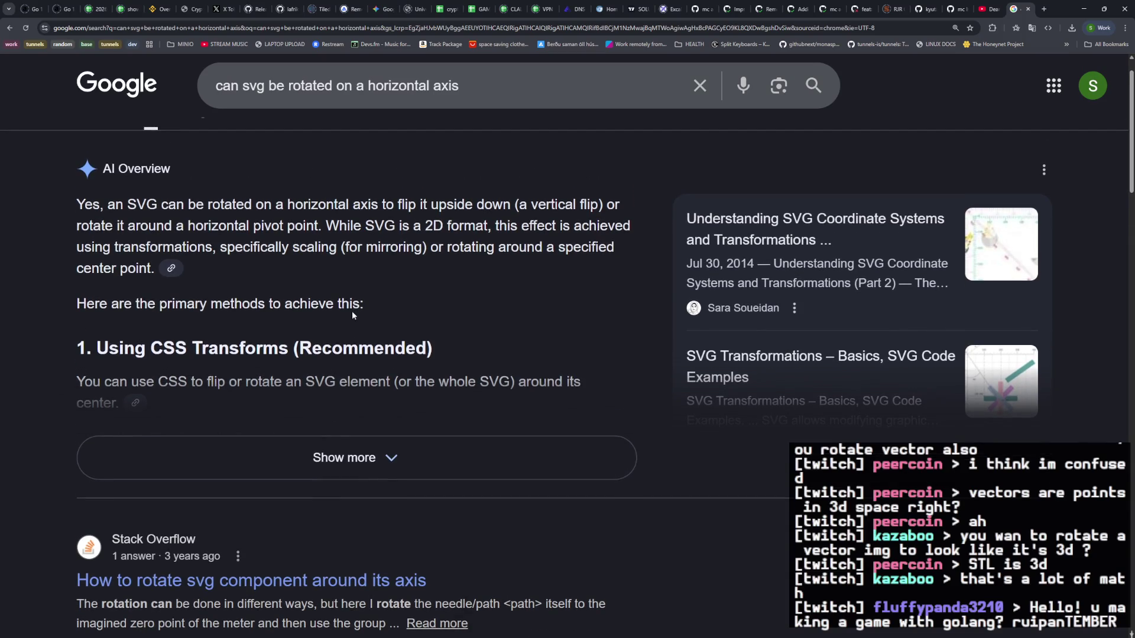
{"action": "scroll", "coordinate": [427, 325], "scroll_direction": "down", "scroll_amount": 3}
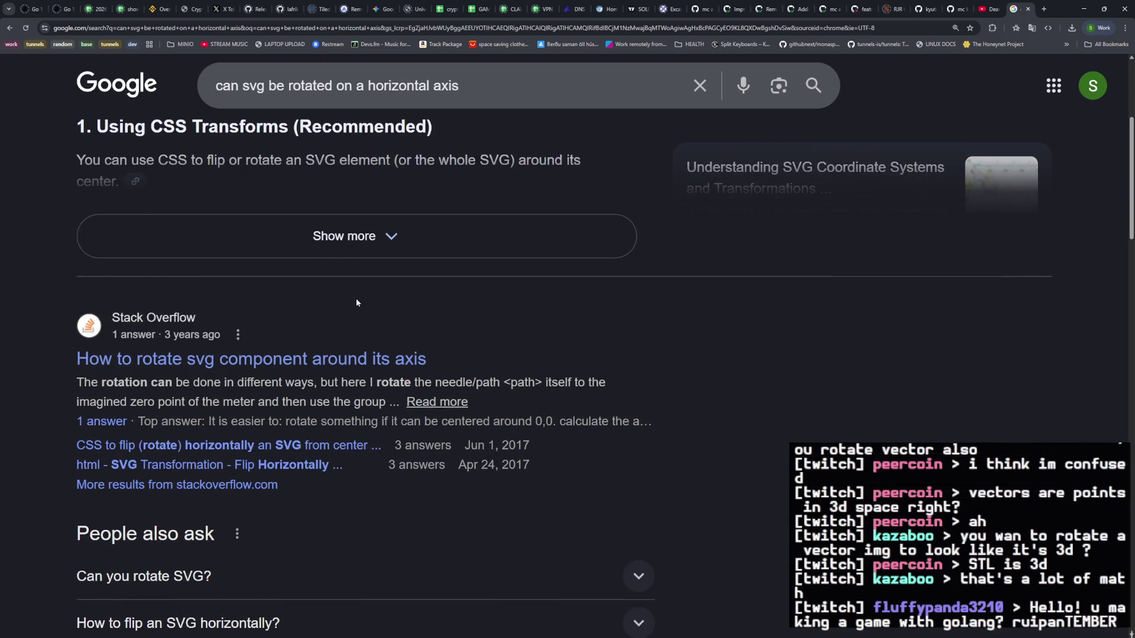
Step: Read the Stack Overflow answer on rotating an SVG component around its axis, then go back
{"action": "left_click", "coordinate": [353, 359]}
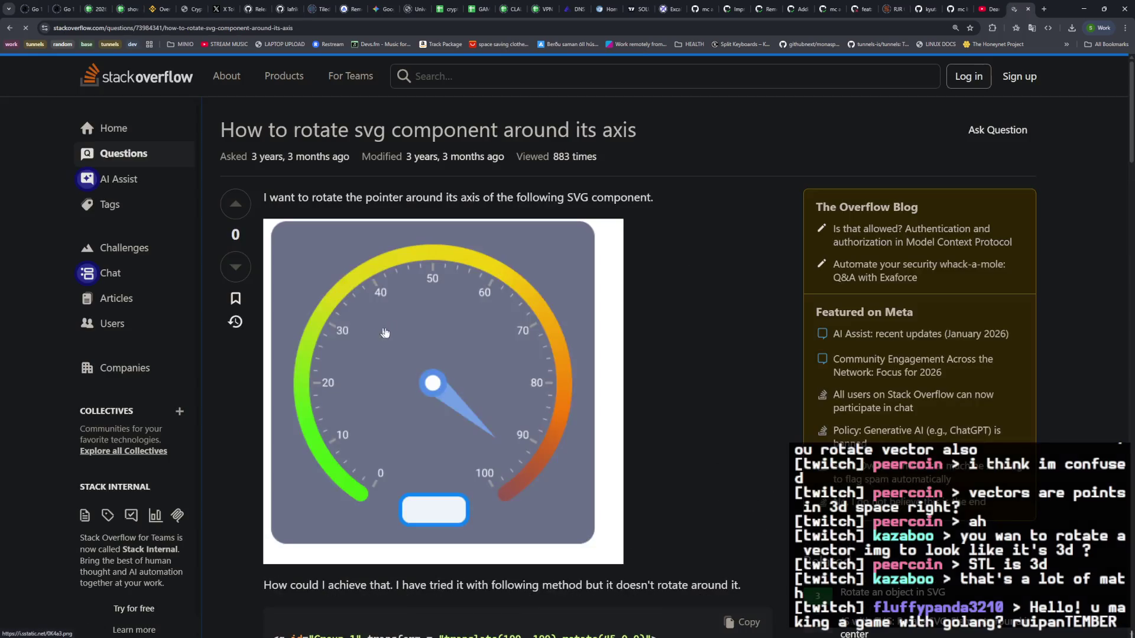
{"action": "scroll", "coordinate": [385, 333], "scroll_direction": "down", "scroll_amount": 5}
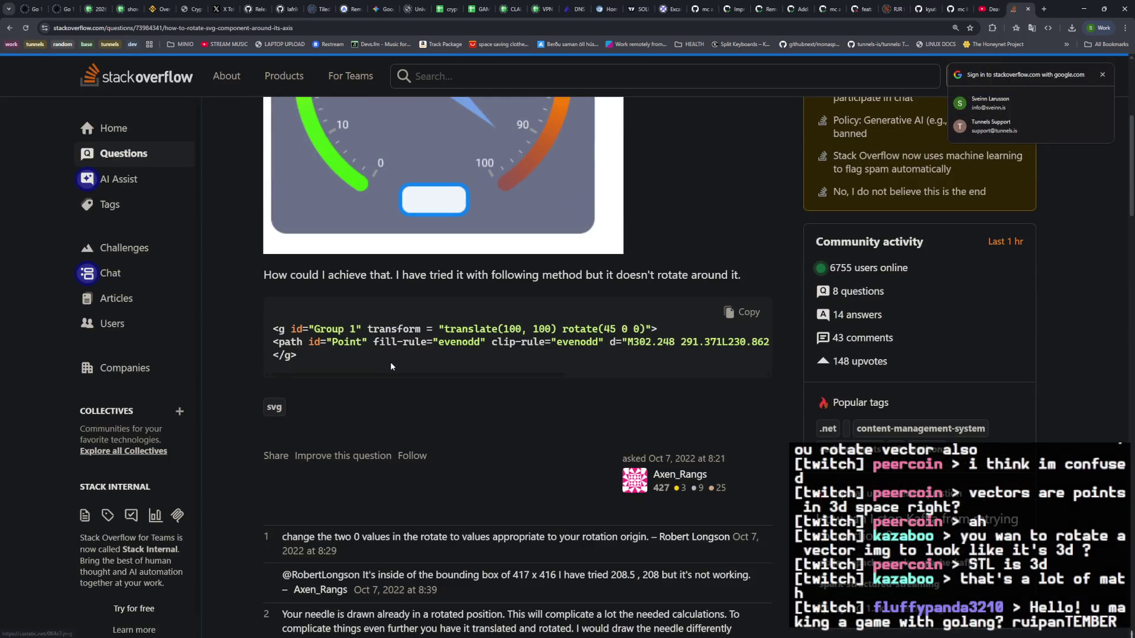
{"action": "scroll", "coordinate": [391, 361], "scroll_direction": "up", "scroll_amount": 4}
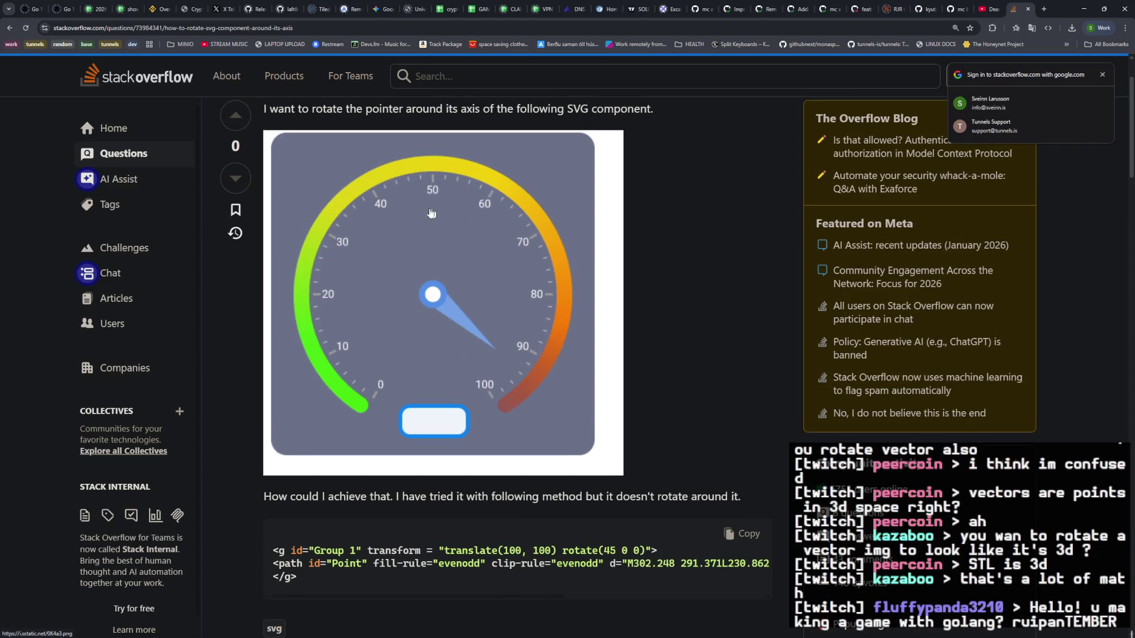
{"action": "scroll", "coordinate": [470, 356], "scroll_direction": "down", "scroll_amount": 13}
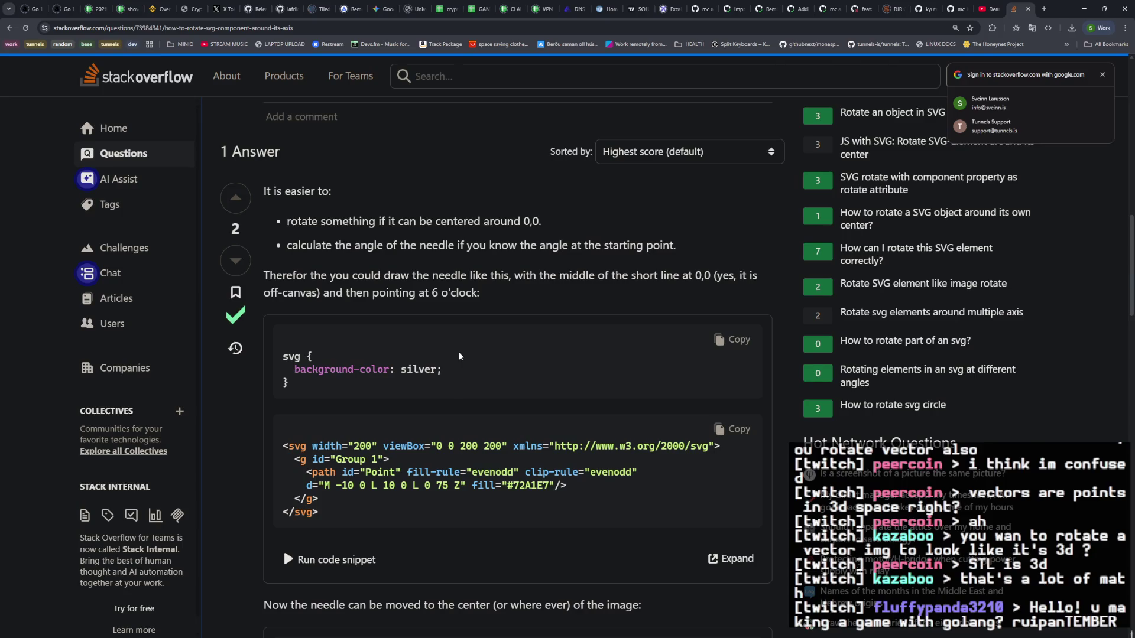
{"action": "scroll", "coordinate": [460, 357], "scroll_direction": "down", "scroll_amount": 5}
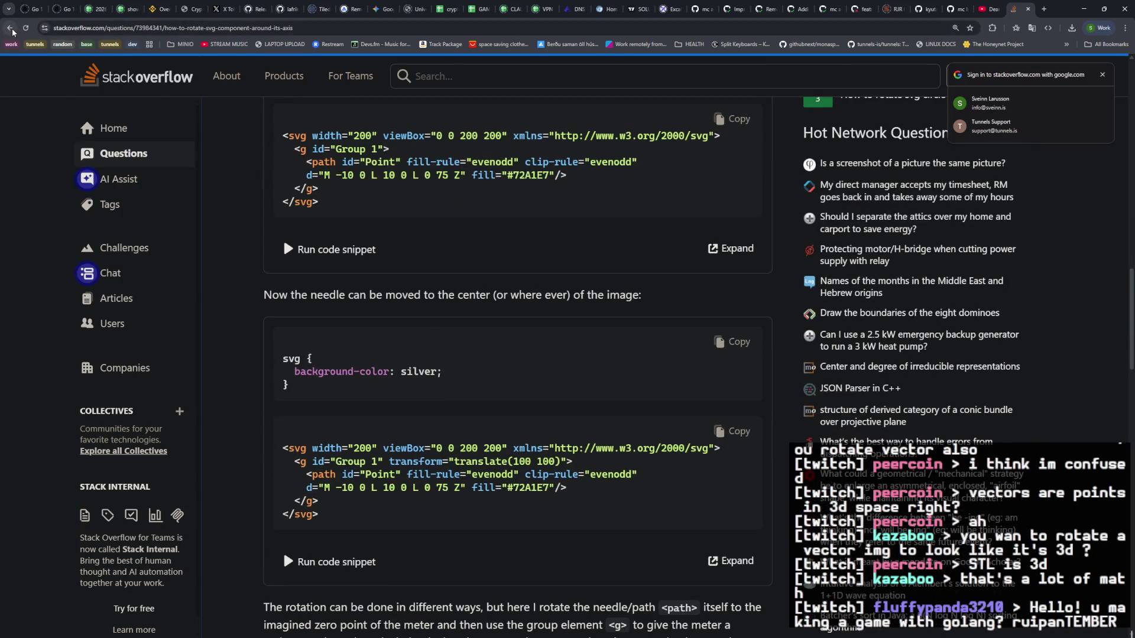
{"action": "left_click", "coordinate": [9, 27]}
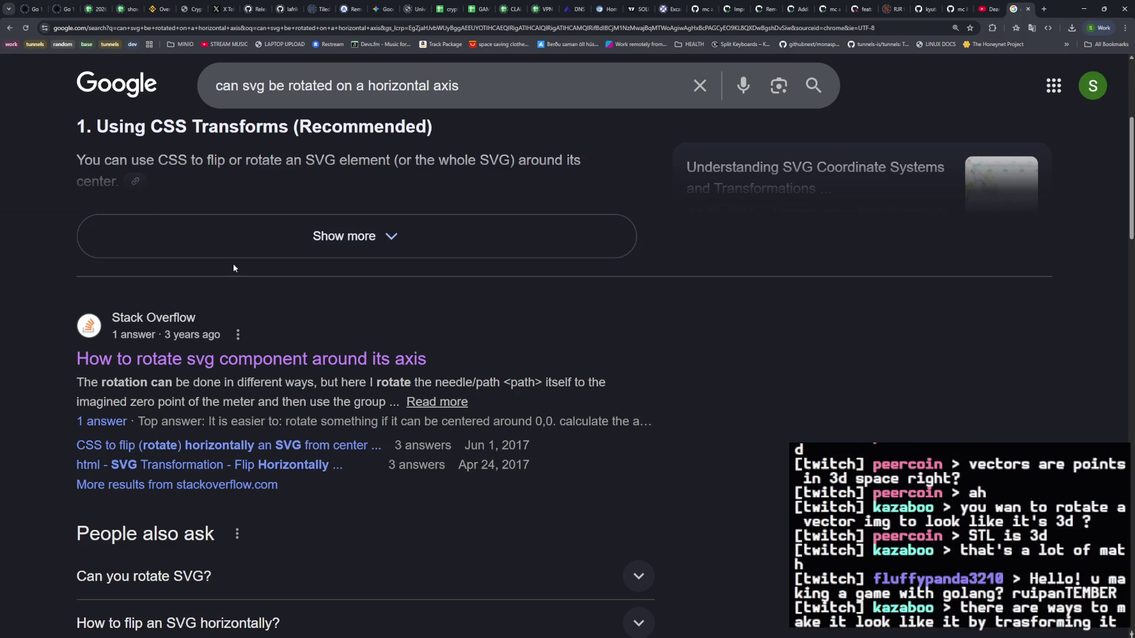
Step: Scroll the results, then erase the old query back to 'can svg be'
{"action": "scroll", "coordinate": [233, 264], "scroll_direction": "down", "scroll_amount": 3}
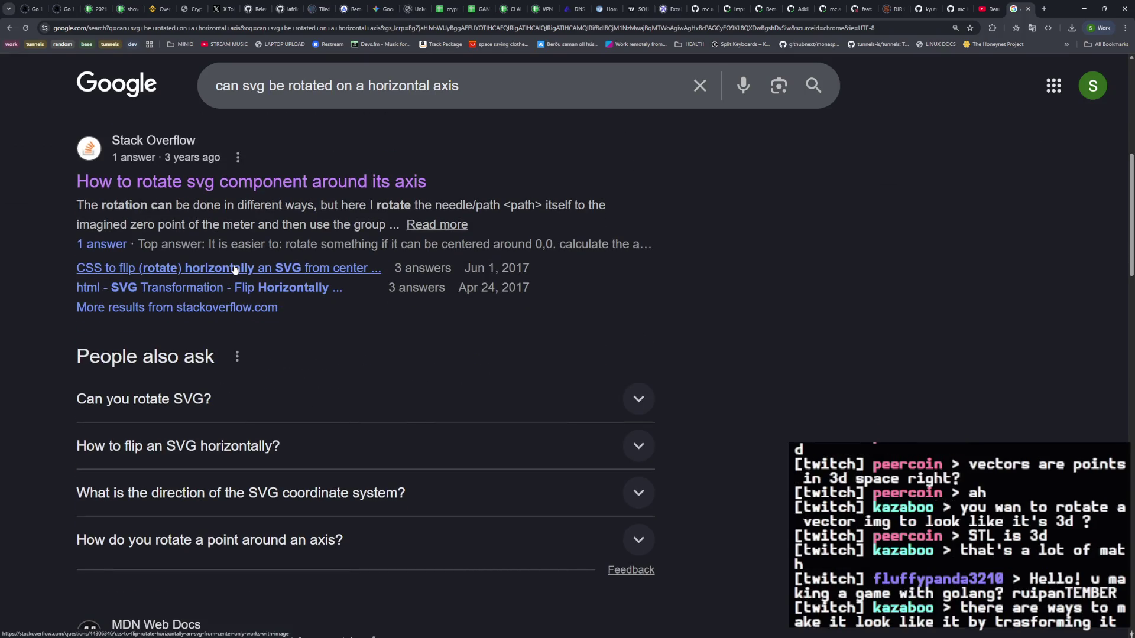
{"action": "scroll", "coordinate": [235, 270], "scroll_direction": "down", "scroll_amount": 7}
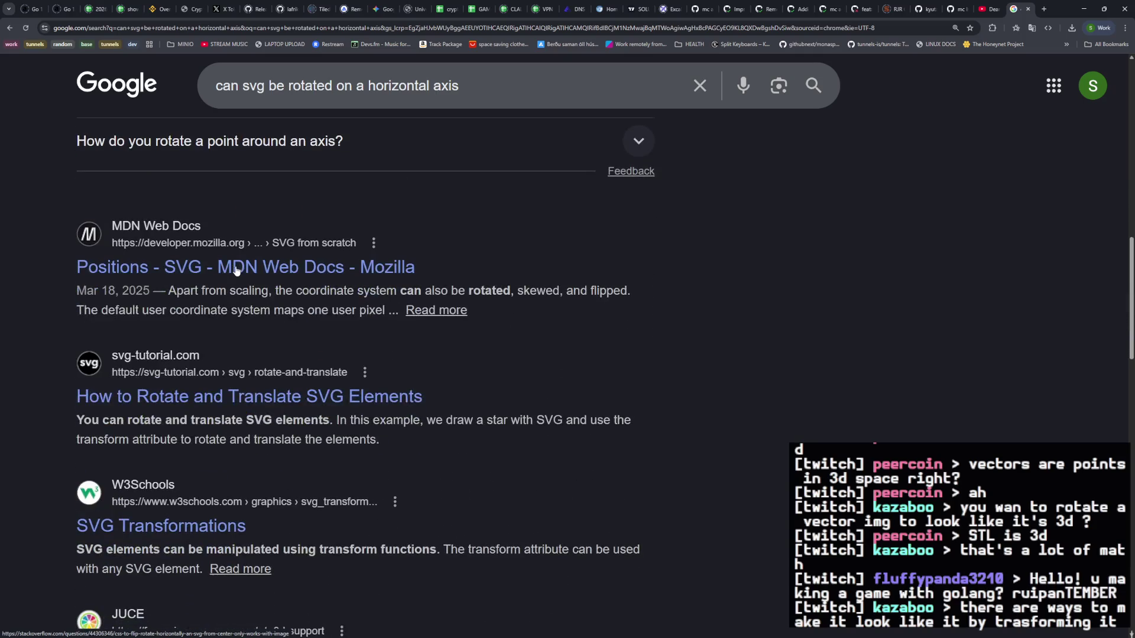
{"action": "scroll", "coordinate": [236, 272], "scroll_direction": "up", "scroll_amount": 10}
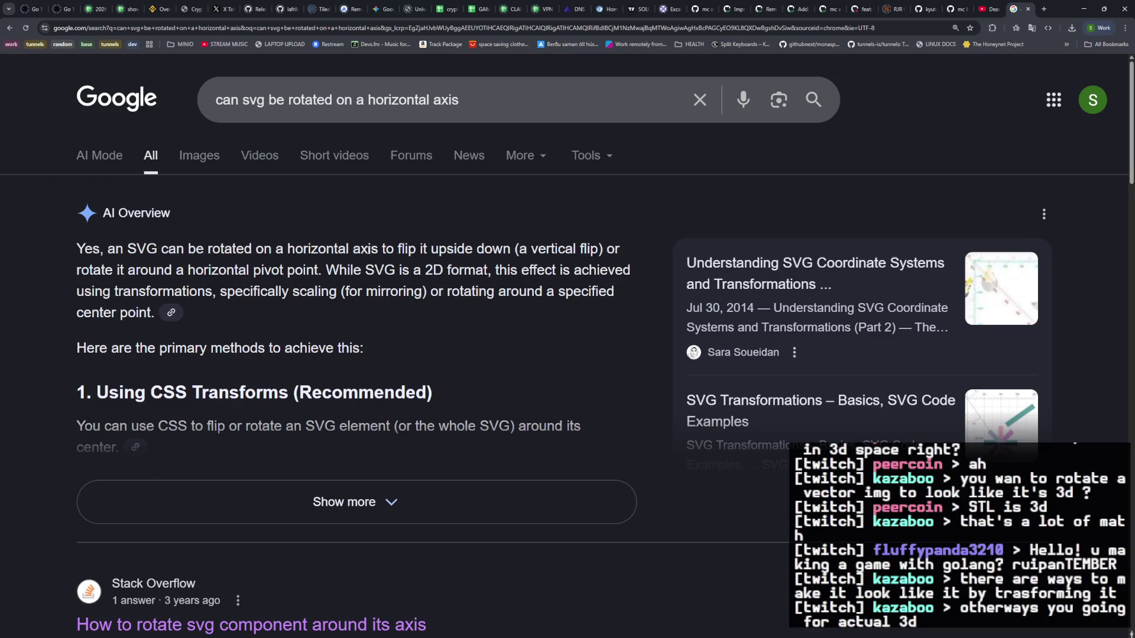
{"action": "left_click", "coordinate": [468, 100]}
{"action": "key", "text": "BackSpace"}
{"action": "key", "text": "BackSpace"}
{"action": "key", "text": "BackSpace"}
{"action": "key", "text": "BackSpace"}
{"action": "key", "text": "BackSpace"}
{"action": "key", "text": "BackSpace"}
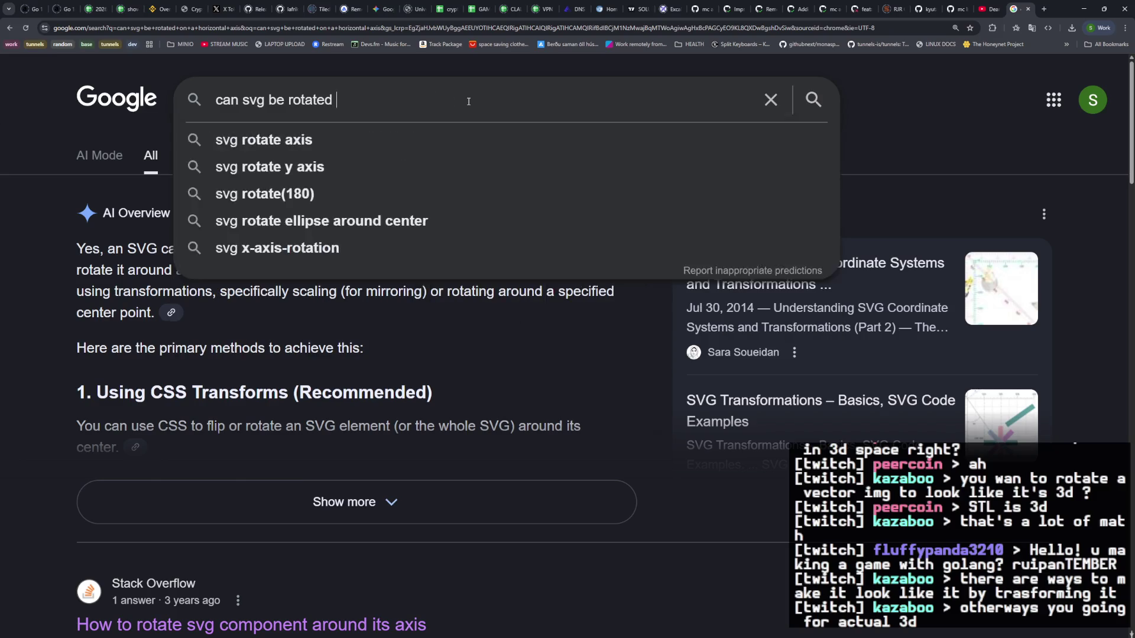
{"action": "type", "text": "to"}
{"action": "key", "text": "BackSpace"}
{"action": "key", "text": "BackSpace"}
{"action": "key", "text": "BackSpace"}
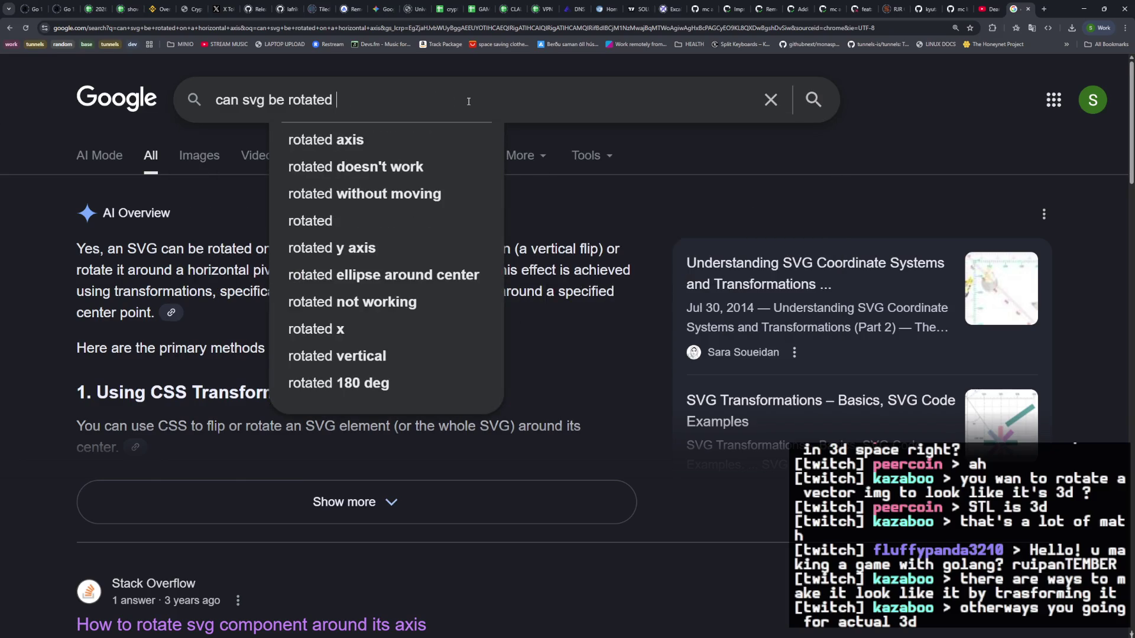
{"action": "type", "text": "to"}
{"action": "key", "text": "BackSpace"}
{"action": "key", "text": "BackSpace"}
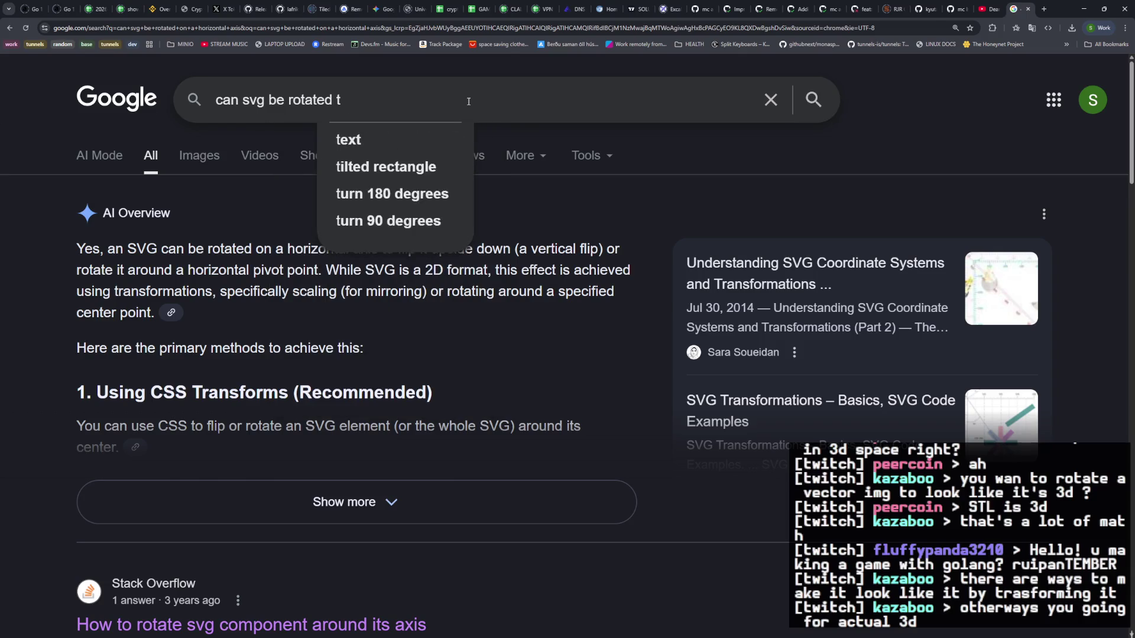
{"action": "type", "text": "to"}
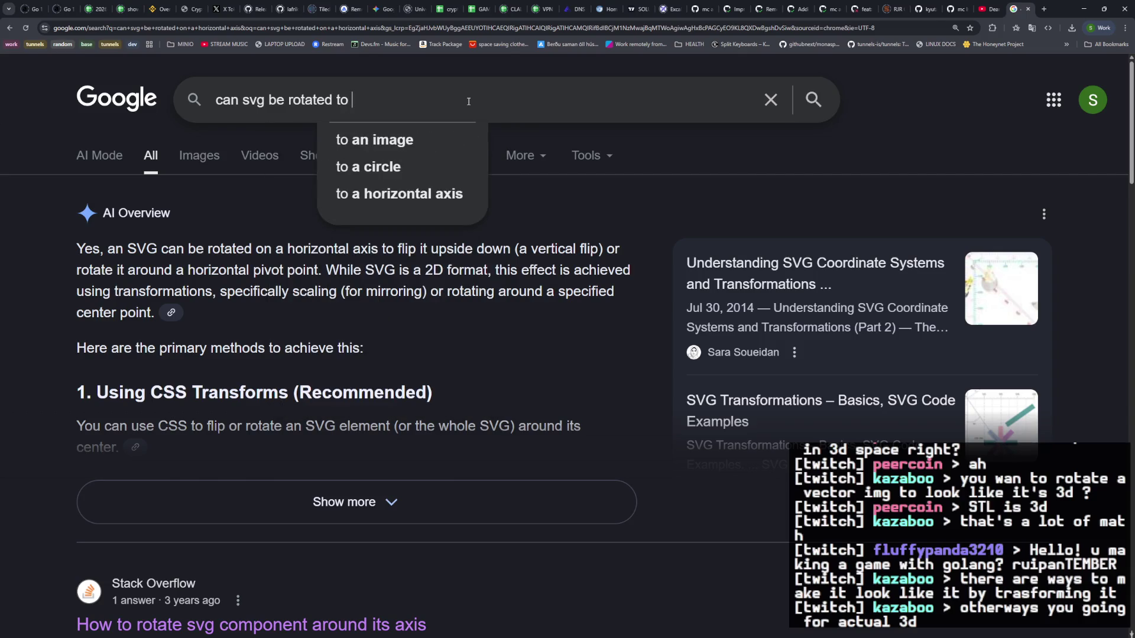
{"action": "key", "text": "BackSpace"}
{"action": "key", "text": "BackSpace"}
{"action": "key", "text": "BackSpace"}
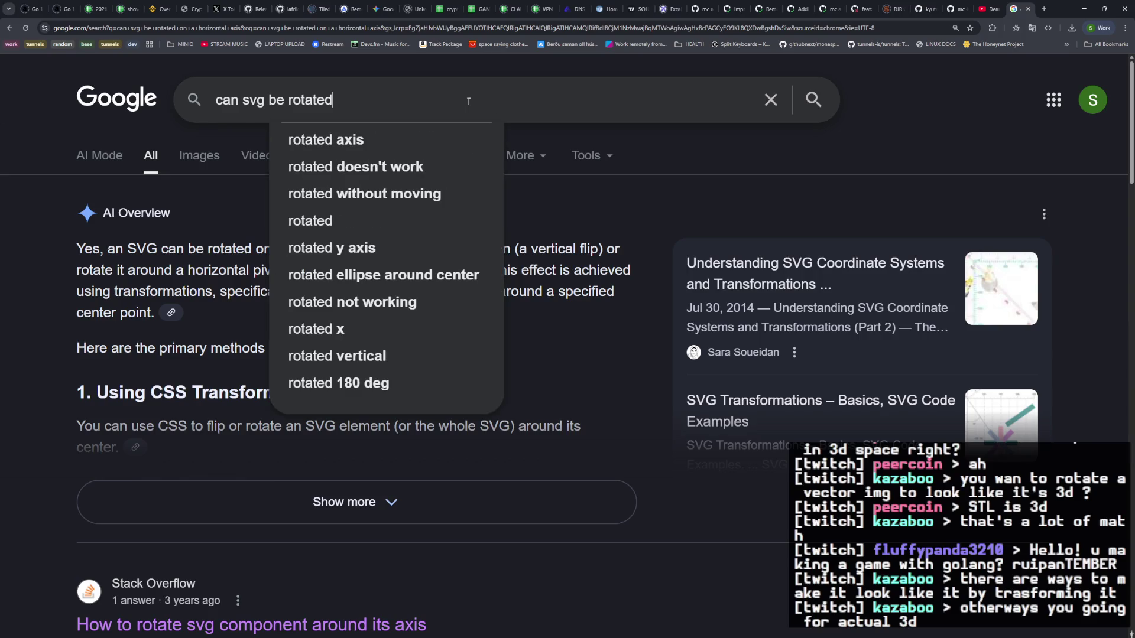
{"action": "key", "text": "BackSpace"}
{"action": "key", "text": "BackSpace"}
{"action": "key", "text": "BackSpace"}
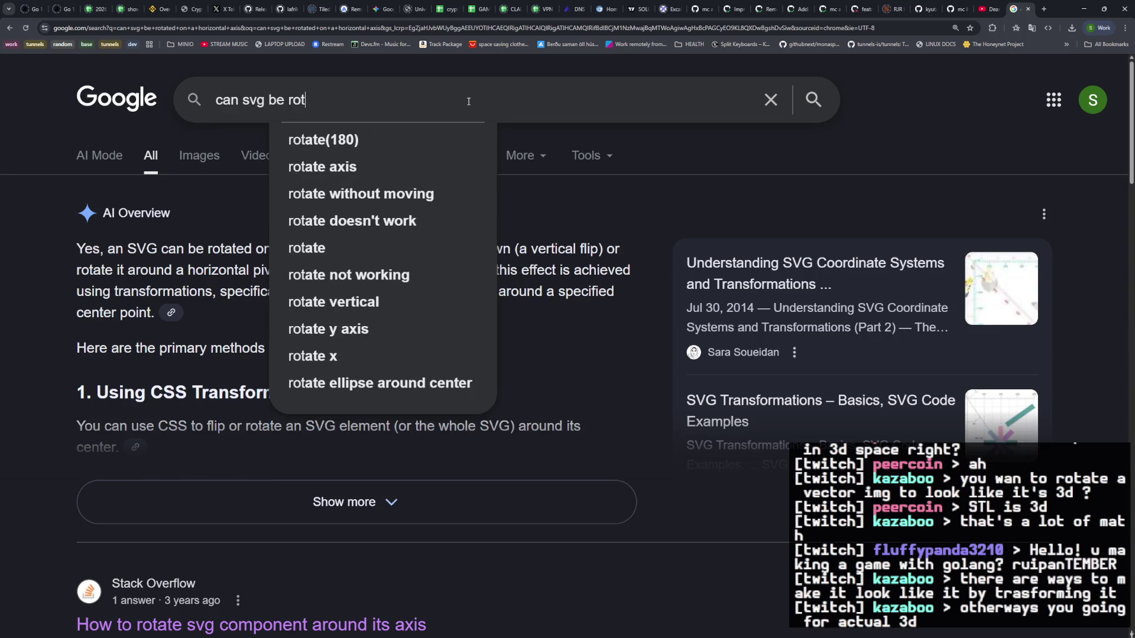
{"action": "key", "text": "BackSpace"}
{"action": "key", "text": "BackSpace"}
{"action": "key", "text": "BackSpace"}
Step: Complete the query as 'can svg be used in 2.5d isometric games' and search
{"action": "type", "text": "u"}
{"action": "key", "text": "BackSpace"}
{"action": "key", "text": "BackSpace"}
{"action": "type", "text": "used in 2.5"}
{"action": "key", "text": "BackSpace"}
{"action": "type", "text": "5d "}
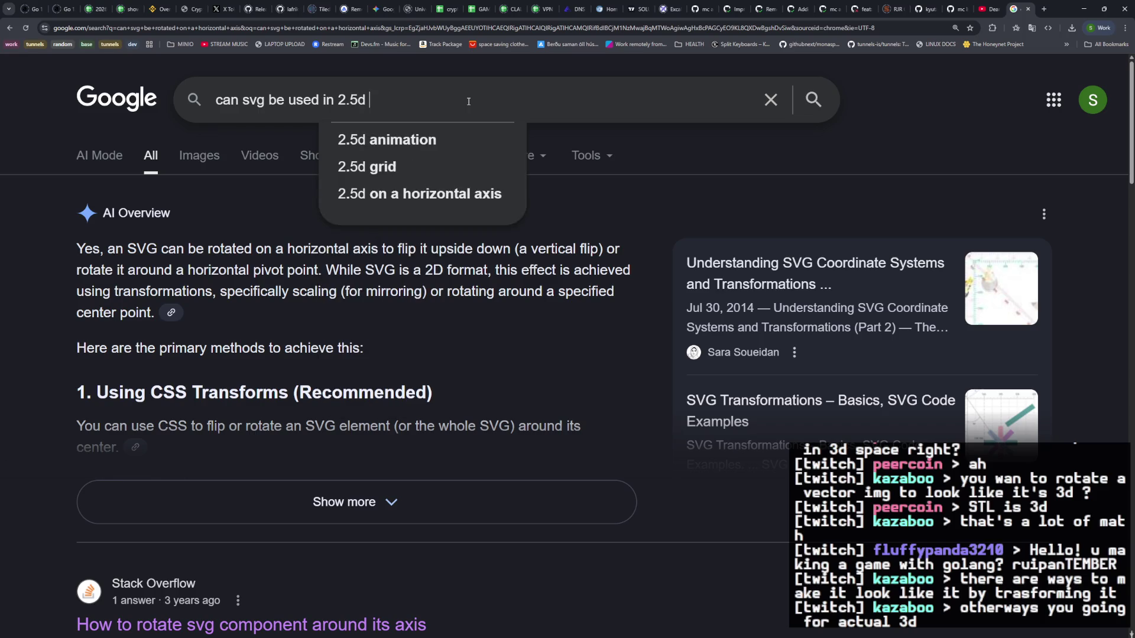
{"action": "type", "text": "isometric"}
{"action": "type", "text": "games"}
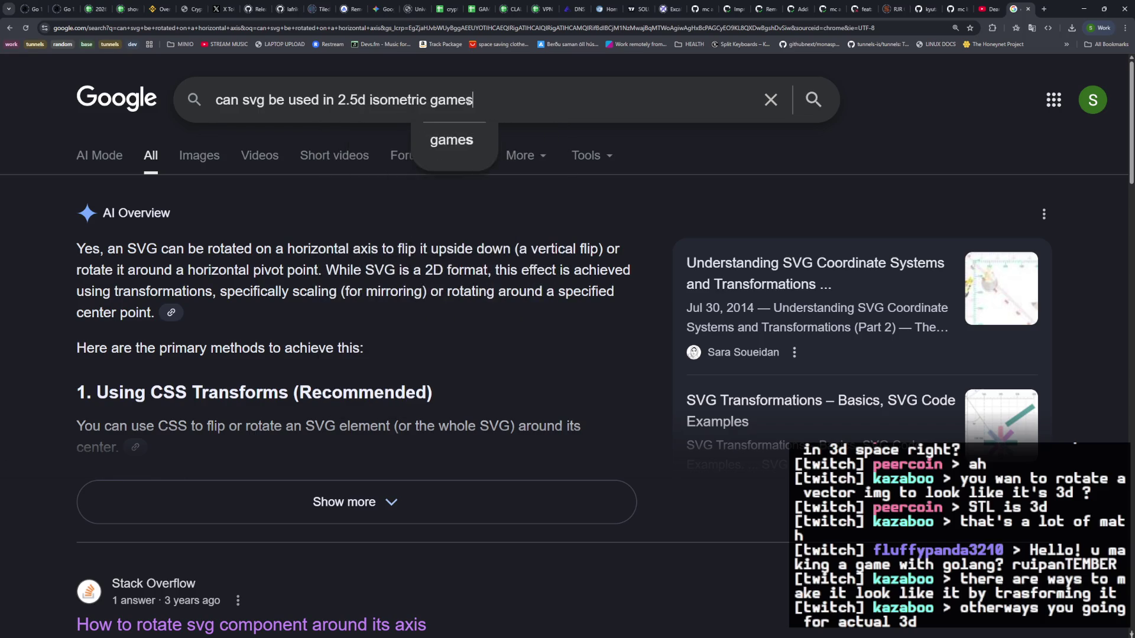
{"action": "key", "text": "Return"}
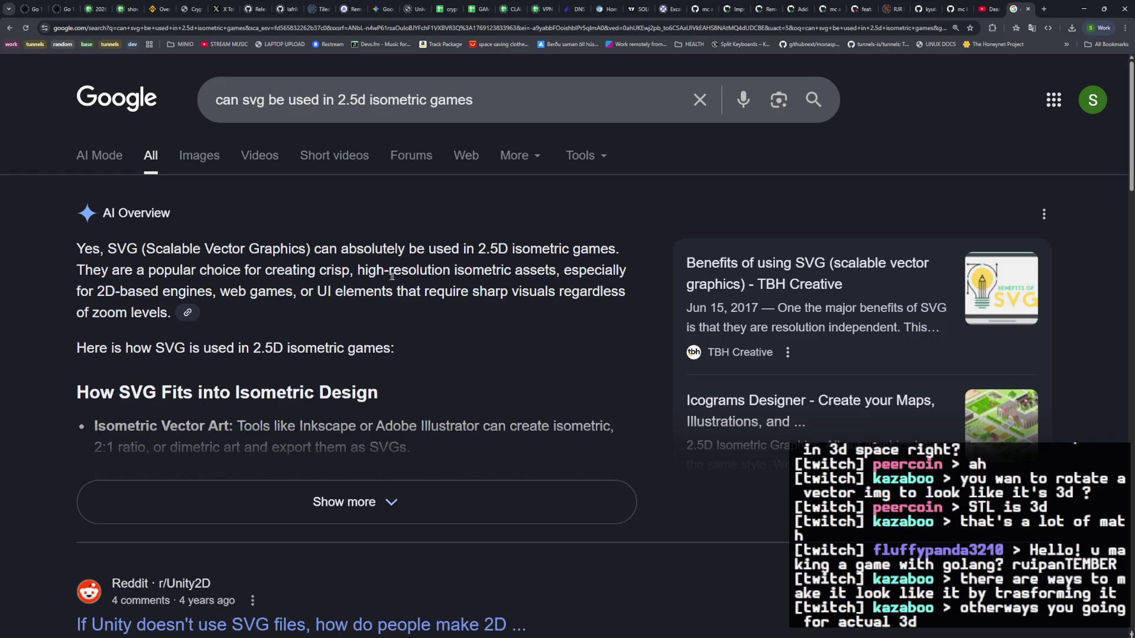
Step: Expand the AI overview with Show more and read through the full answer
{"action": "scroll", "coordinate": [350, 328], "scroll_direction": "down", "scroll_amount": 2}
{"action": "left_click", "coordinate": [349, 371]}
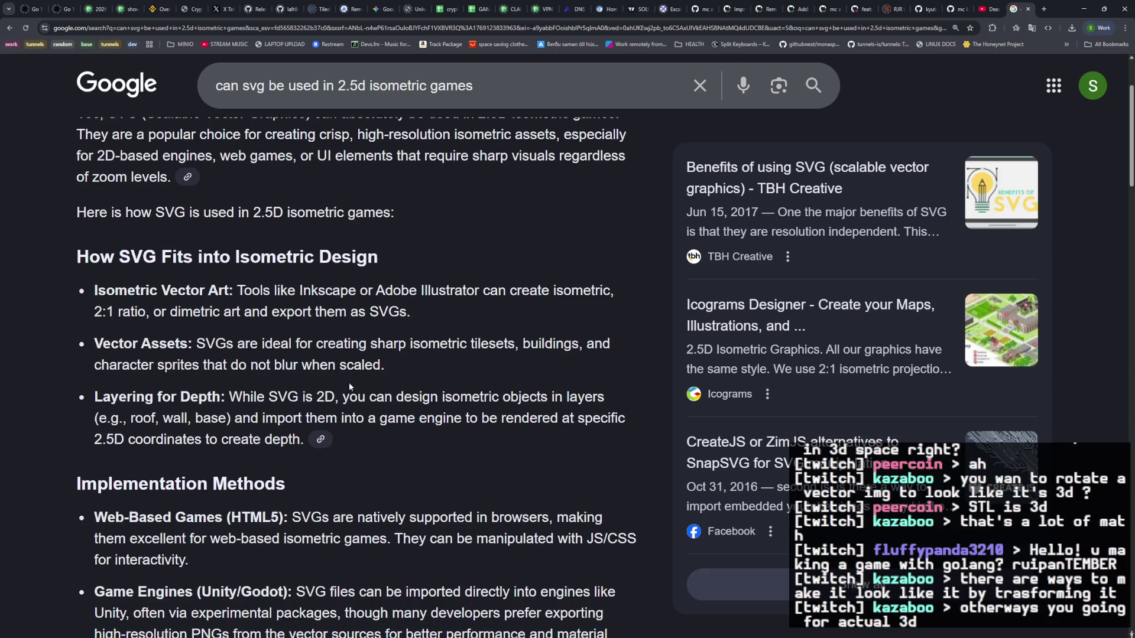
{"action": "scroll", "coordinate": [349, 385], "scroll_direction": "down", "scroll_amount": 3}
{"action": "scroll", "coordinate": [349, 384], "scroll_direction": "down", "scroll_amount": 10}
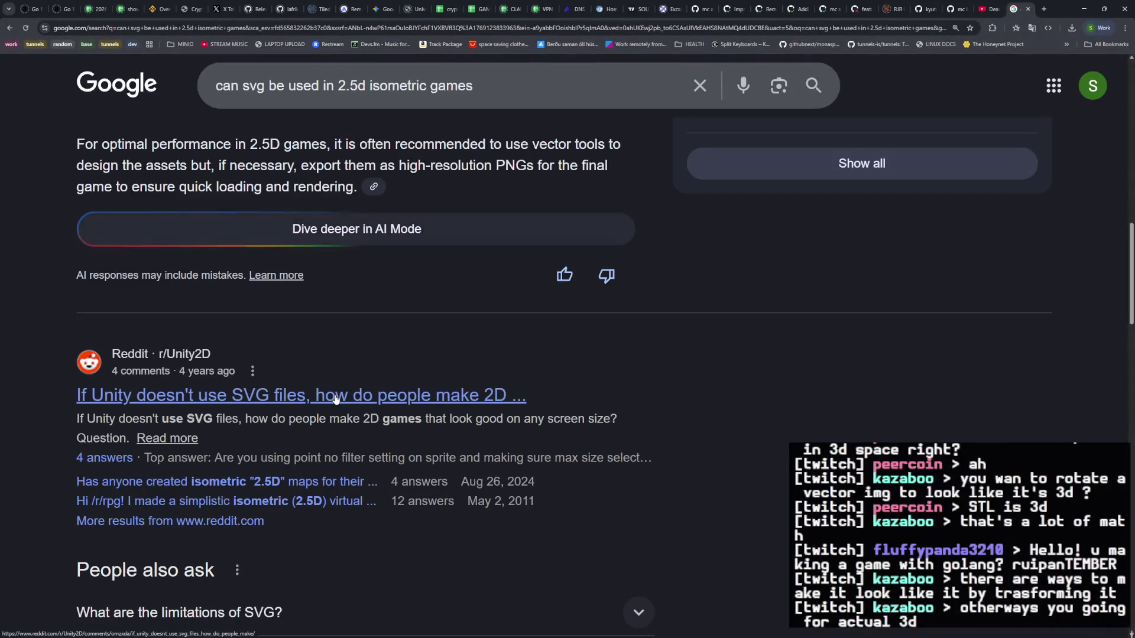
{"action": "scroll", "coordinate": [337, 398], "scroll_direction": "down", "scroll_amount": 4}
{"action": "scroll", "coordinate": [336, 398], "scroll_direction": "down", "scroll_amount": 4}
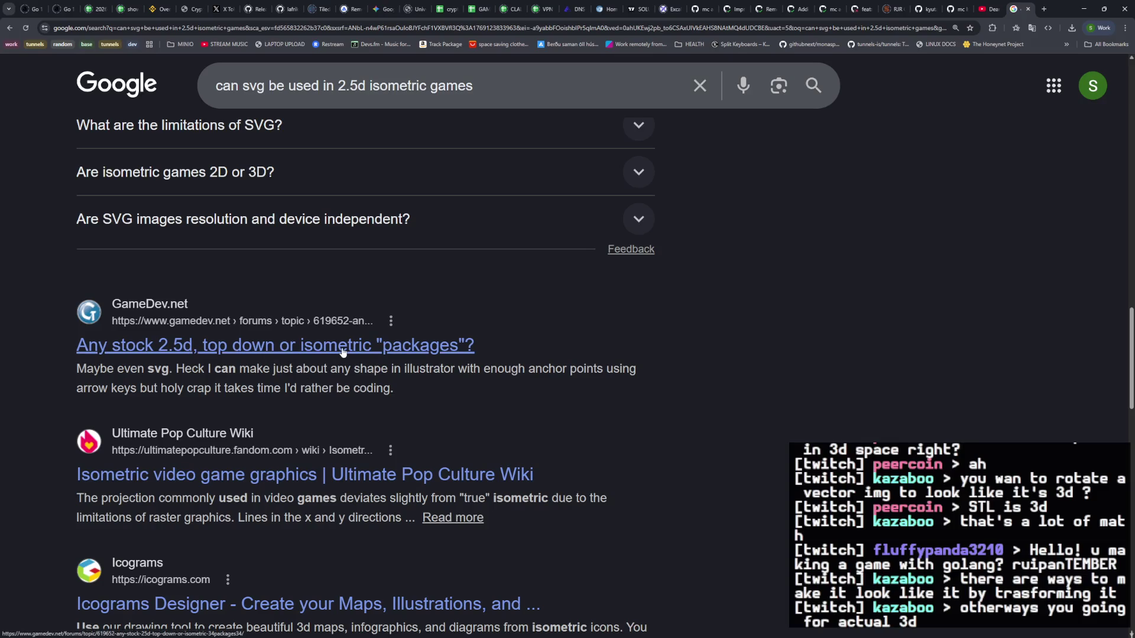
{"action": "scroll", "coordinate": [343, 351], "scroll_direction": "up", "scroll_amount": 10}
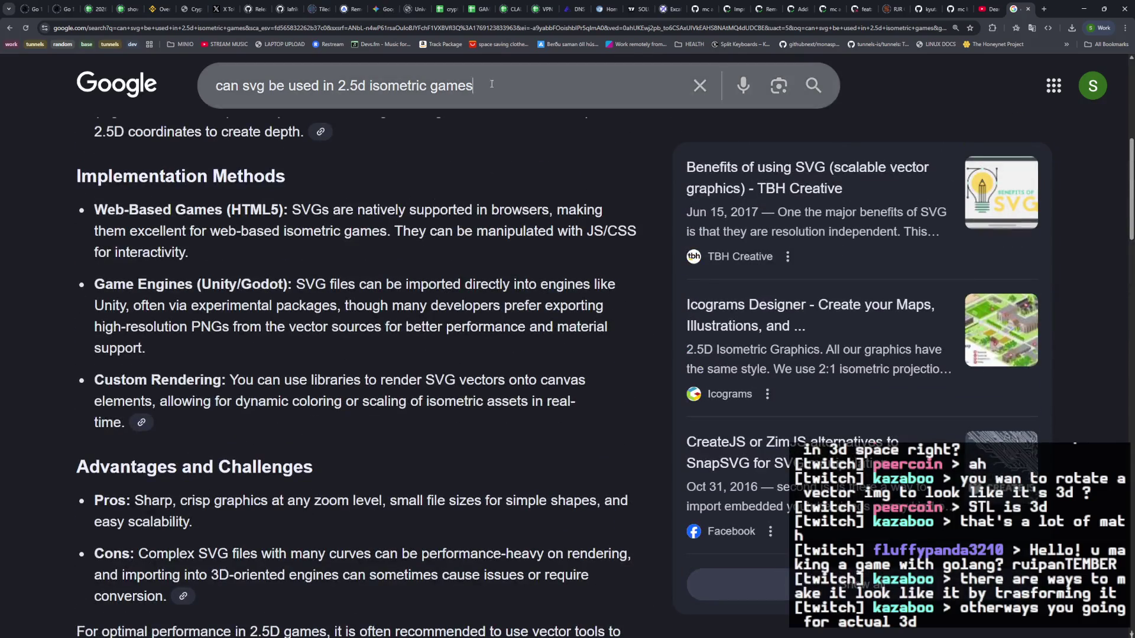
Step: Refine the isometric-games SVG search by adding 'with rotation'
{"action": "left_click", "coordinate": [491, 84]}
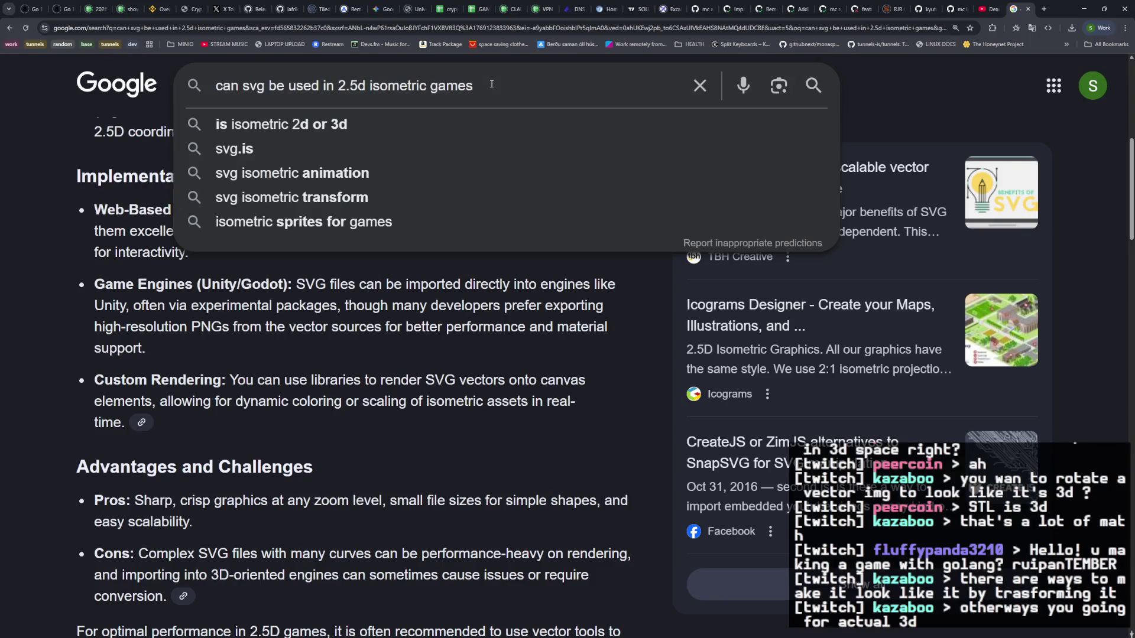
{"action": "type", "text": " with r"}
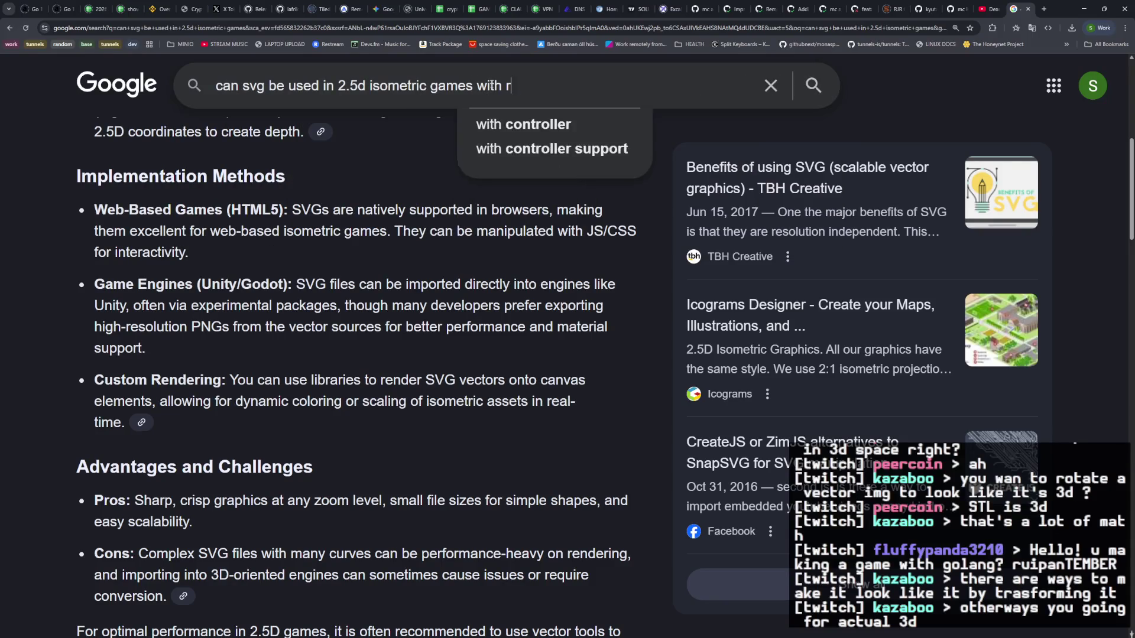
{"action": "type", "text": "otation"}
{"action": "key", "text": "Return"}
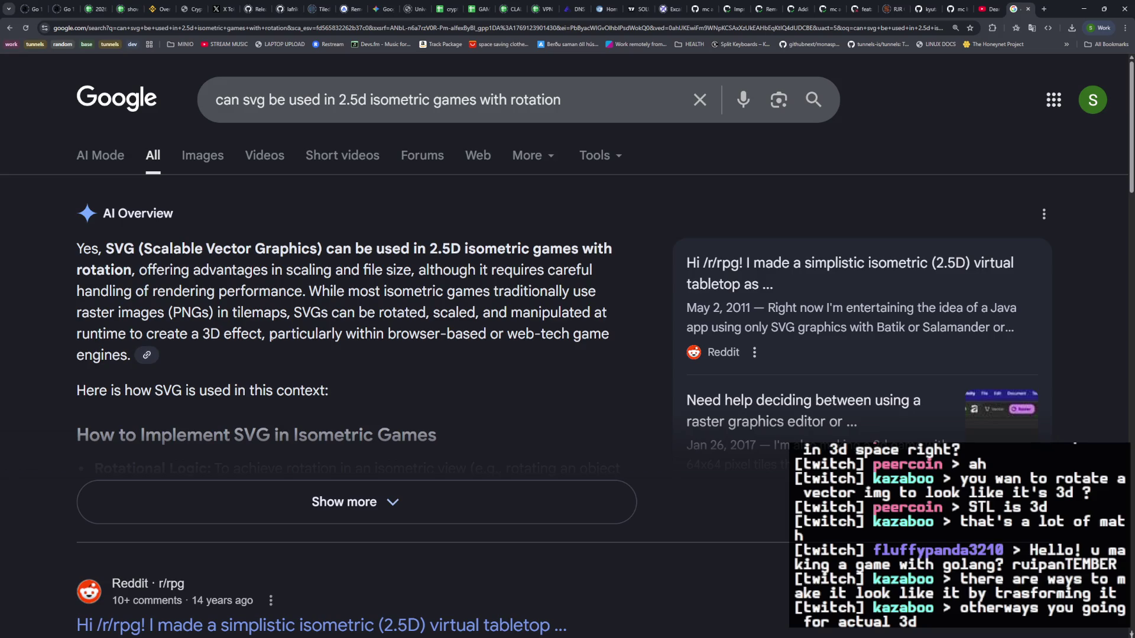
Step: Expand and read the full AI Overview on CSS rotate transforms and SVG-to-PNG pipelines
{"action": "left_click", "coordinate": [360, 466]}
{"action": "scroll", "coordinate": [349, 396], "scroll_direction": "down", "scroll_amount": 3}
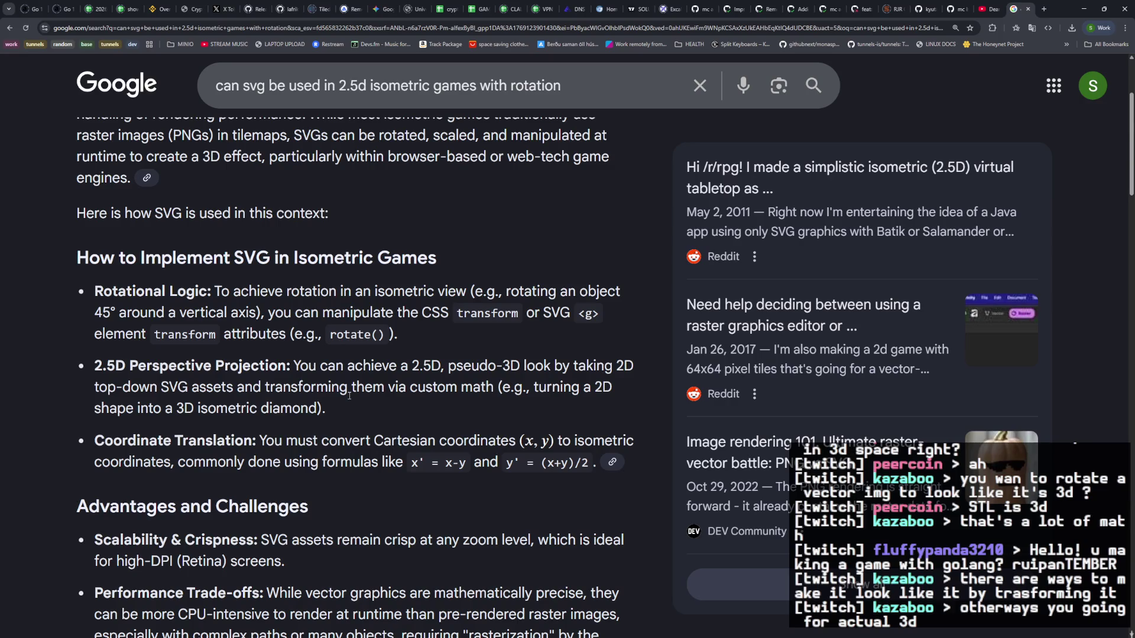
{"action": "scroll", "coordinate": [349, 395], "scroll_direction": "down", "scroll_amount": 3}
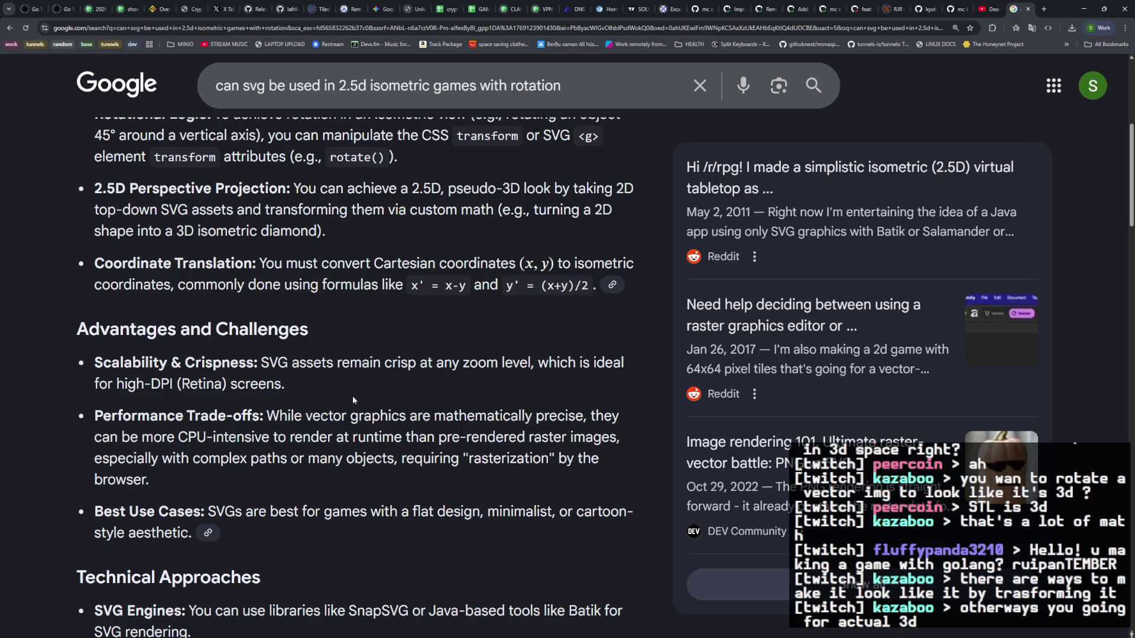
{"action": "scroll", "coordinate": [352, 396], "scroll_direction": "down", "scroll_amount": 6}
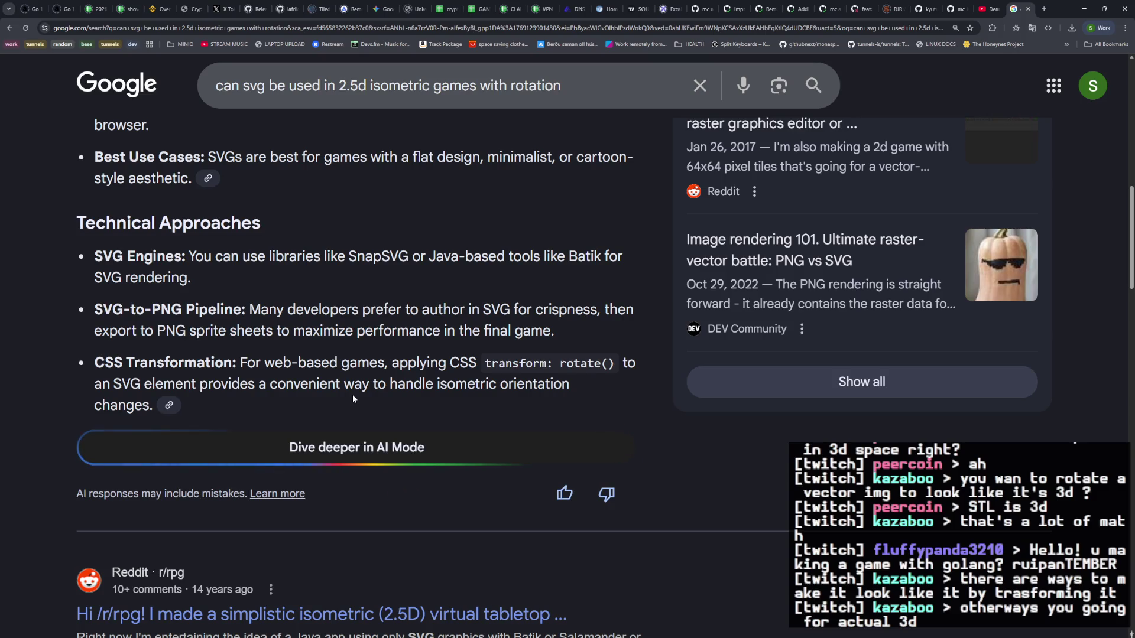
{"action": "left_click", "coordinate": [396, 31]}
{"action": "type", "text": "eb"}
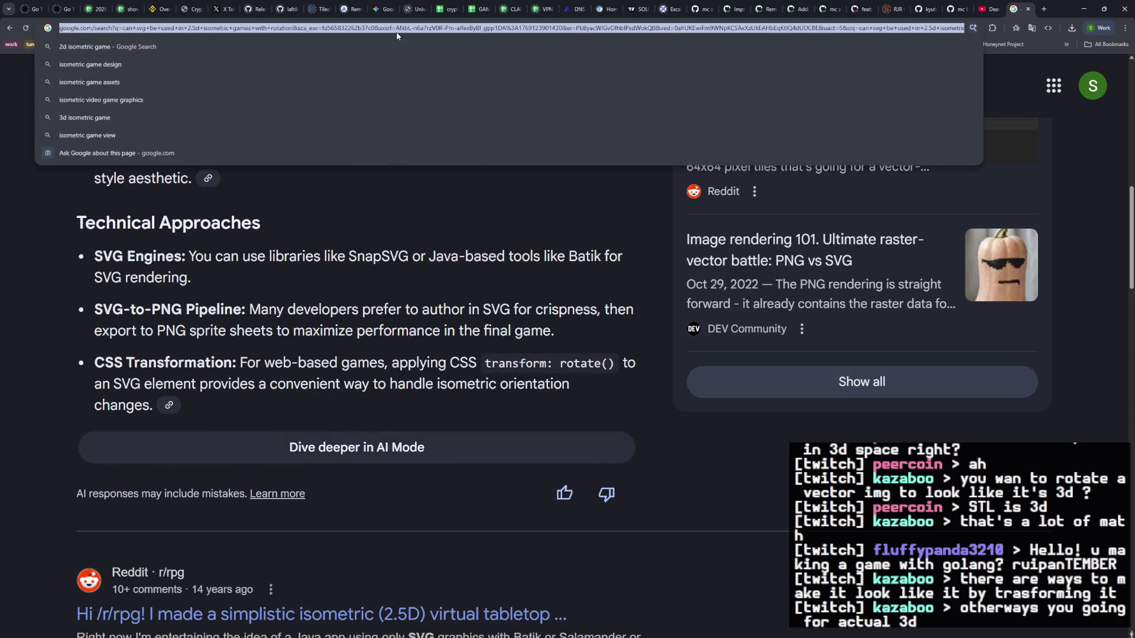
{"action": "type", "text": "itengine v"}
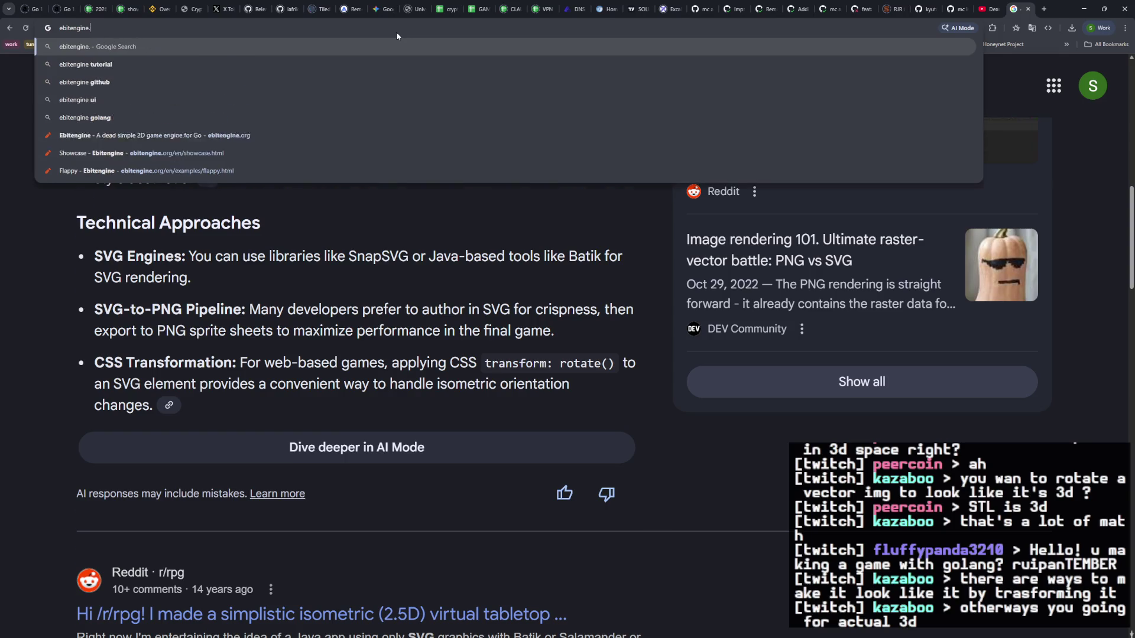
Step: Search 'ebitengine svg' and read the AI Overview saying SVGs must be rasterized first
{"action": "key", "text": "BackSpace"}
{"action": "key", "text": "BackSpace"}
{"action": "type", "text": "svg"}
{"action": "key", "text": "Return"}
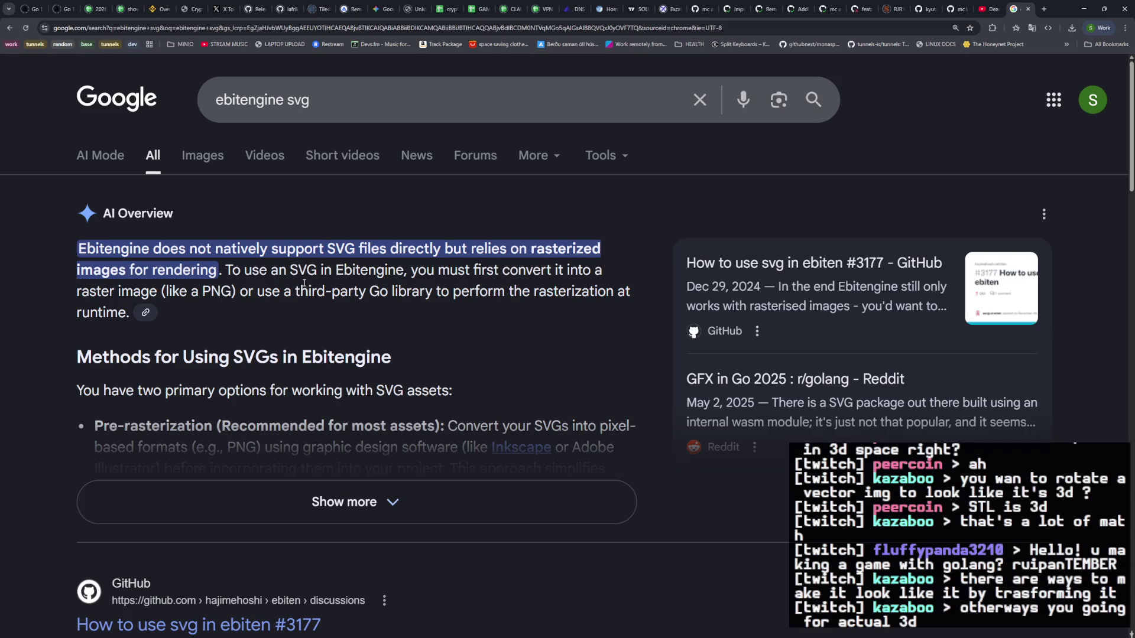
{"action": "left_click_drag", "start_coordinate": [111, 290], "coordinate": [404, 291]}
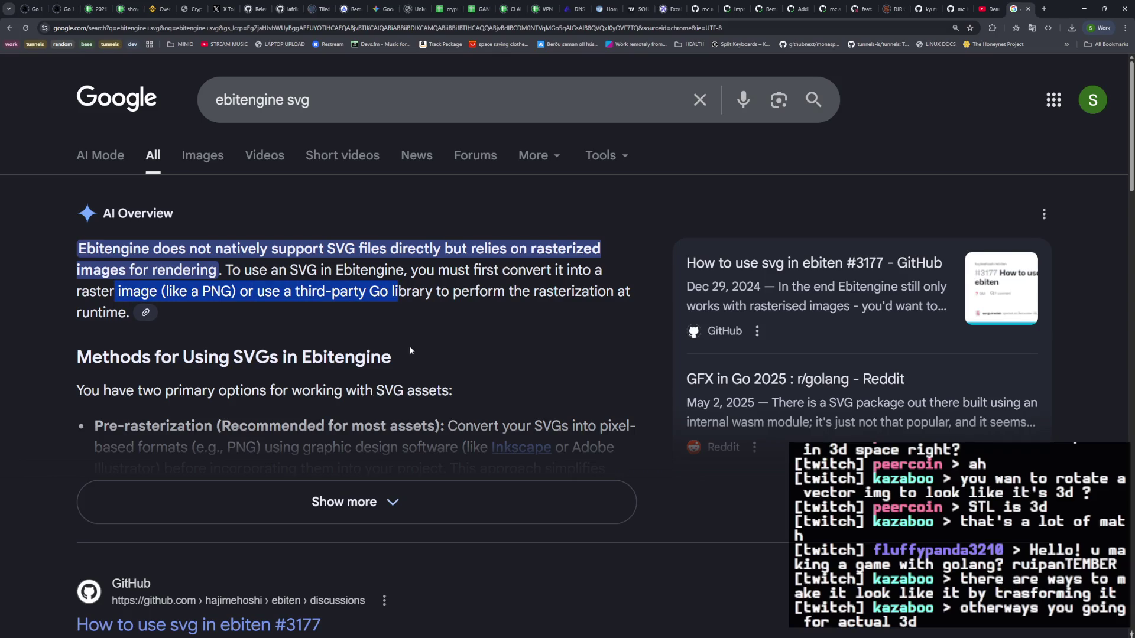
{"action": "scroll", "coordinate": [404, 319], "scroll_direction": "down", "scroll_amount": 5}
Step: Open GitHub discussion #3177 'How to use svg in ebiten', skim the replies, and close it
{"action": "left_click", "coordinate": [278, 359]}
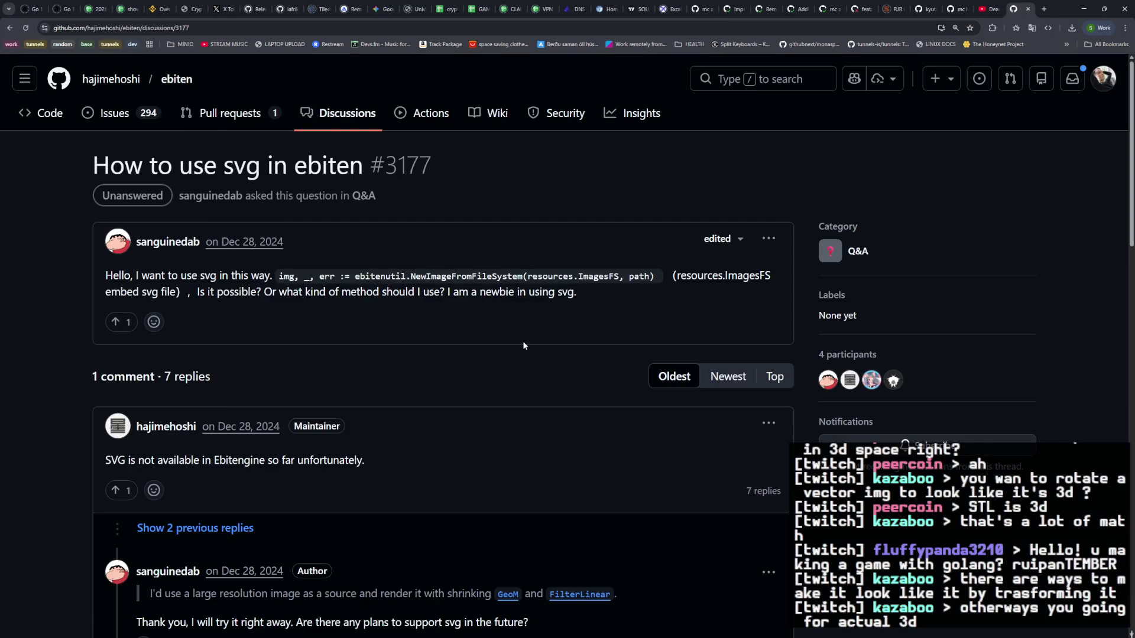
{"action": "scroll", "coordinate": [523, 343], "scroll_direction": "down", "scroll_amount": 5}
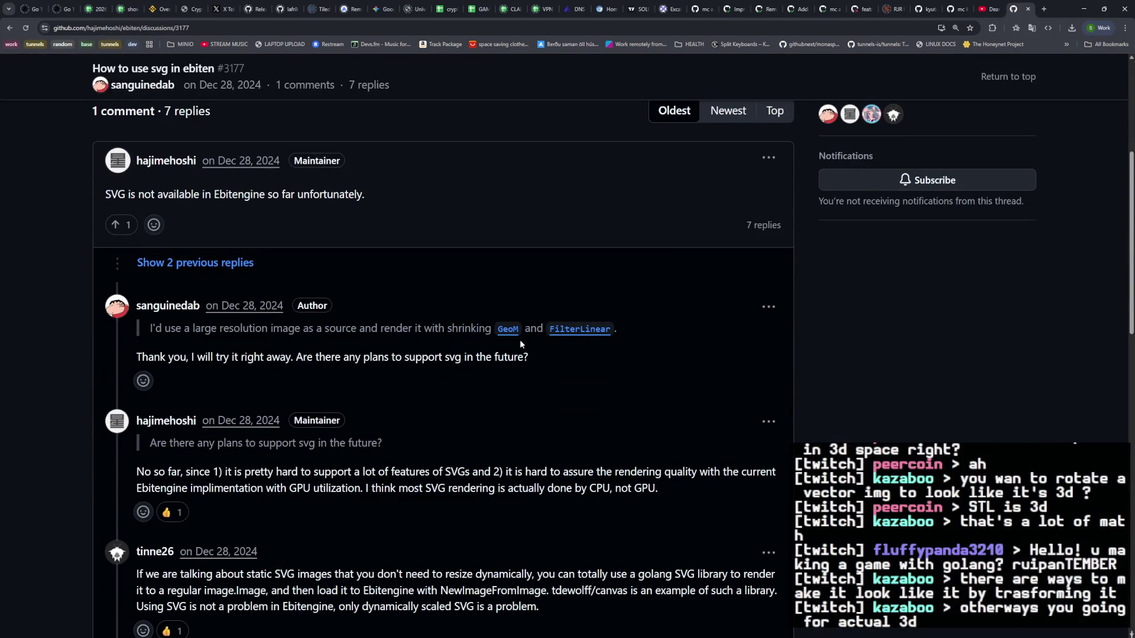
{"action": "scroll", "coordinate": [511, 340], "scroll_direction": "up", "scroll_amount": 5}
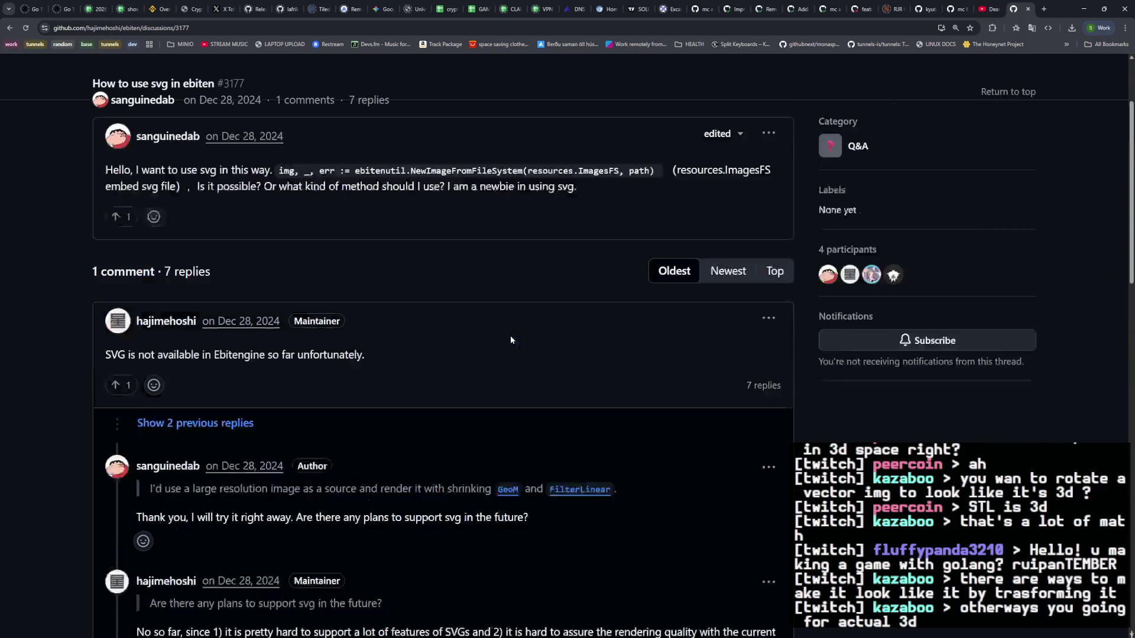
{"action": "left_click", "coordinate": [1029, 13]}
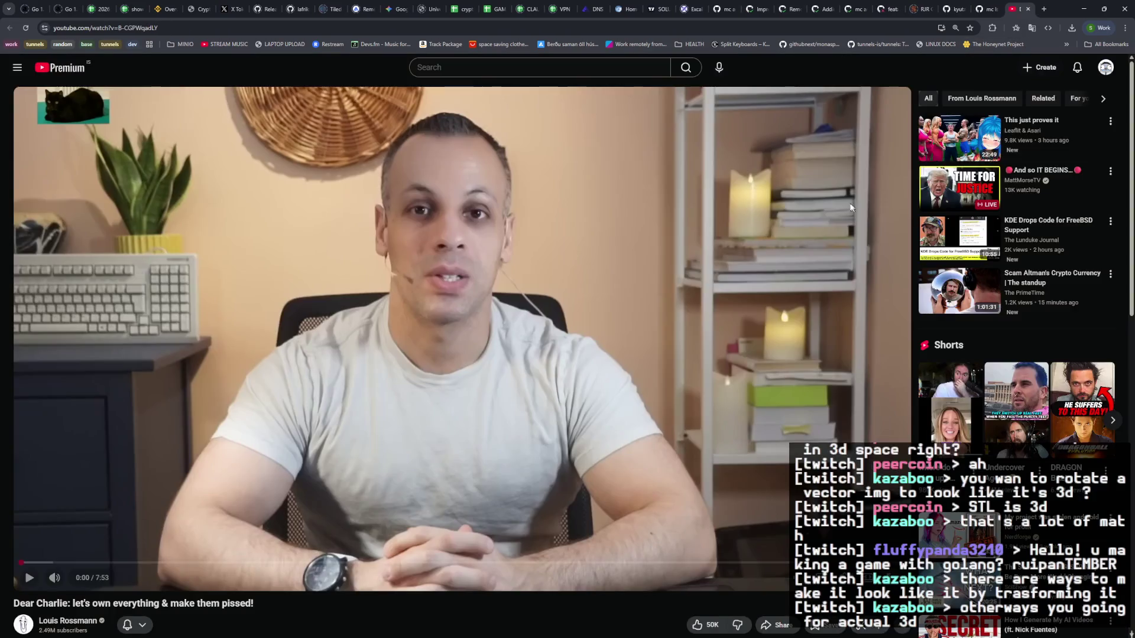
Step: Switch to the PowerShell window showing the finished scp of ArtificialInvasion assets
{"action": "key", "text": "alt+Tab"}
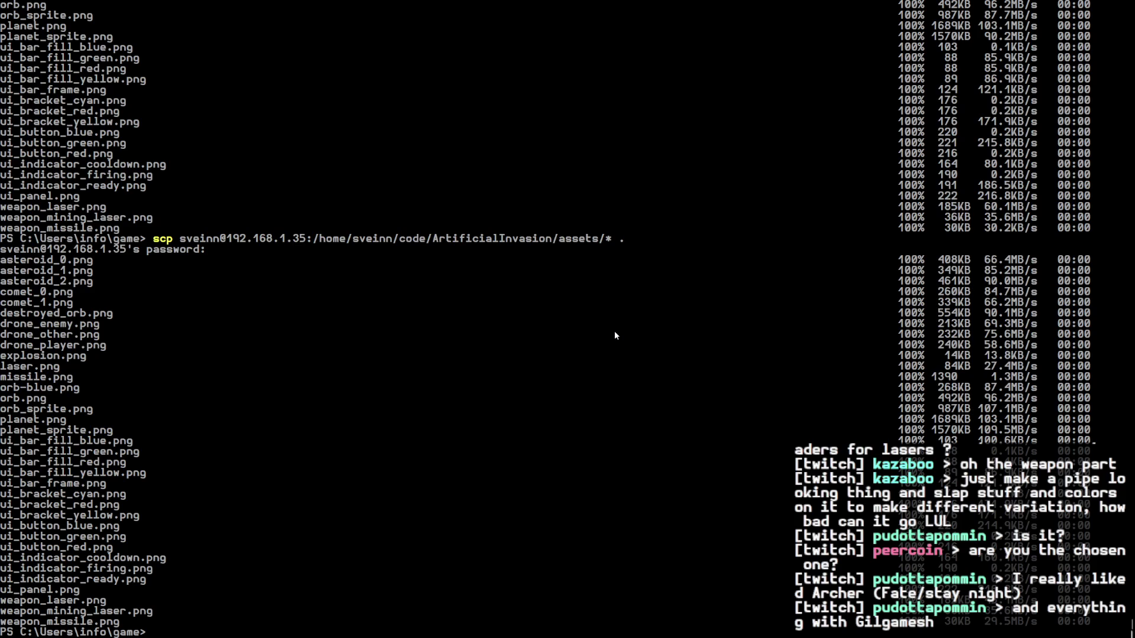
Step: Switch from PowerShell to the browser's trading bot Managers dashboard
{"action": "key", "text": "alt+Tab"}
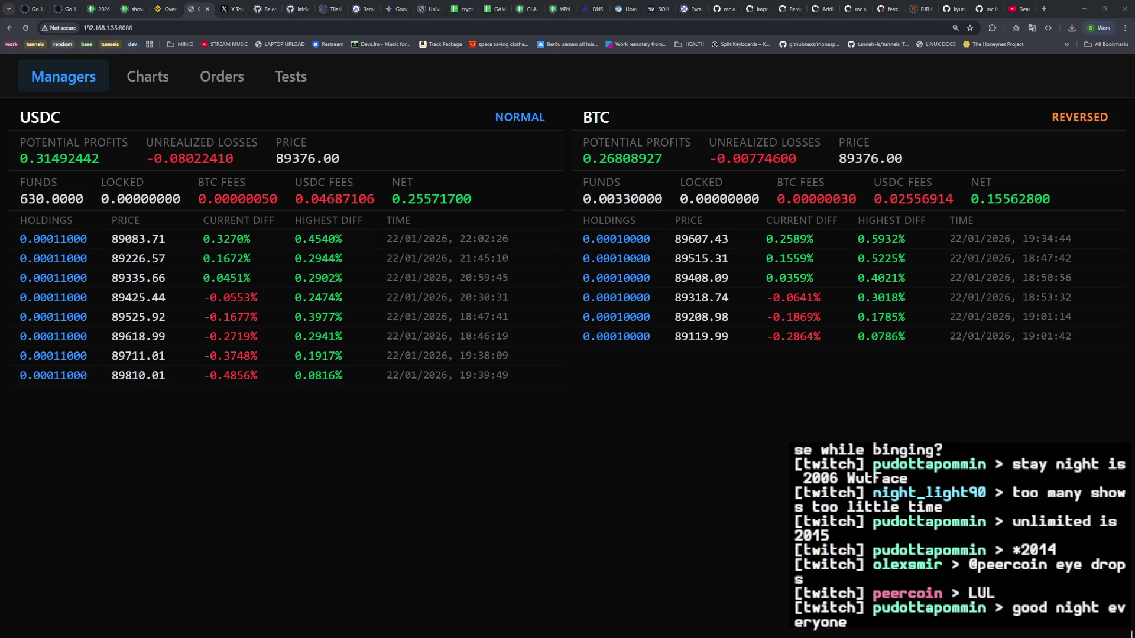
{"action": "left_click", "coordinate": [385, 513]}
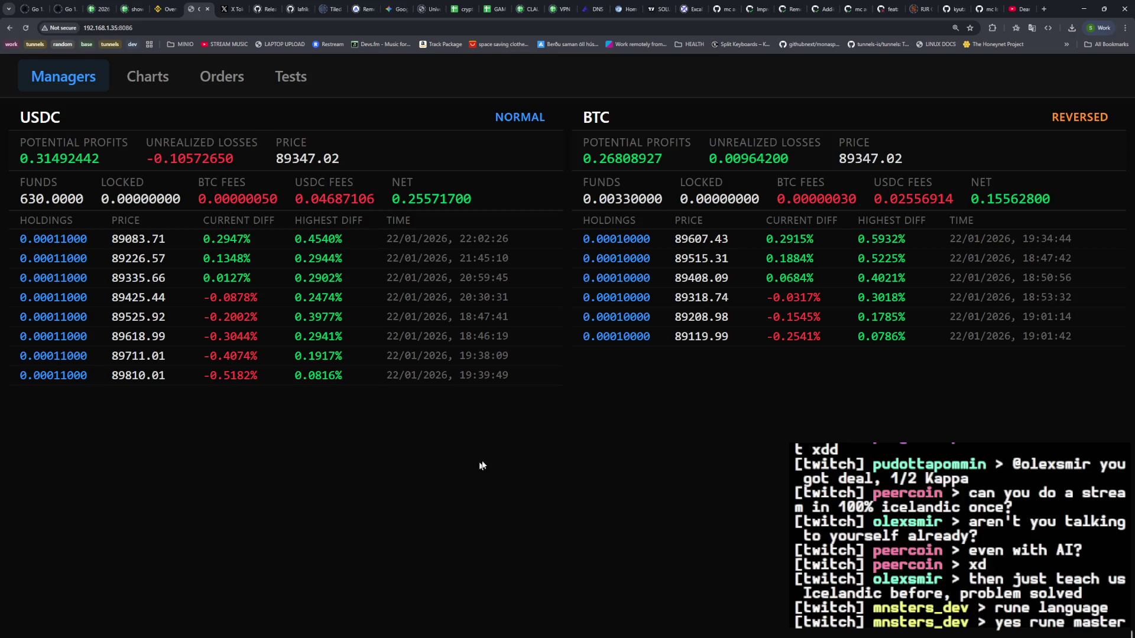
Step: Load visir.is in a new tab and open the lead article
{"action": "left_click", "coordinate": [1044, 9]}
{"action": "type", "text": "visir.is"}
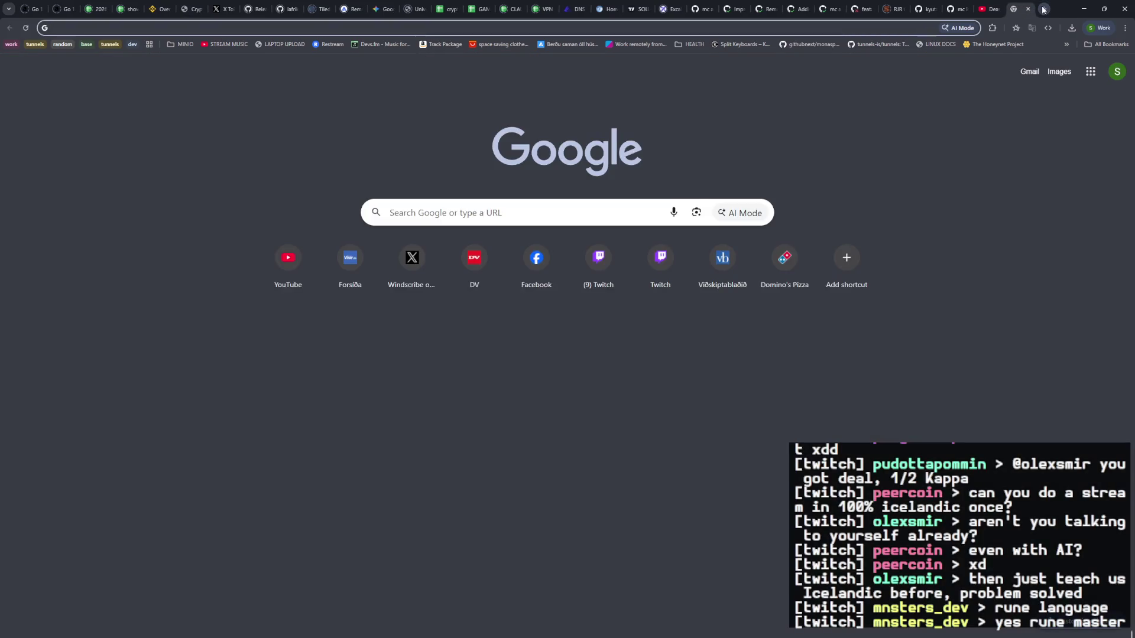
{"action": "key", "text": "Return"}
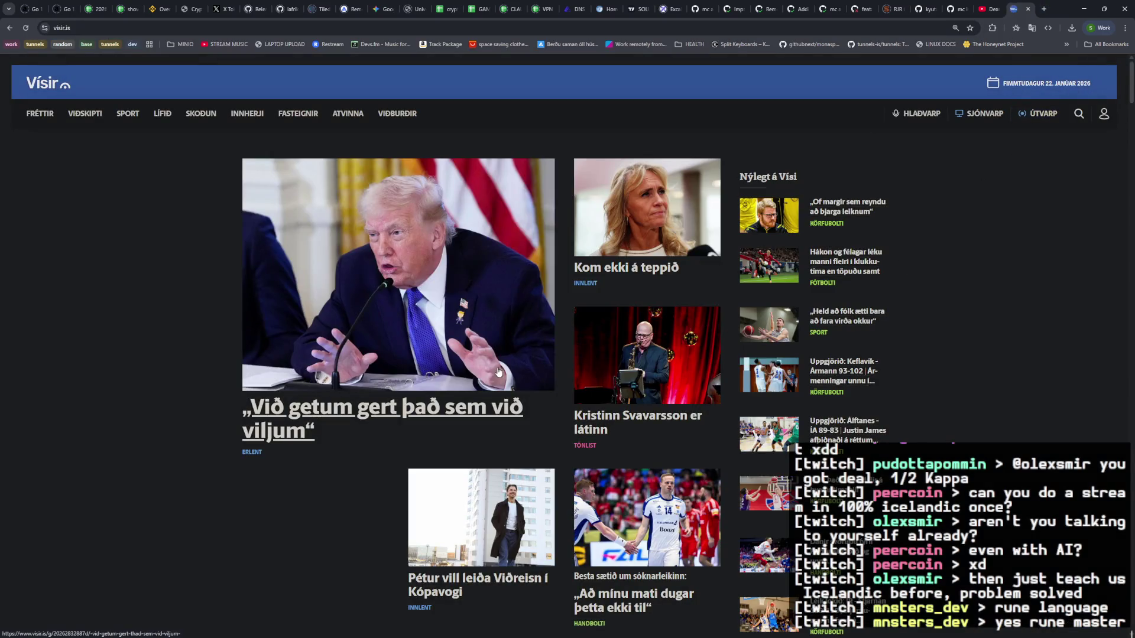
{"action": "left_click", "coordinate": [492, 368]}
Step: Zoom the Vísir article to 150% and translate it into English
{"action": "left_click_drag", "start_coordinate": [285, 273], "coordinate": [622, 291]}
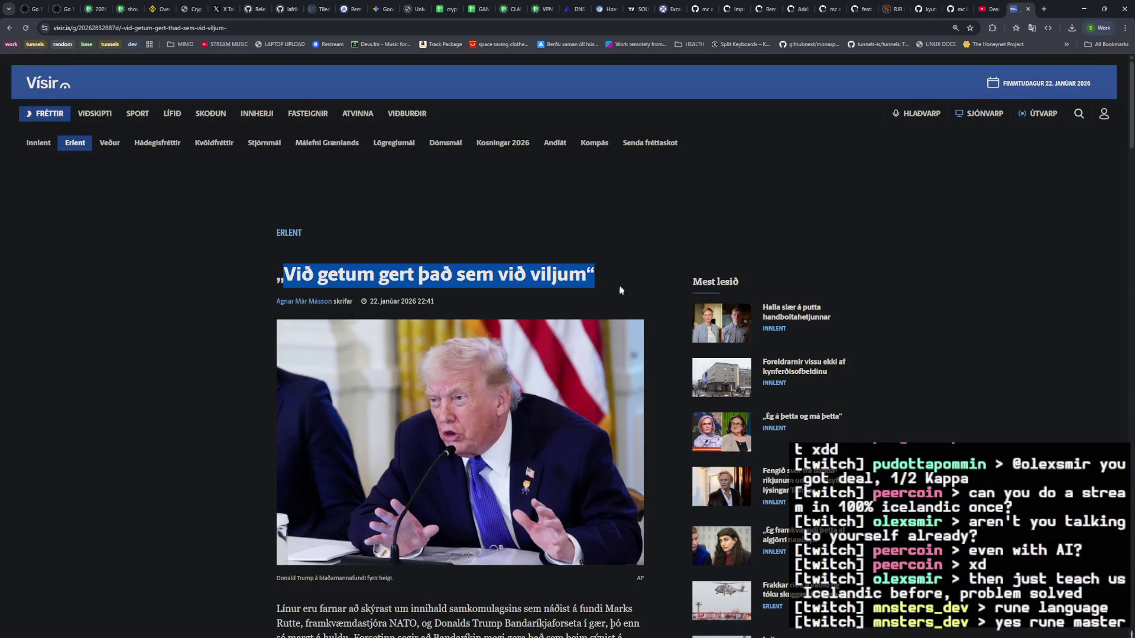
{"action": "key", "text": "ctrl+plus"}
{"action": "key", "text": "ctrl+plus"}
{"action": "key", "text": "ctrl+plus"}
{"action": "scroll", "coordinate": [470, 421], "scroll_direction": "down", "scroll_amount": 2}
{"action": "right_click", "coordinate": [506, 382]}
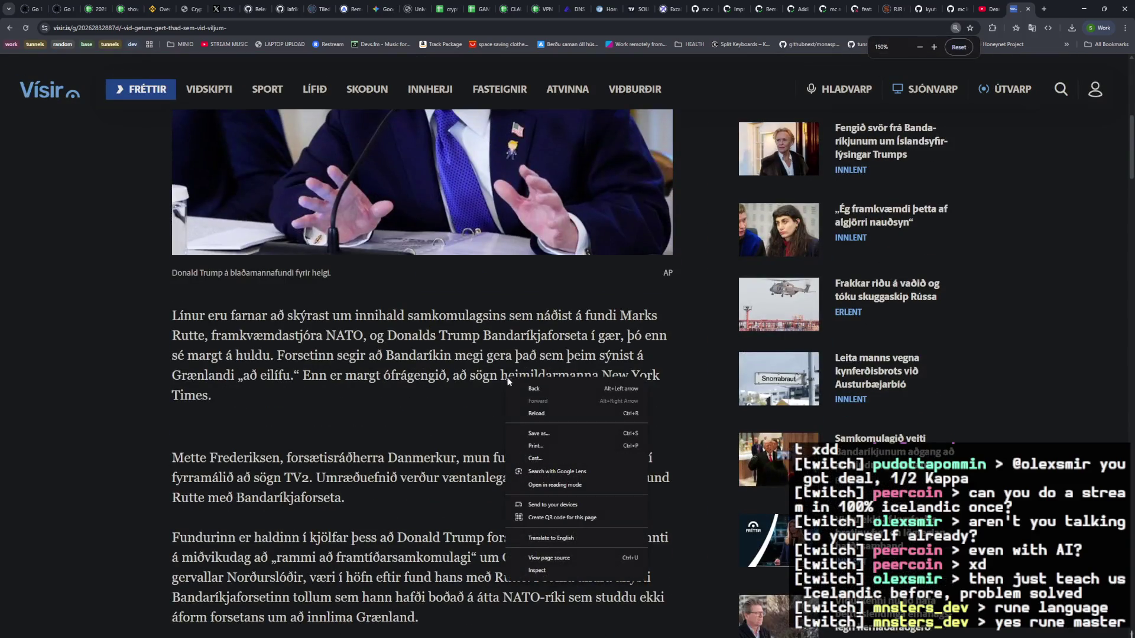
{"action": "left_click", "coordinate": [596, 538]}
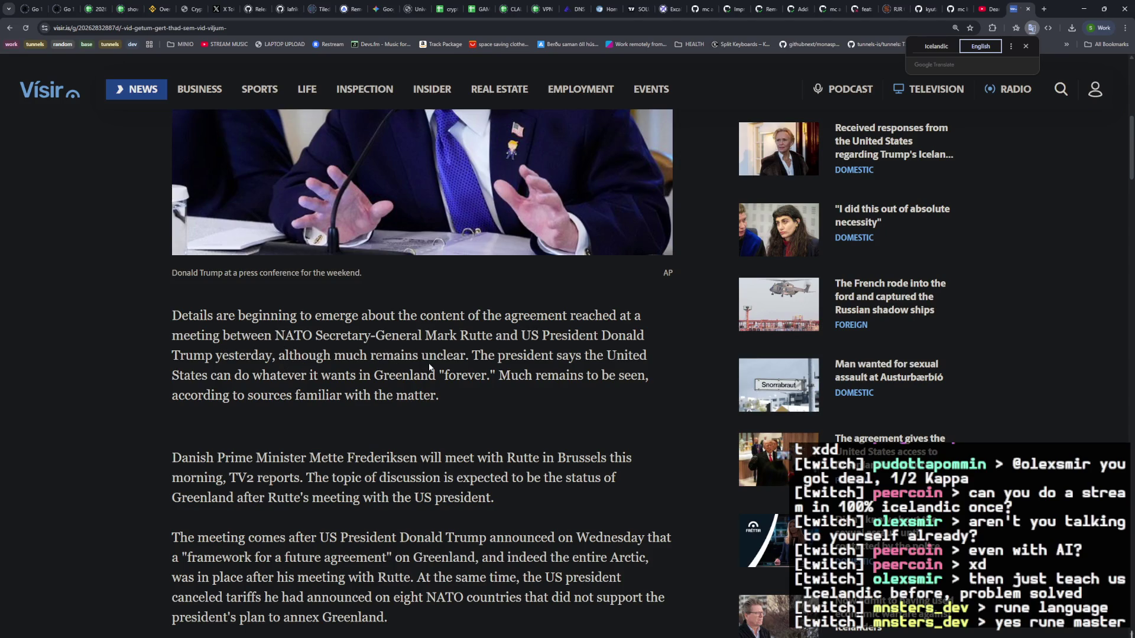
{"action": "left_click", "coordinate": [1045, 10]}
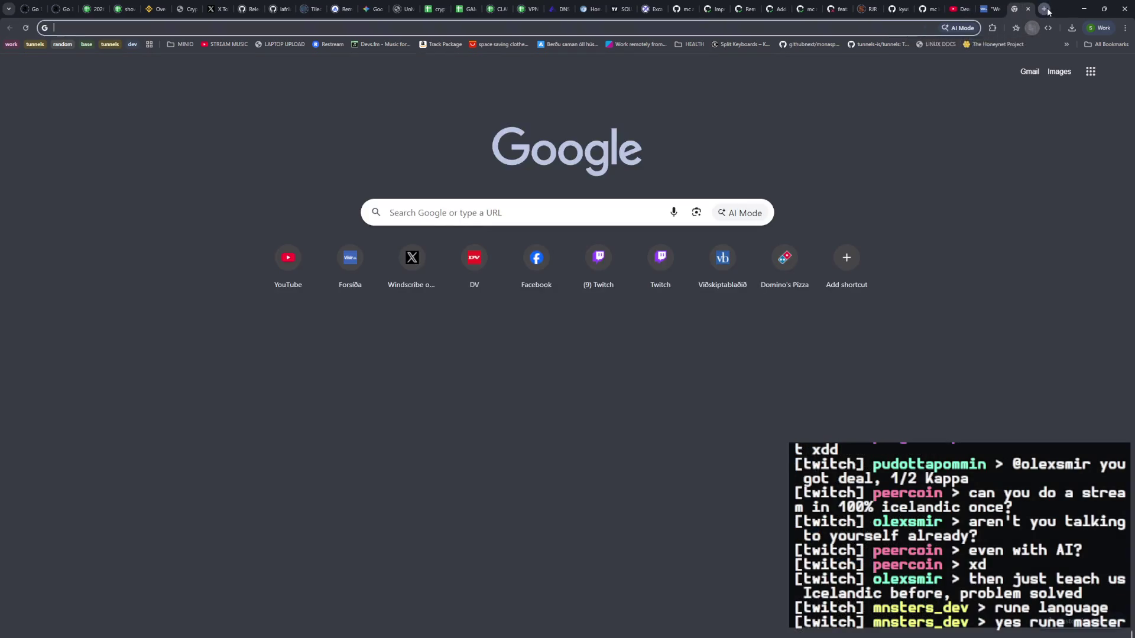
Step: Place the translated and Icelandic Vísir articles side by side, zoomed to 175%
{"action": "key", "text": "ctrl+w"}
{"action": "mouse_move", "coordinate": [1058, 9]}
{"action": "left_mouse_down"}
{"action": "mouse_move", "coordinate": [810, 83]}
{"action": "mouse_move", "coordinate": [521, 45]}
{"action": "left_mouse_up"}
{"action": "mouse_move", "coordinate": [454, 14]}
{"action": "left_mouse_down"}
{"action": "mouse_move", "coordinate": [583, 107]}
{"action": "mouse_move", "coordinate": [697, 3]}
{"action": "mouse_move", "coordinate": [697, 141]}
{"action": "mouse_move", "coordinate": [656, 20]}
{"action": "mouse_move", "coordinate": [541, 31]}
{"action": "left_mouse_up"}
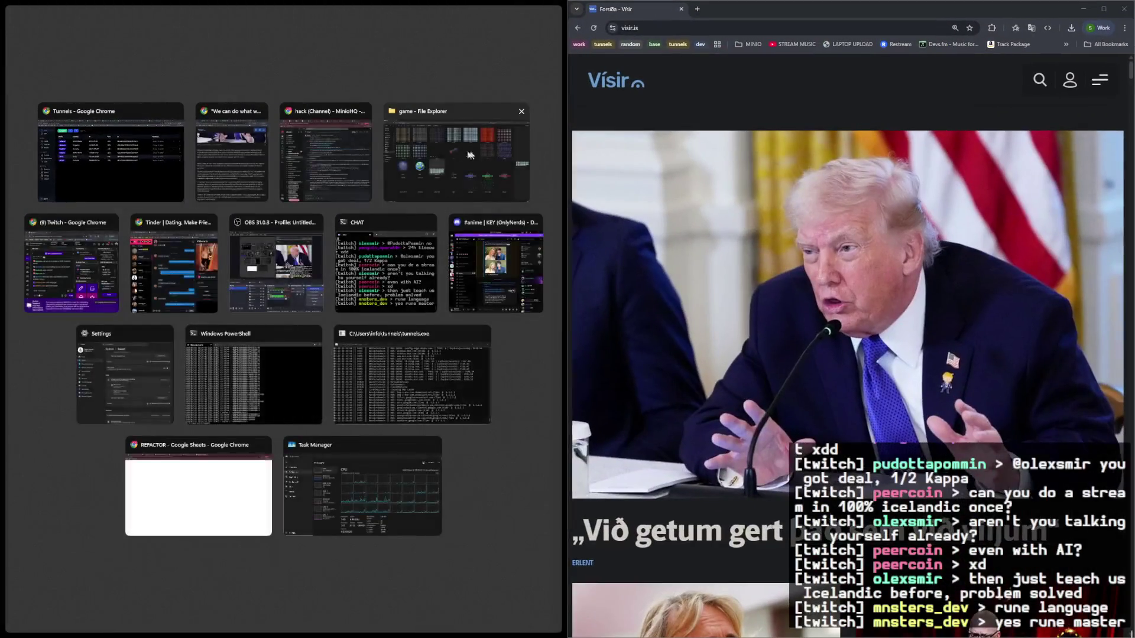
{"action": "left_click", "coordinate": [265, 193]}
{"action": "scroll", "coordinate": [829, 241], "scroll_direction": "down", "scroll_amount": 5}
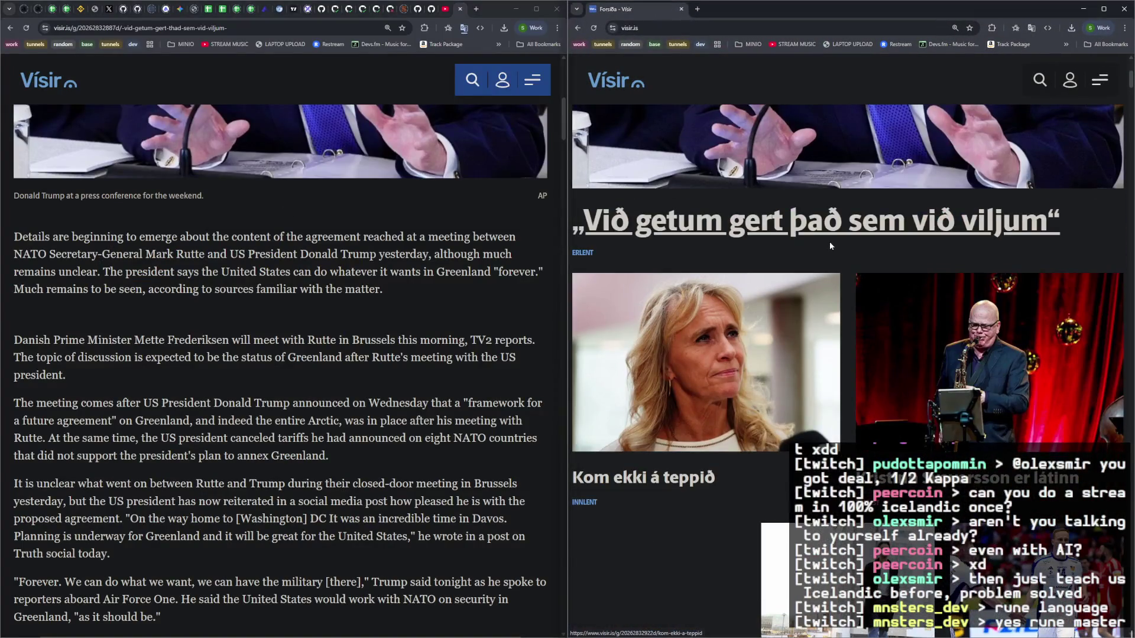
{"action": "left_click", "coordinate": [828, 220]}
{"action": "key", "text": "ctrl+0"}
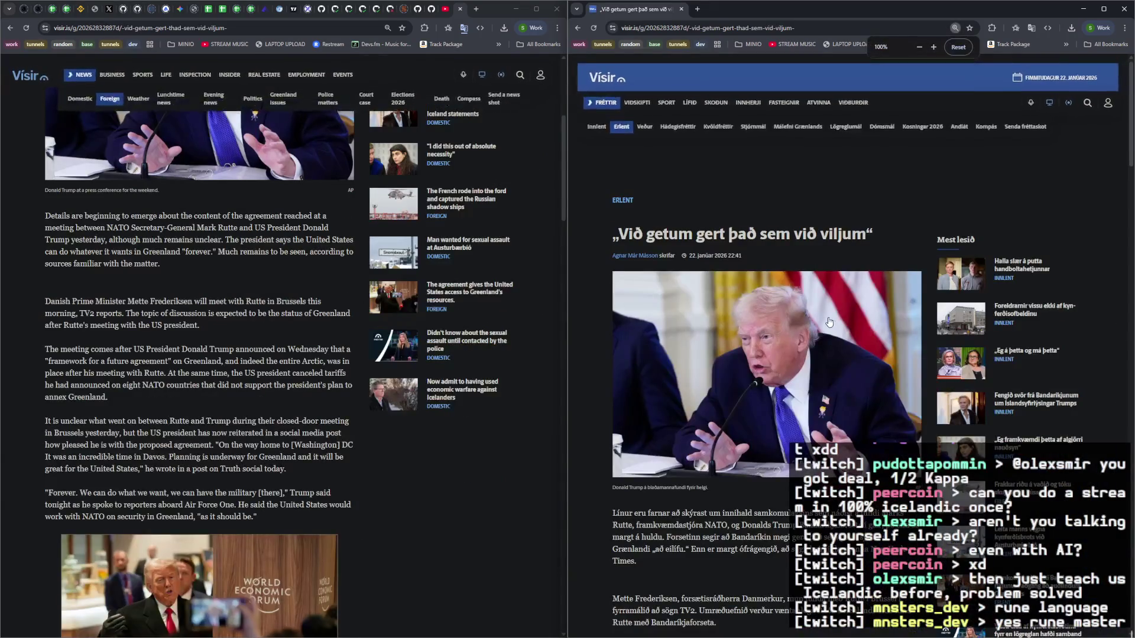
{"action": "key", "text": "ctrl+plus"}
{"action": "key", "text": "ctrl+plus"}
{"action": "key", "text": "ctrl+plus"}
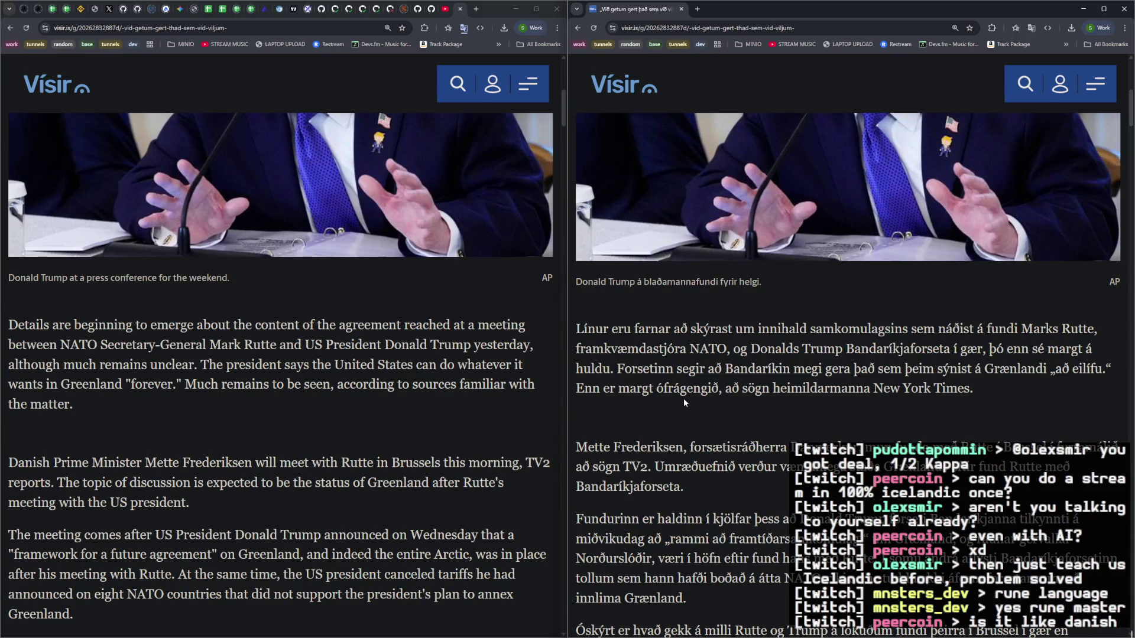
Step: Close the Icelandic original, read the translated Greenland article full screen, then close it
{"action": "key", "text": "ctrl+w"}
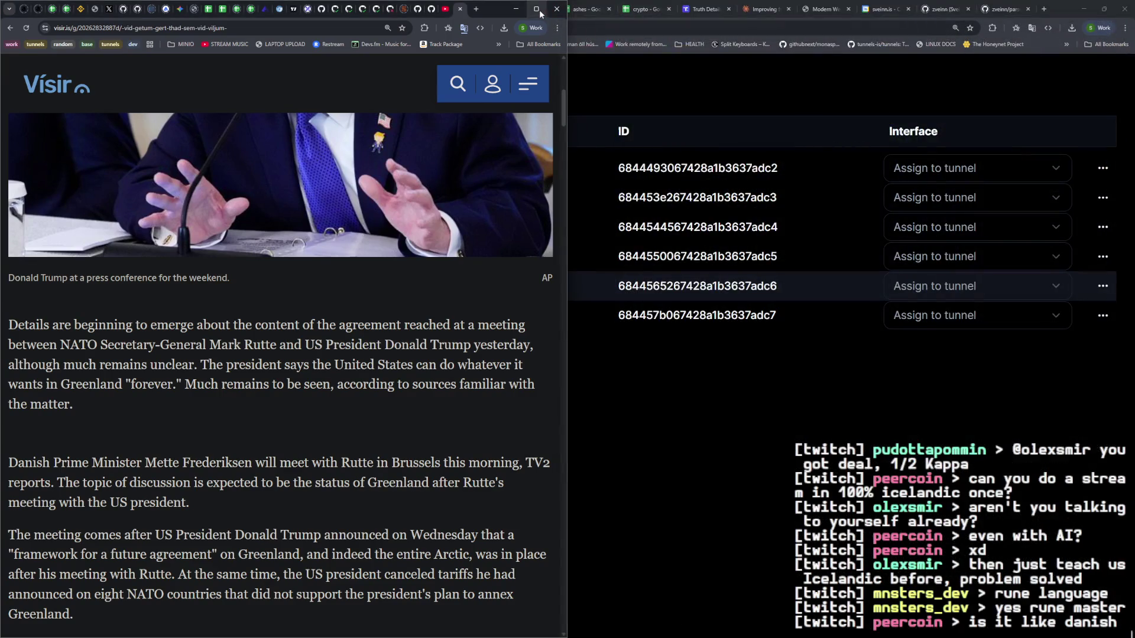
{"action": "left_click", "coordinate": [538, 10]}
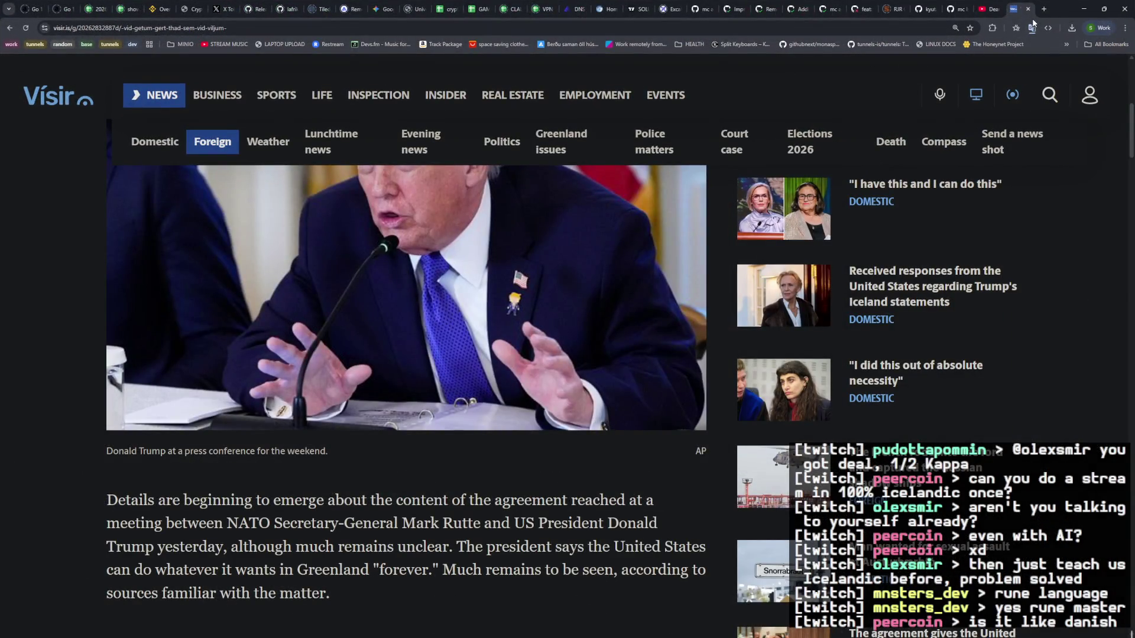
{"action": "scroll", "coordinate": [565, 336], "scroll_direction": "down", "scroll_amount": 5}
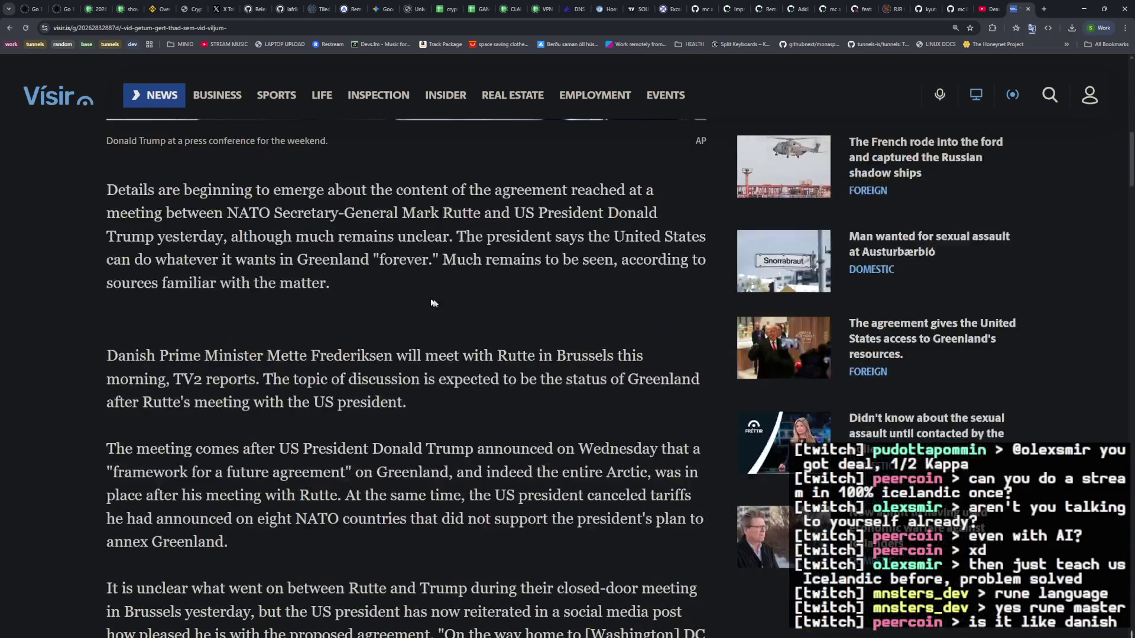
{"action": "left_click", "coordinate": [1029, 10]}
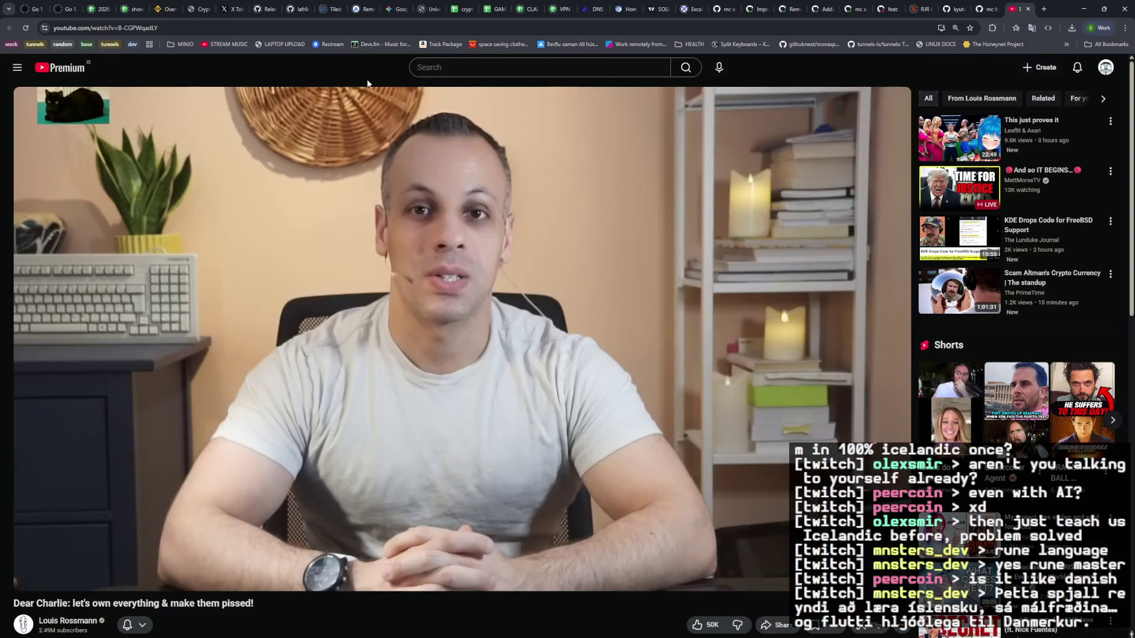
Step: Switch to the X tab, then to the window listing the Tunnels VPN servers
{"action": "left_click", "coordinate": [228, 9]}
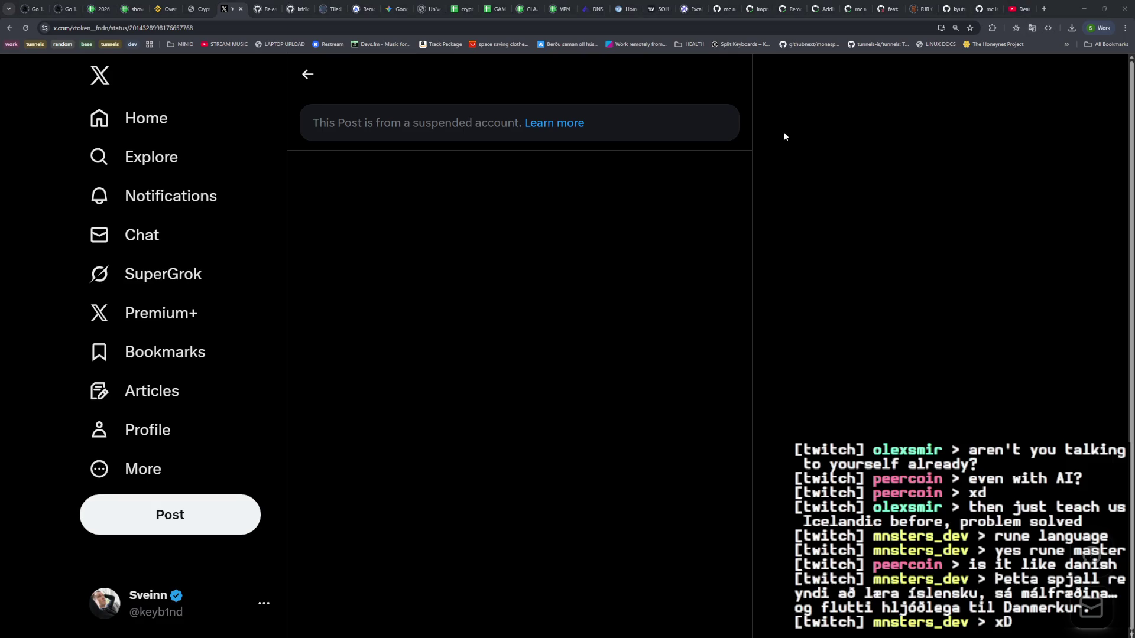
{"action": "key", "text": "alt+Tab"}
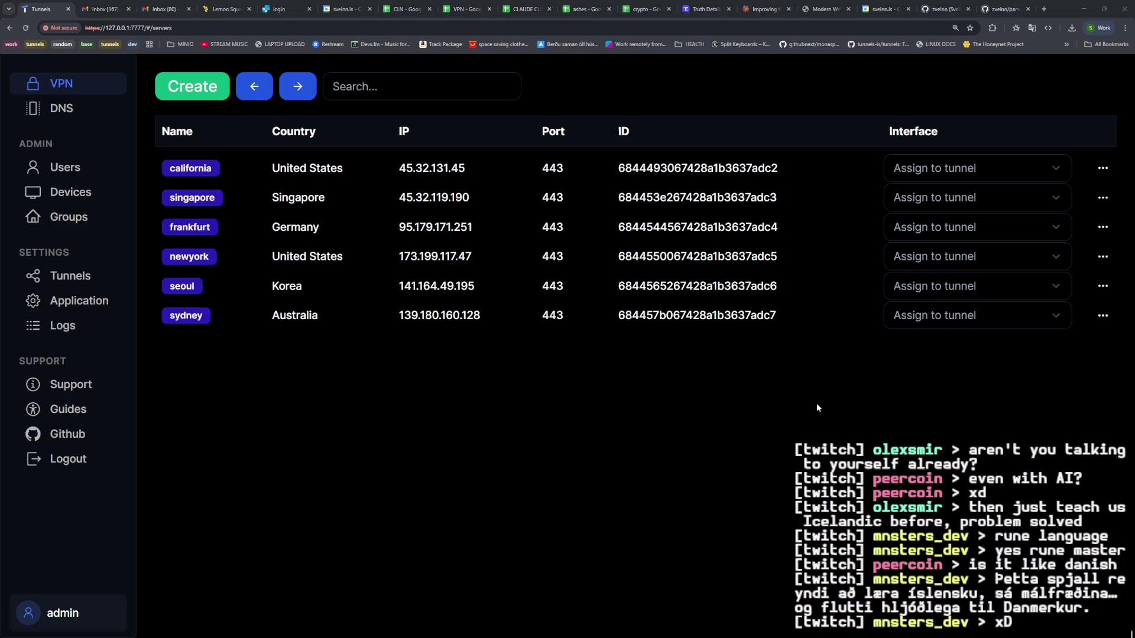
Step: Return to X's Home Following timeline, then start a new Google tab
{"action": "key", "text": "alt+Tab"}
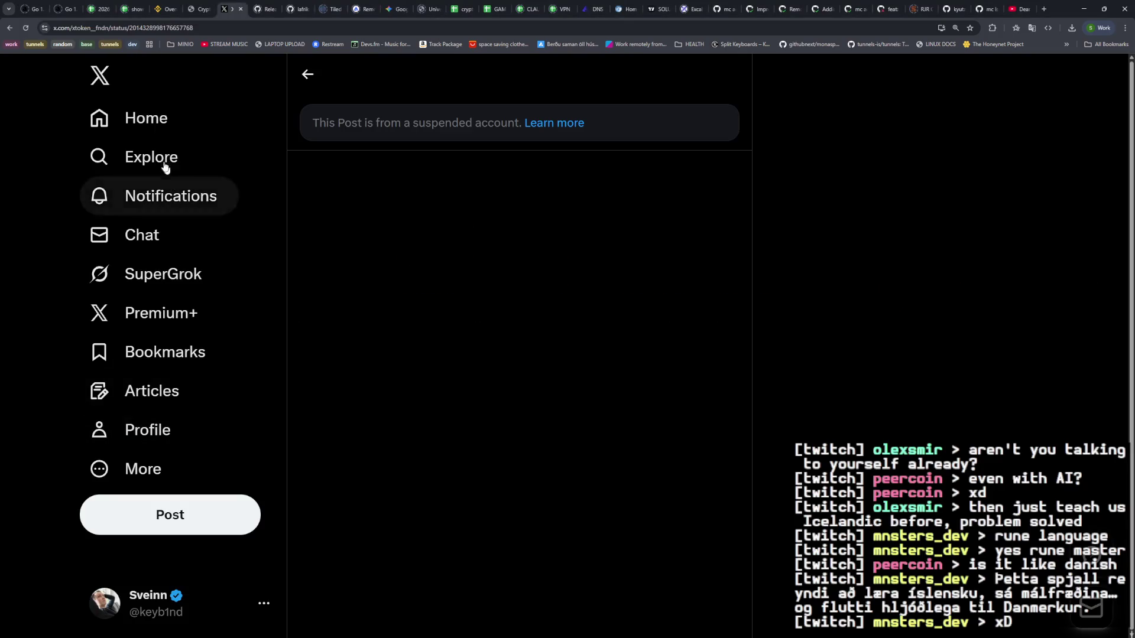
{"action": "left_click", "coordinate": [146, 118]}
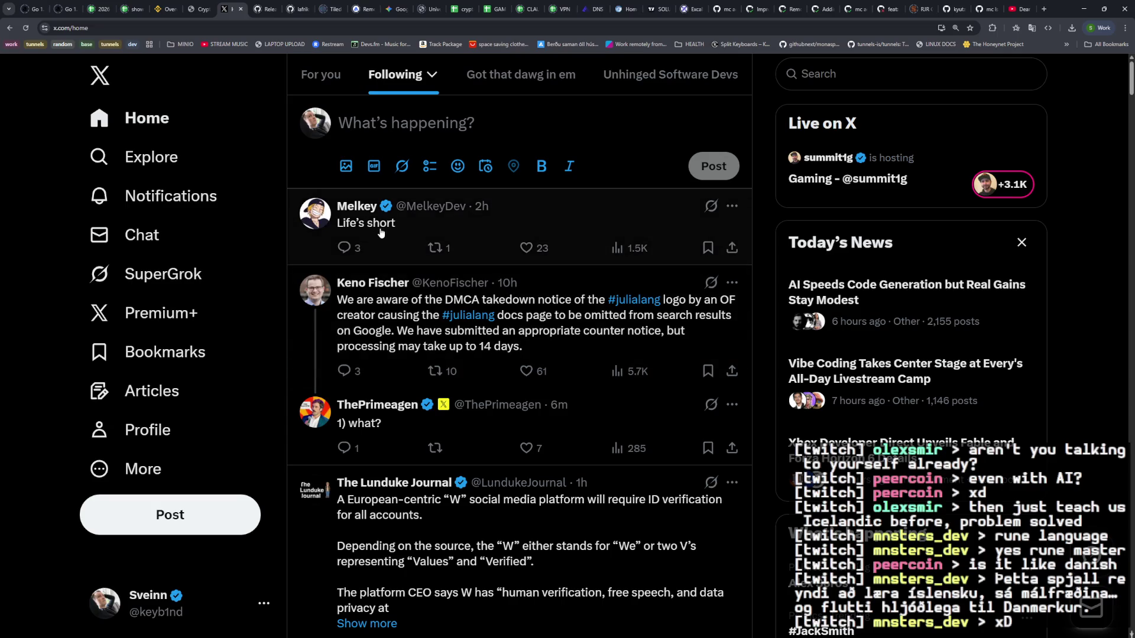
{"action": "left_click", "coordinate": [1044, 9]}
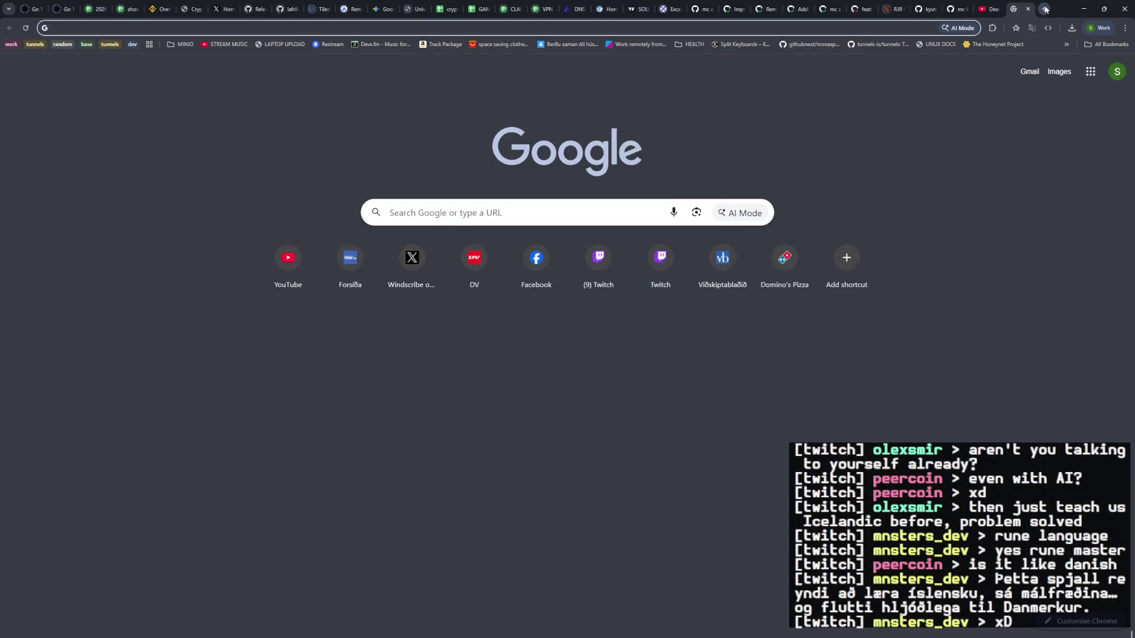
Step: Search Google for 'whats is a short in c'
{"action": "type", "text": "whats is a short in c"}
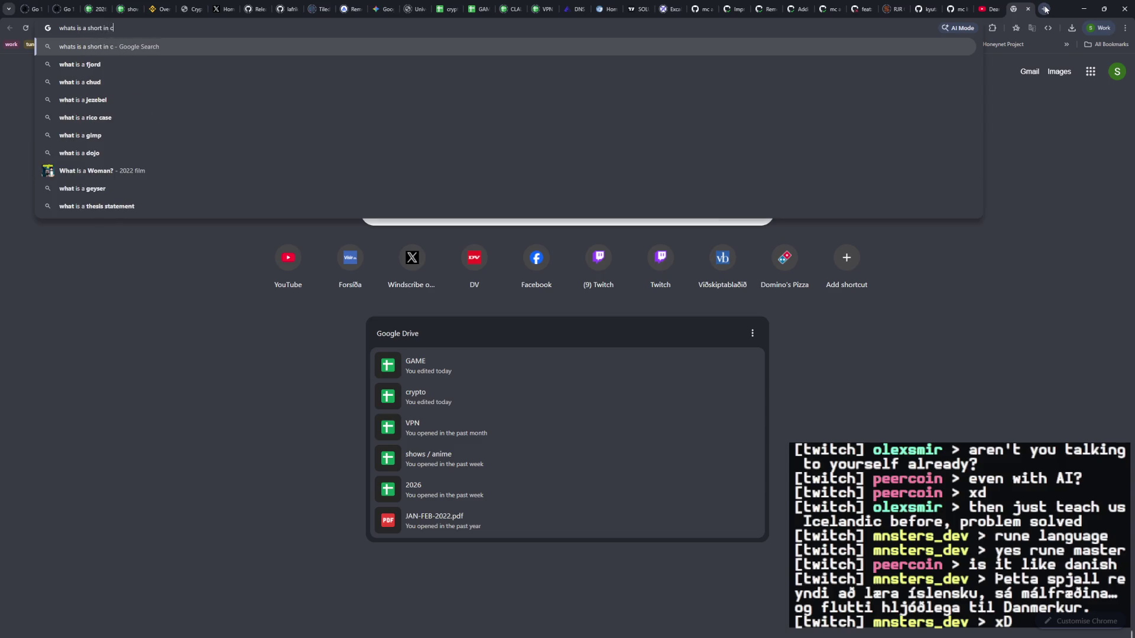
{"action": "key", "text": "Return"}
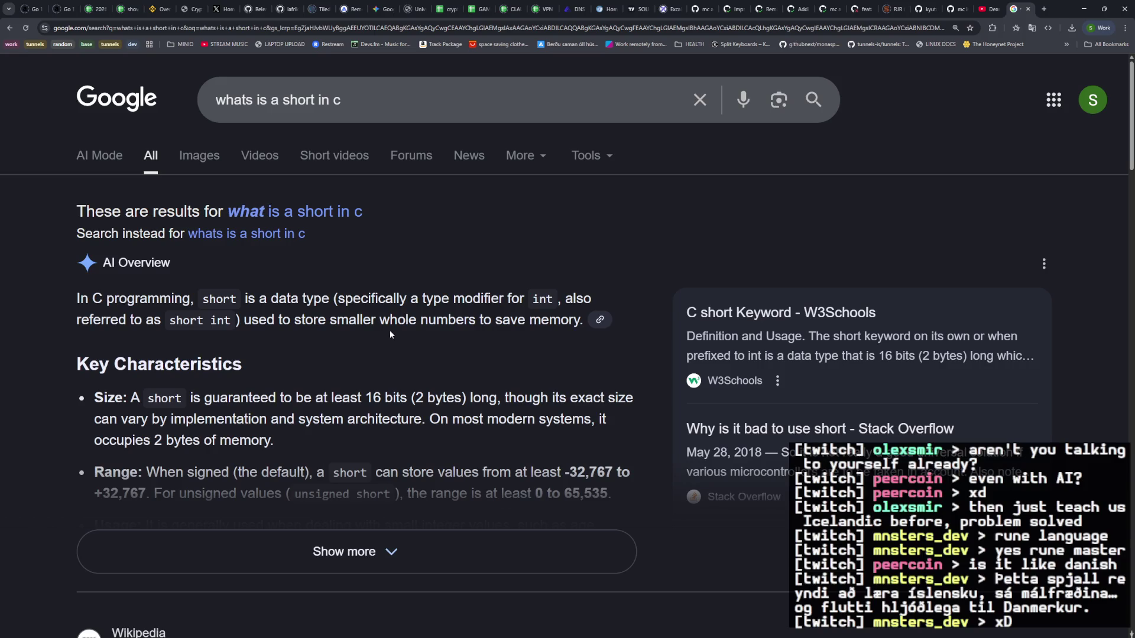
Step: Skim the AI Overview, then open the 'Life's short' post and its replies on X
{"action": "scroll", "coordinate": [390, 335], "scroll_direction": "down", "scroll_amount": 1}
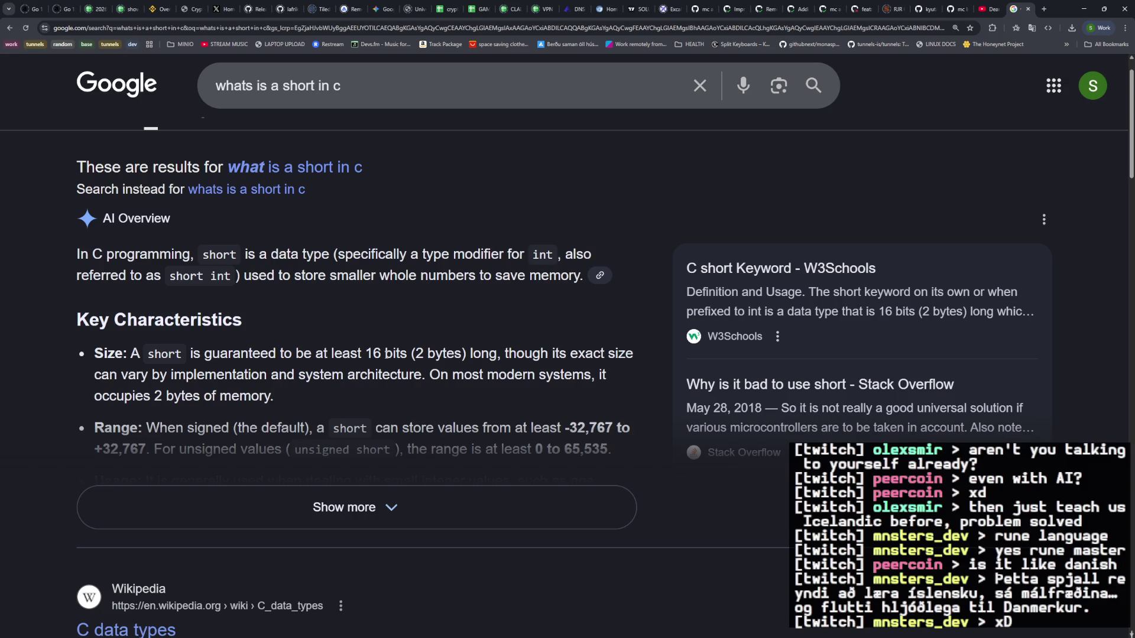
{"action": "left_click", "coordinate": [219, 13]}
{"action": "left_click", "coordinate": [595, 241]}
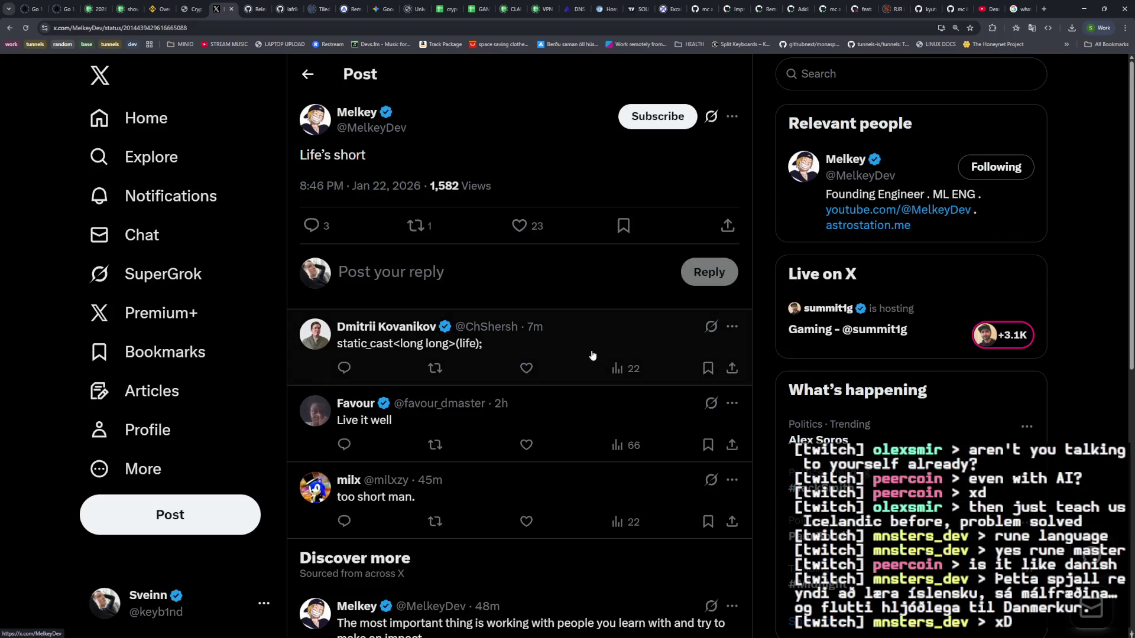
Step: Browse the 'Life's short' replies, return to Home, and open #julialang in a background tab
{"action": "scroll", "coordinate": [526, 393], "scroll_direction": "down", "scroll_amount": 3}
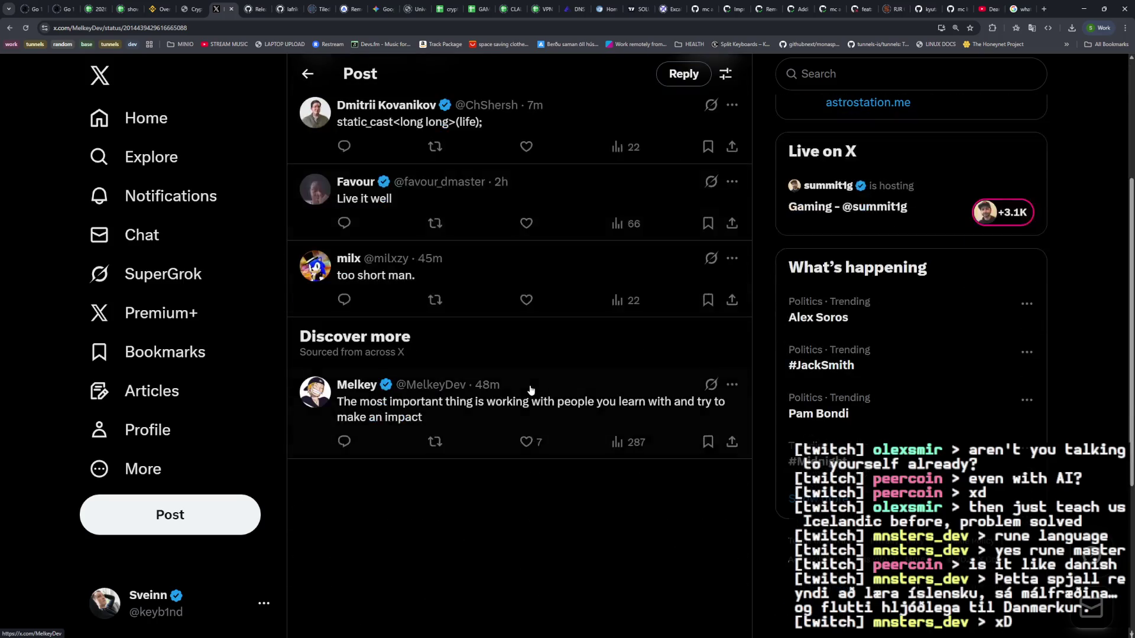
{"action": "scroll", "coordinate": [528, 388], "scroll_direction": "up", "scroll_amount": 4}
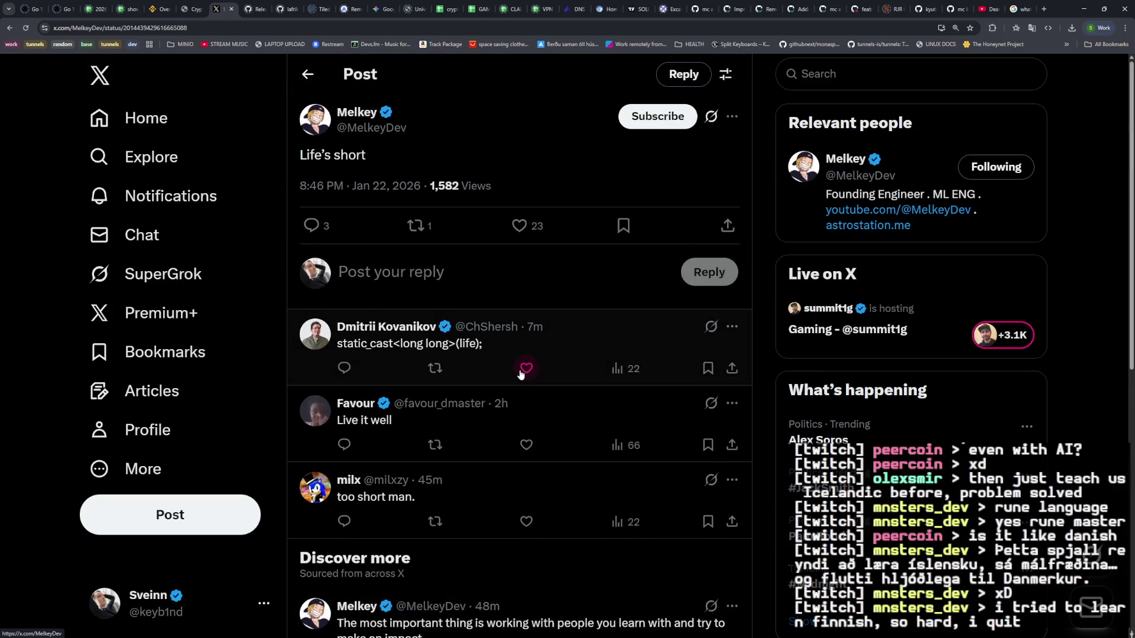
{"action": "left_click", "coordinate": [407, 277]}
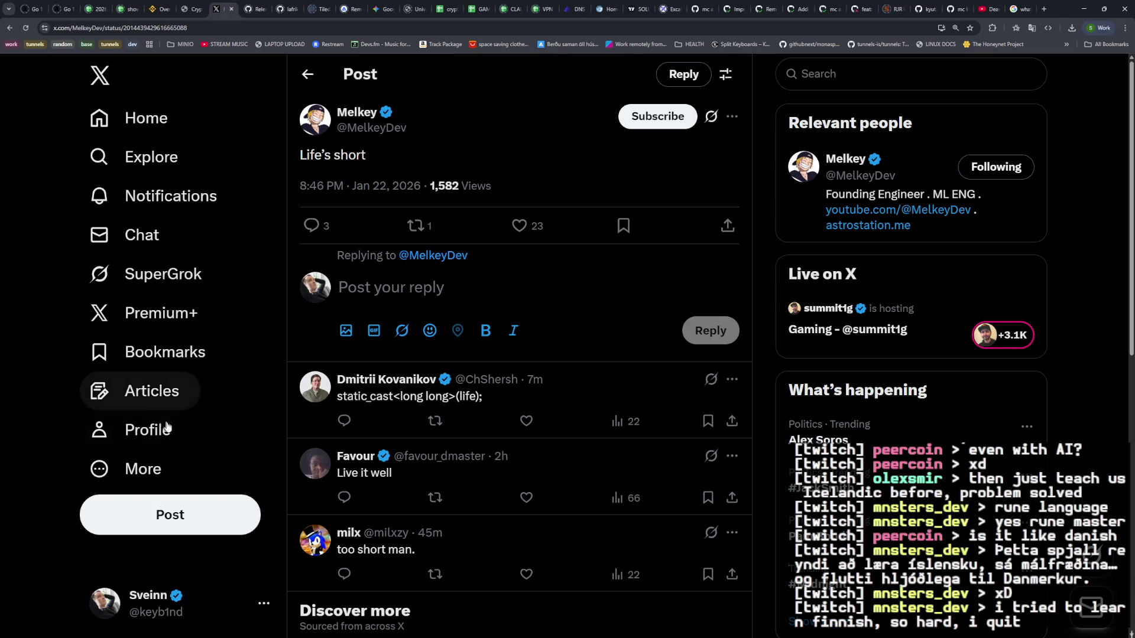
{"action": "left_click", "coordinate": [181, 121]}
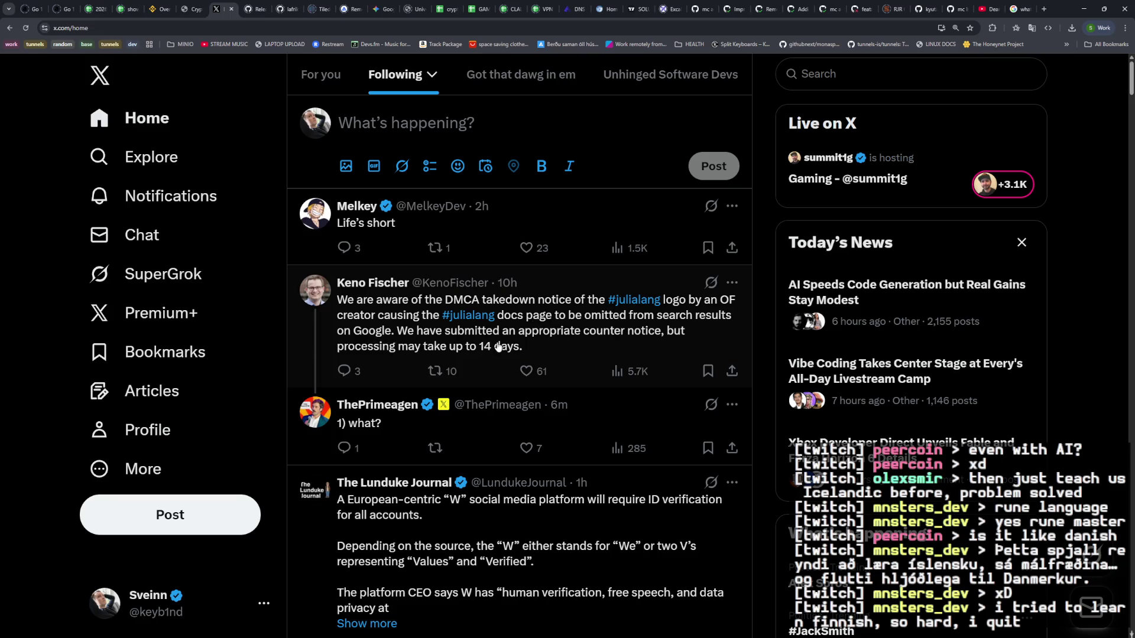
{"action": "middle_click", "coordinate": [644, 302]}
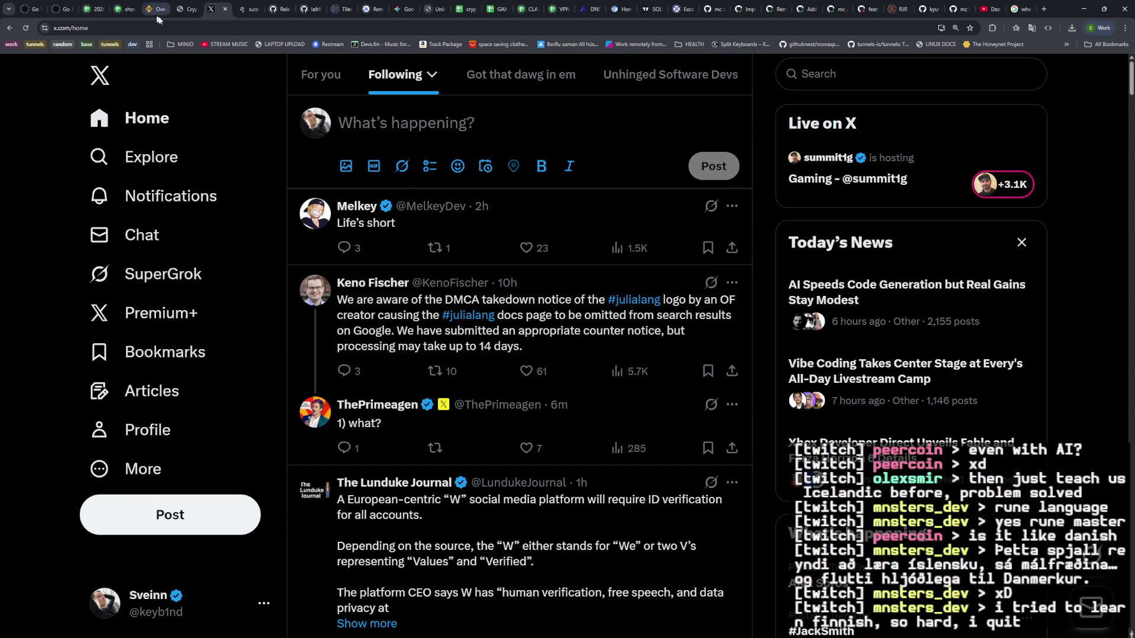
Step: View the #julialang search results, go back to the Home feed, then revisit the #julialang results
{"action": "left_click", "coordinate": [248, 13]}
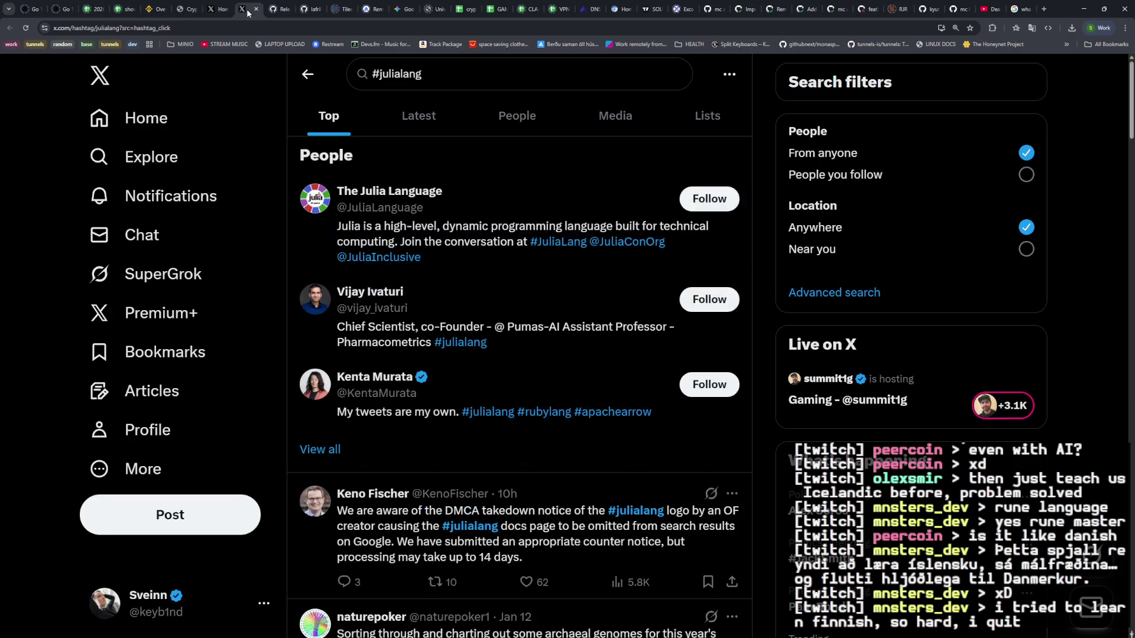
{"action": "left_click", "coordinate": [213, 9]}
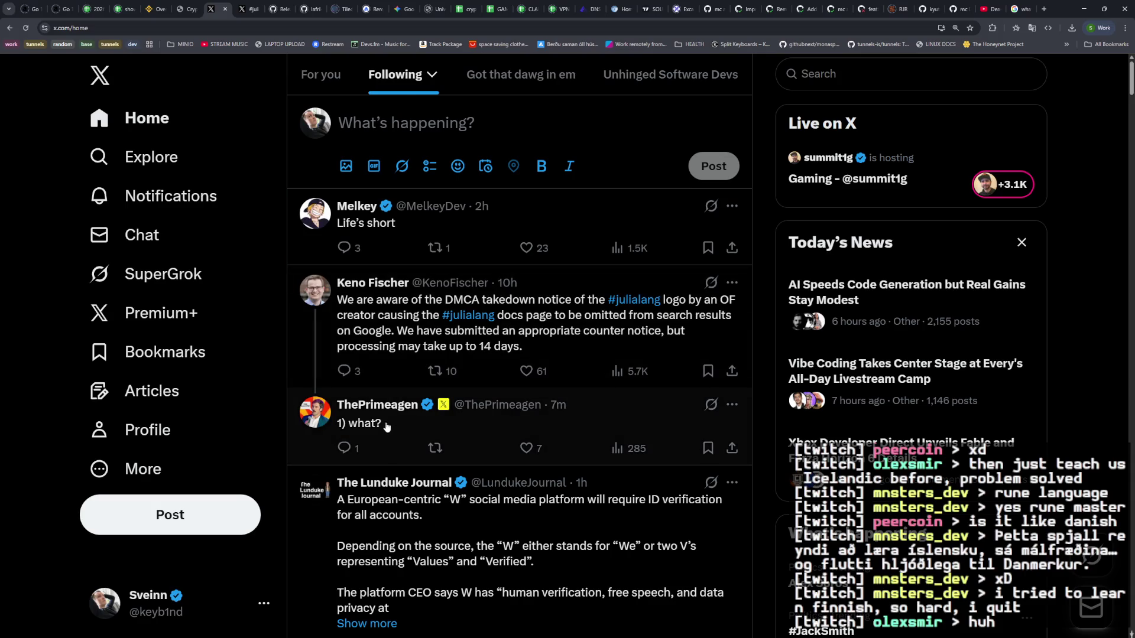
{"action": "left_click", "coordinate": [252, 9]}
Step: Close the #julialang tab, scroll to ThePrimeagen's skills post, and open its GitHub link in a new tab
{"action": "left_click", "coordinate": [261, 8]}
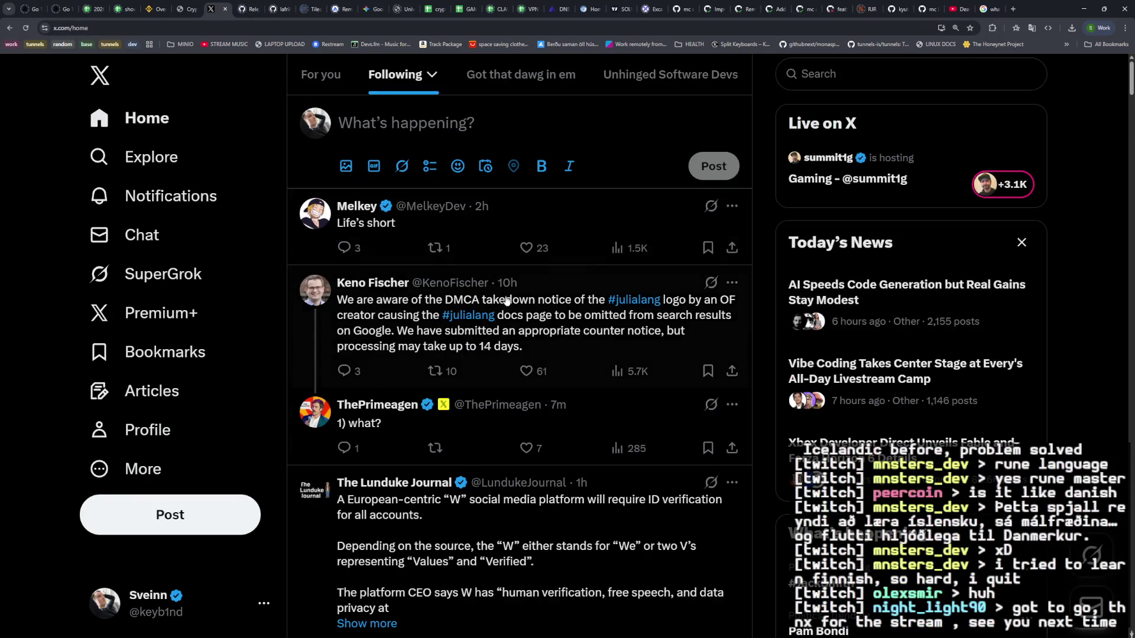
{"action": "scroll", "coordinate": [507, 300], "scroll_direction": "down", "scroll_amount": 3}
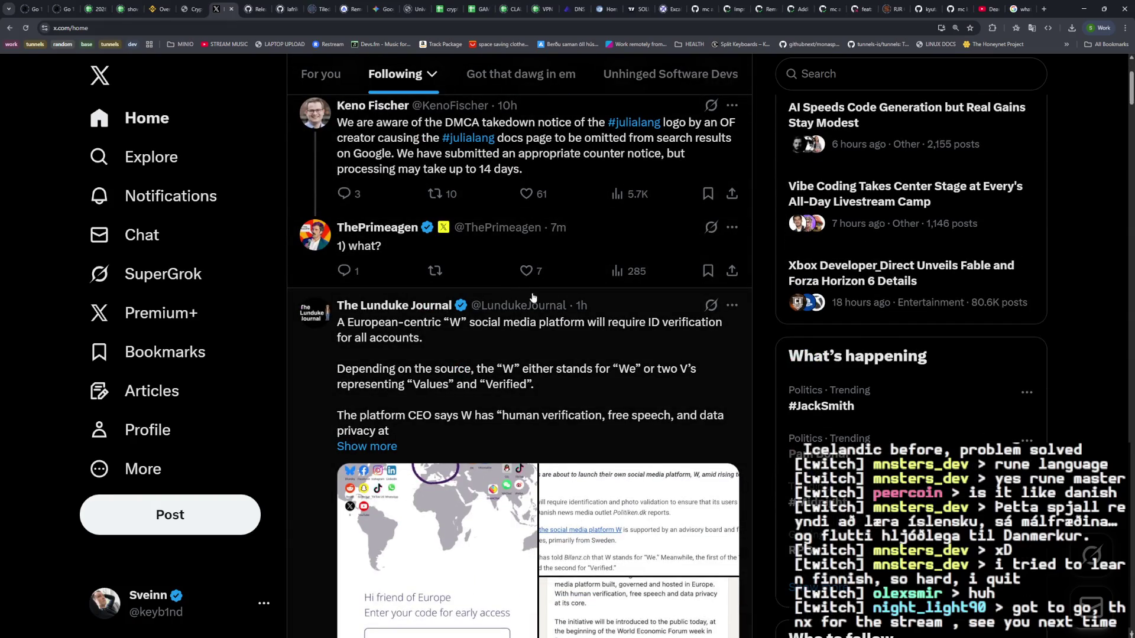
{"action": "scroll", "coordinate": [526, 358], "scroll_direction": "down", "scroll_amount": 2}
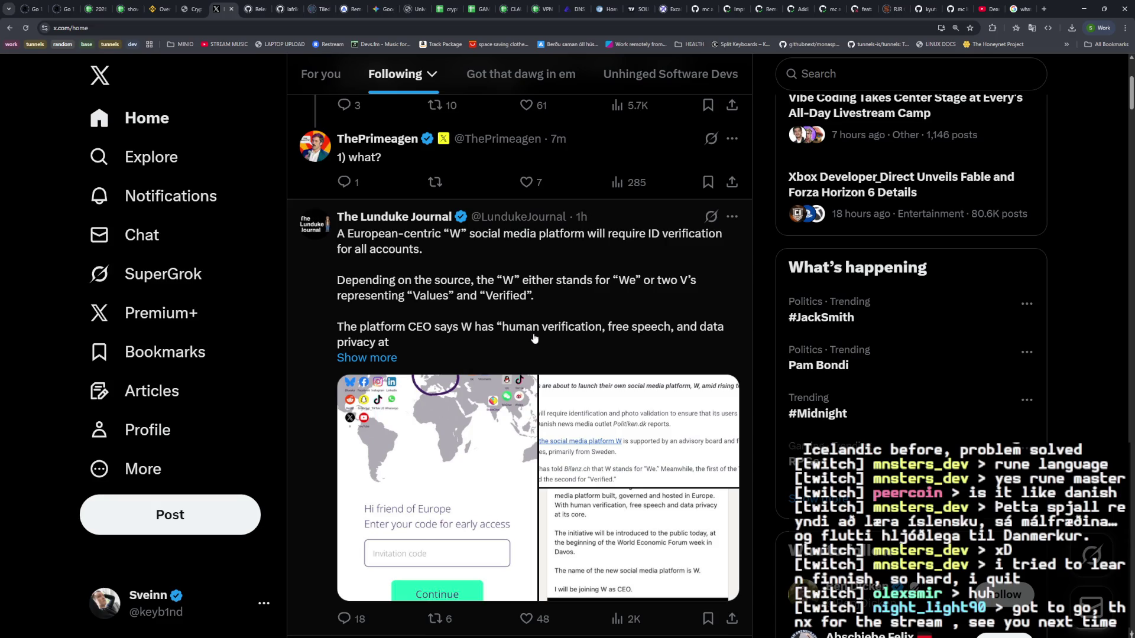
{"action": "scroll", "coordinate": [534, 338], "scroll_direction": "down", "scroll_amount": 2}
{"action": "scroll", "coordinate": [532, 336], "scroll_direction": "up", "scroll_amount": 1}
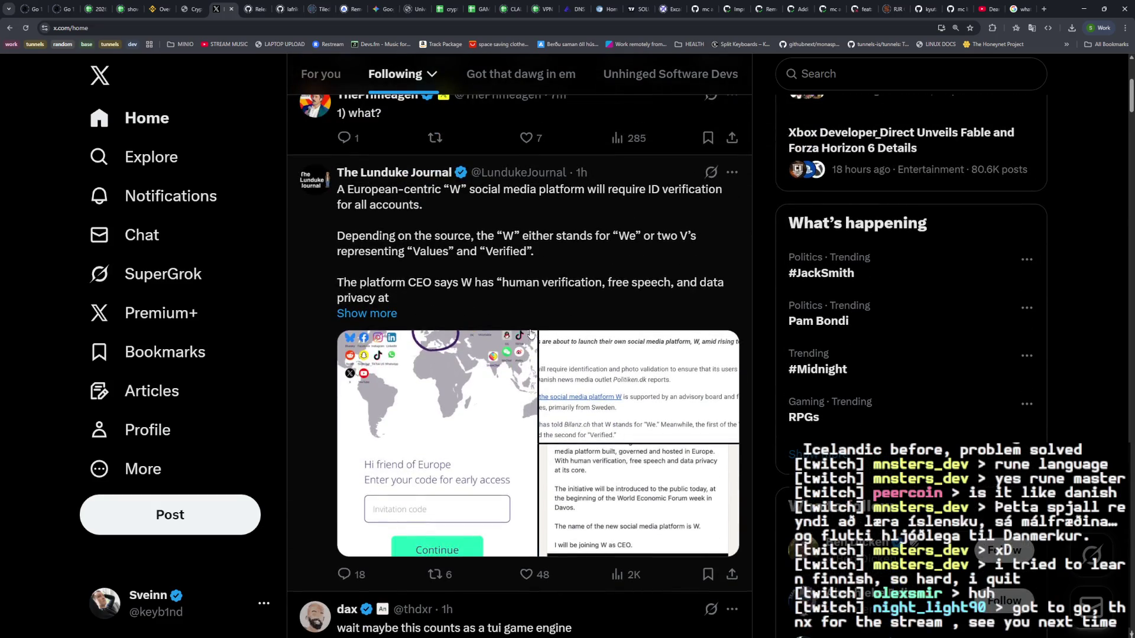
{"action": "scroll", "coordinate": [531, 334], "scroll_direction": "up", "scroll_amount": 1}
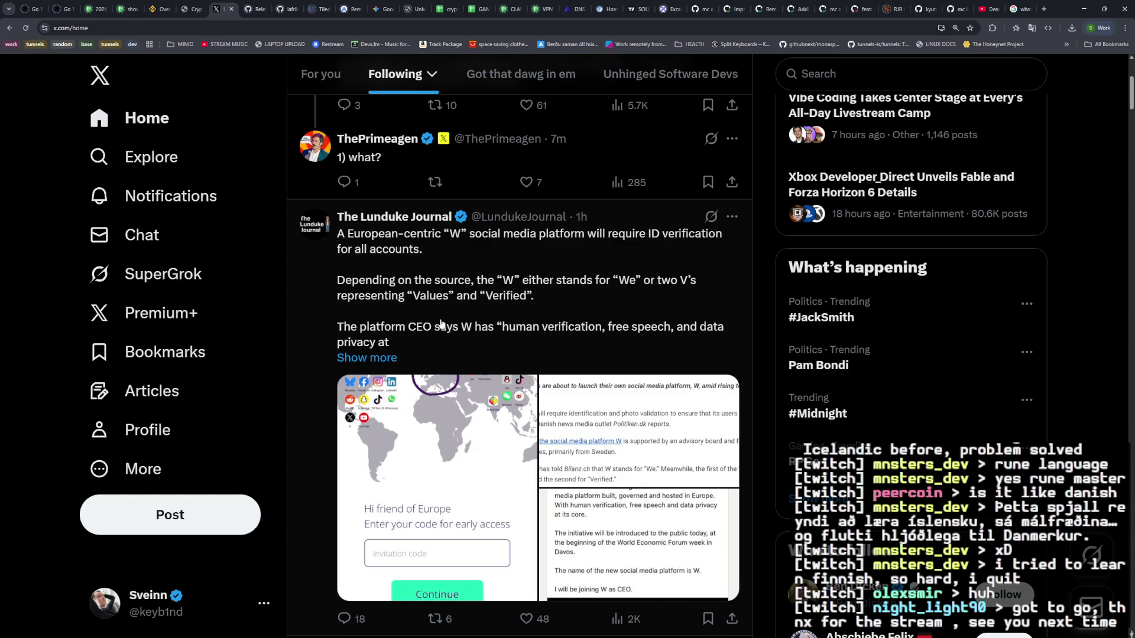
{"action": "scroll", "coordinate": [491, 288], "scroll_direction": "down", "scroll_amount": 6}
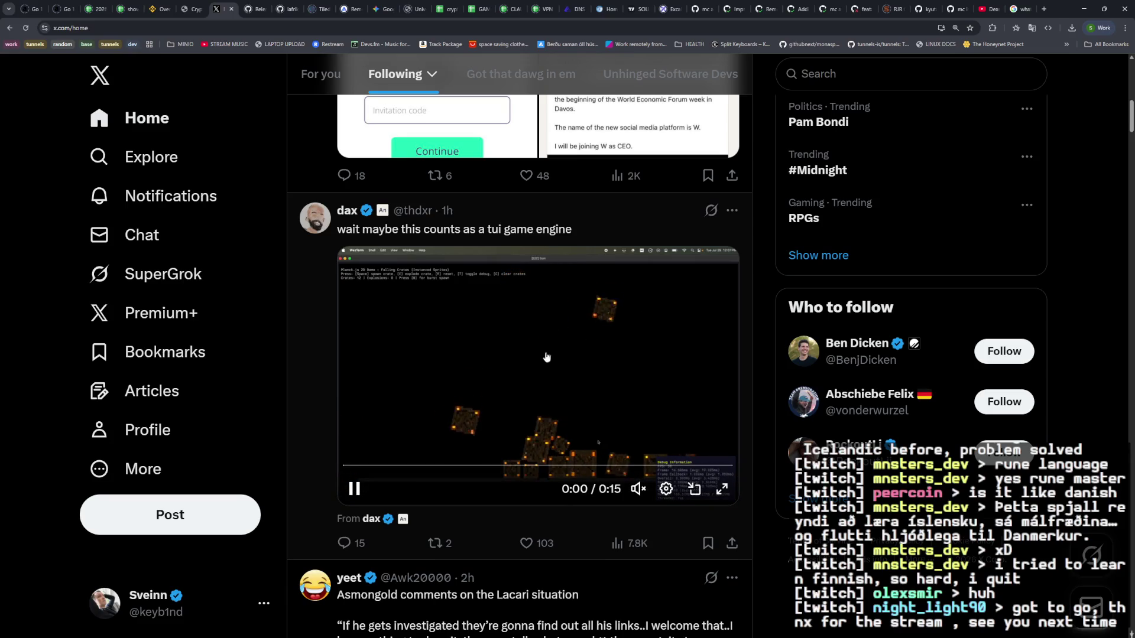
{"action": "scroll", "coordinate": [490, 549], "scroll_direction": "down", "scroll_amount": 1}
{"action": "scroll", "coordinate": [489, 549], "scroll_direction": "down", "scroll_amount": 3}
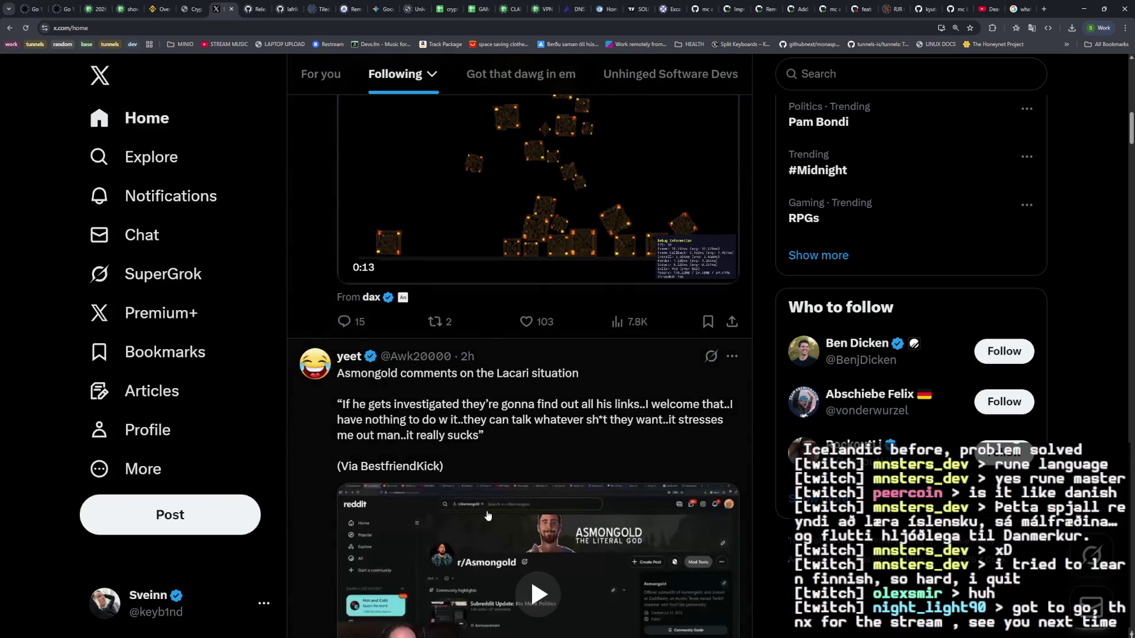
{"action": "scroll", "coordinate": [485, 500], "scroll_direction": "down", "scroll_amount": 3}
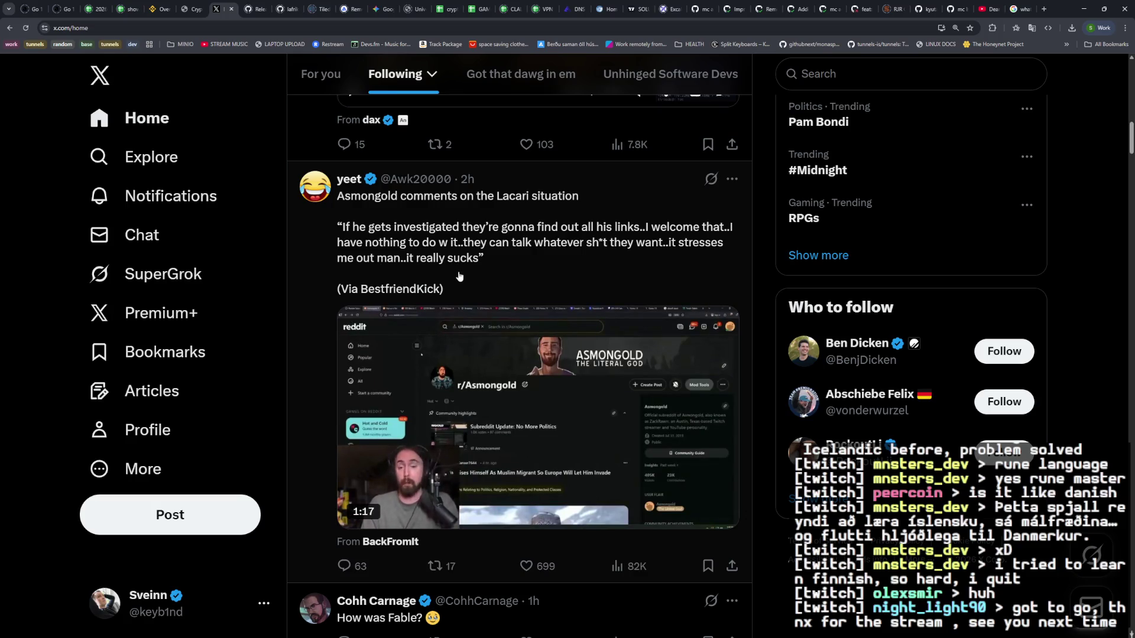
{"action": "scroll", "coordinate": [457, 273], "scroll_direction": "down", "scroll_amount": 5}
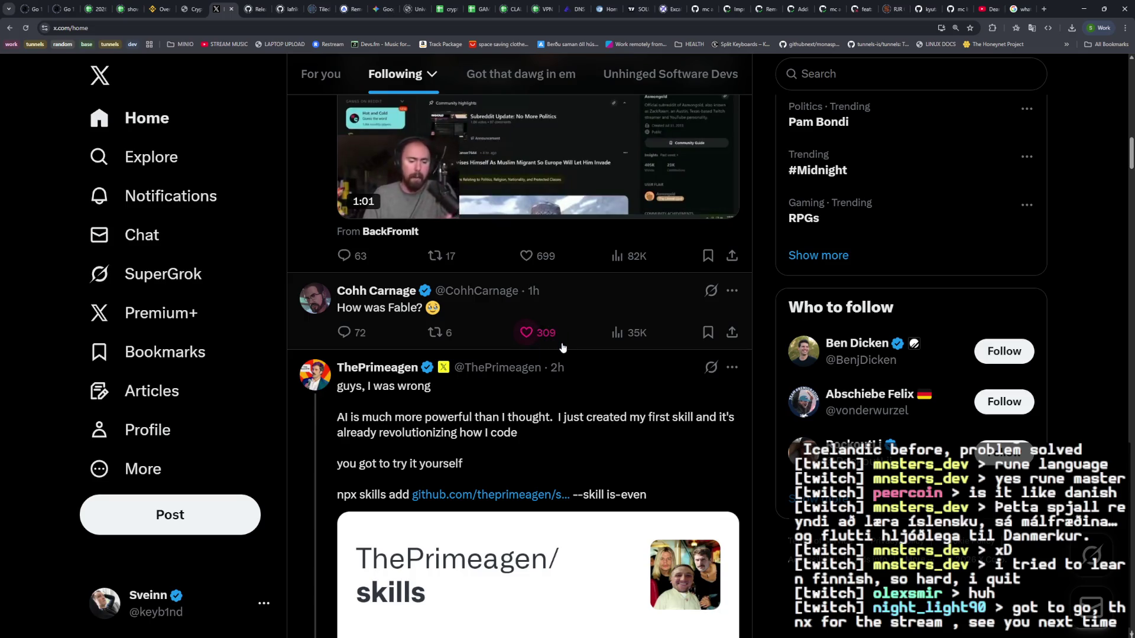
{"action": "scroll", "coordinate": [576, 330], "scroll_direction": "down", "scroll_amount": 2}
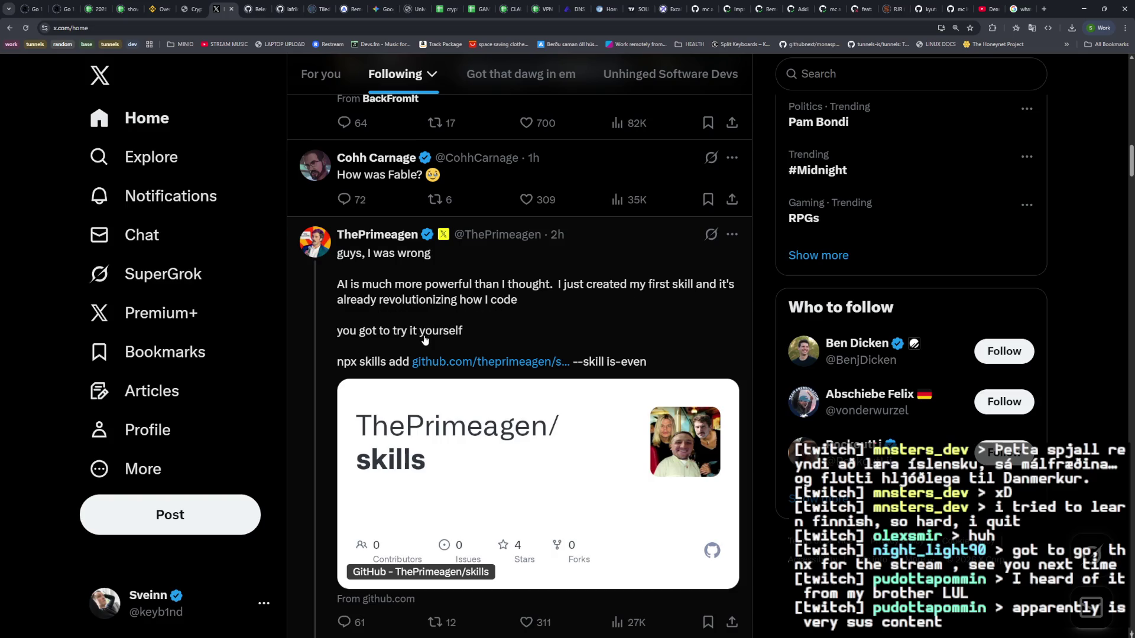
{"action": "middle_click", "coordinate": [496, 368]}
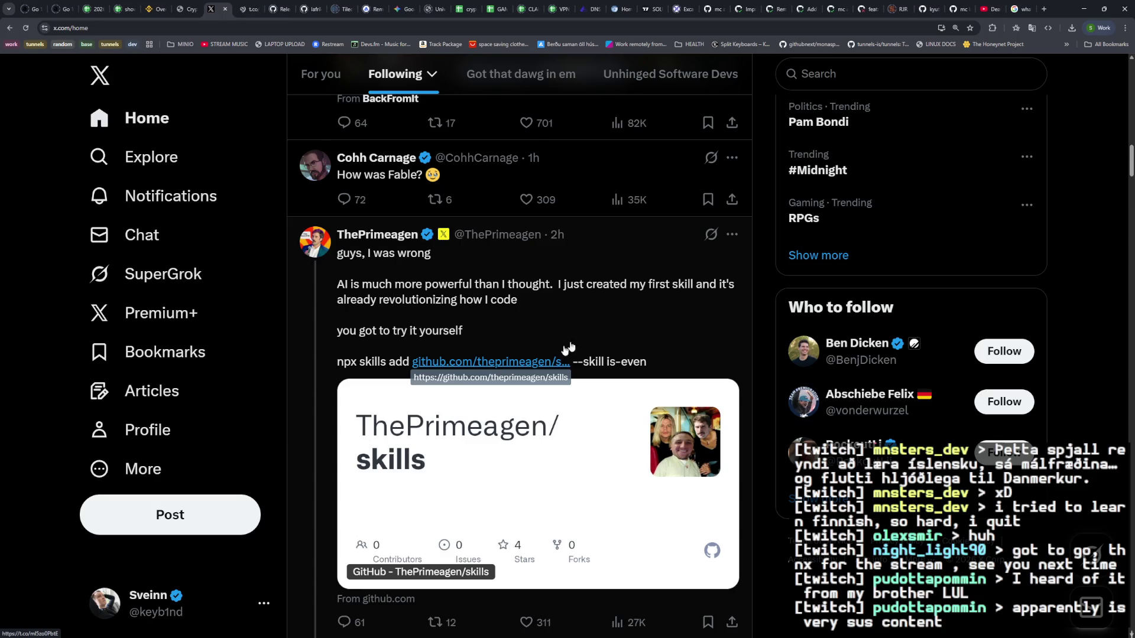
Step: In the skills repo on GitHub, navigate through skills and is-even to open SKILL.md
{"action": "left_click", "coordinate": [249, 14]}
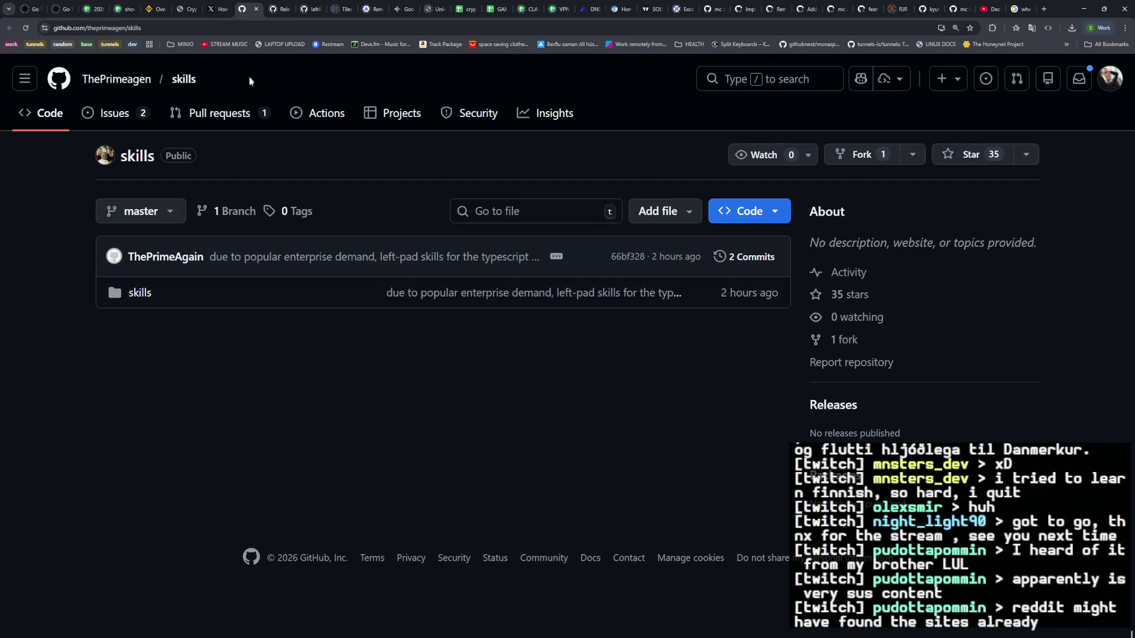
{"action": "left_click", "coordinate": [143, 298]}
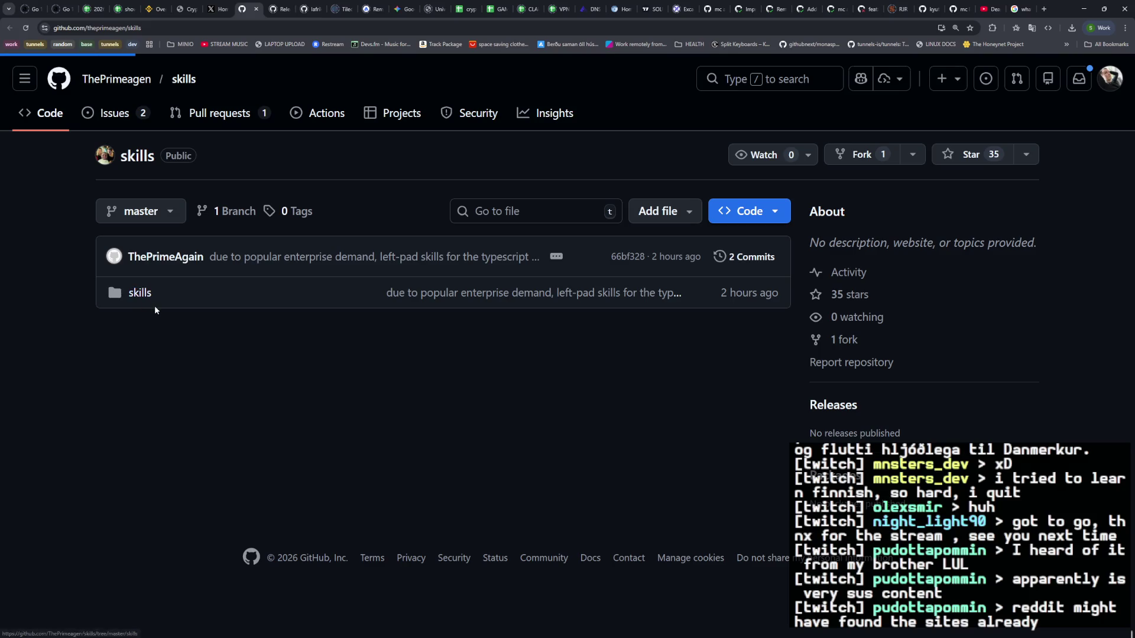
{"action": "left_click", "coordinate": [76, 317]}
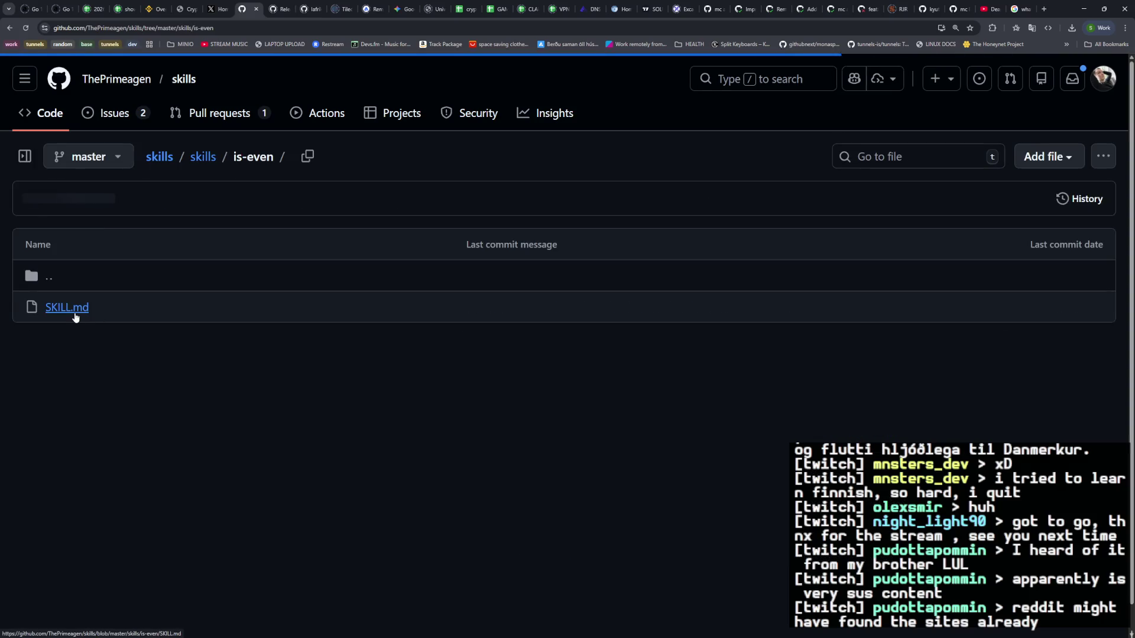
{"action": "left_click", "coordinate": [76, 313]}
Step: Read through the is-even SKILL.md parity examples, then go back to X
{"action": "scroll", "coordinate": [76, 313], "scroll_direction": "down", "scroll_amount": 3}
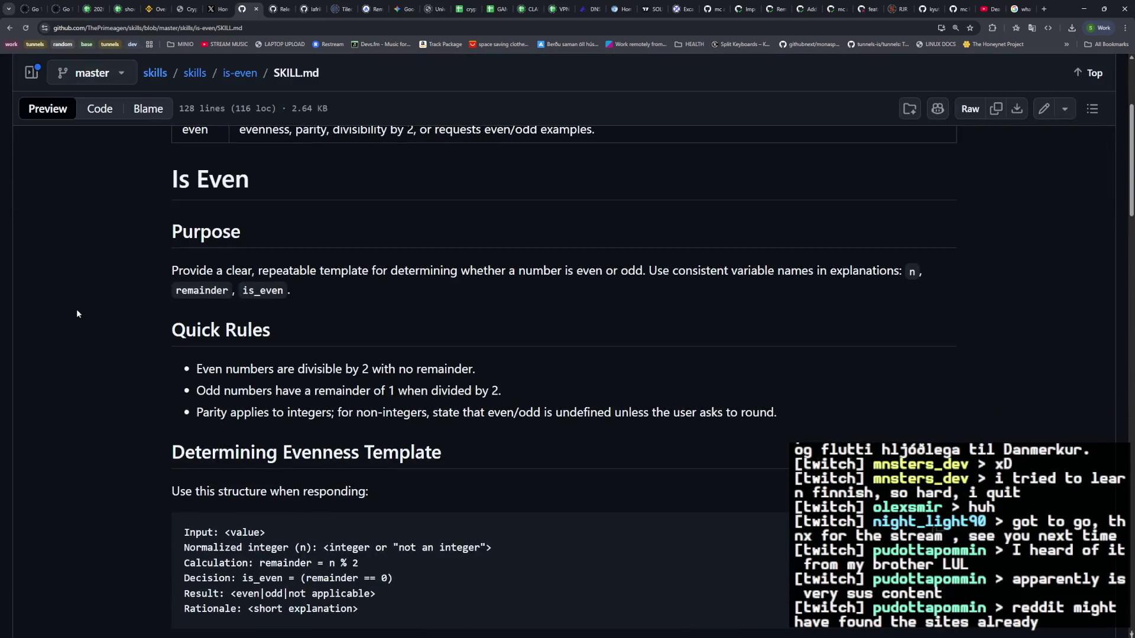
{"action": "scroll", "coordinate": [77, 314], "scroll_direction": "down", "scroll_amount": 3}
{"action": "scroll", "coordinate": [77, 314], "scroll_direction": "down", "scroll_amount": 3}
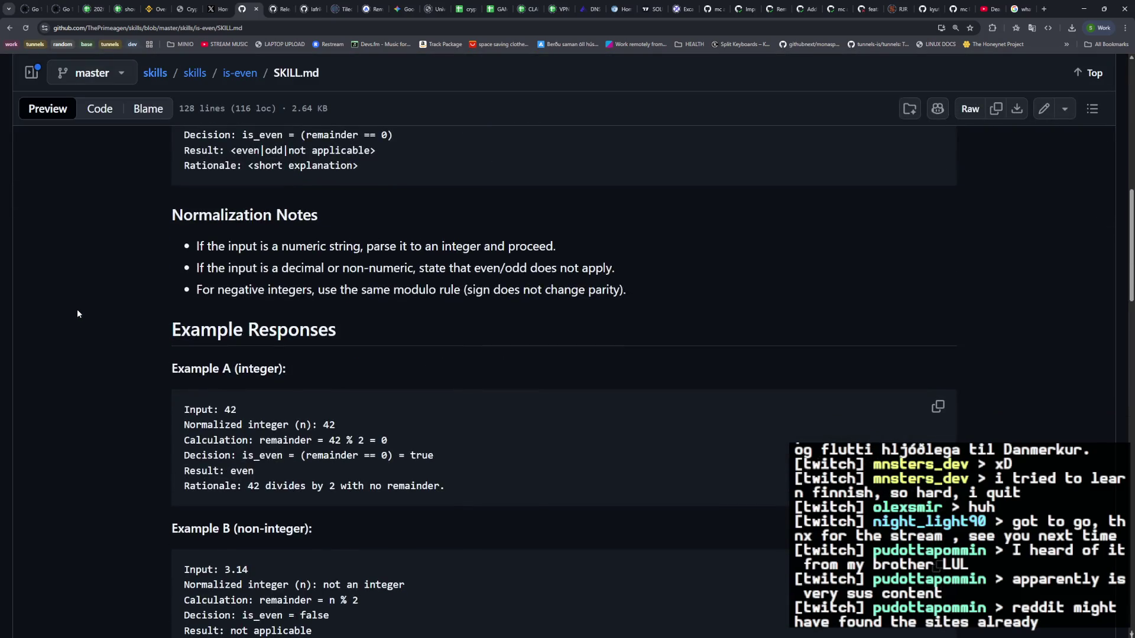
{"action": "scroll", "coordinate": [77, 310], "scroll_direction": "down", "scroll_amount": 3}
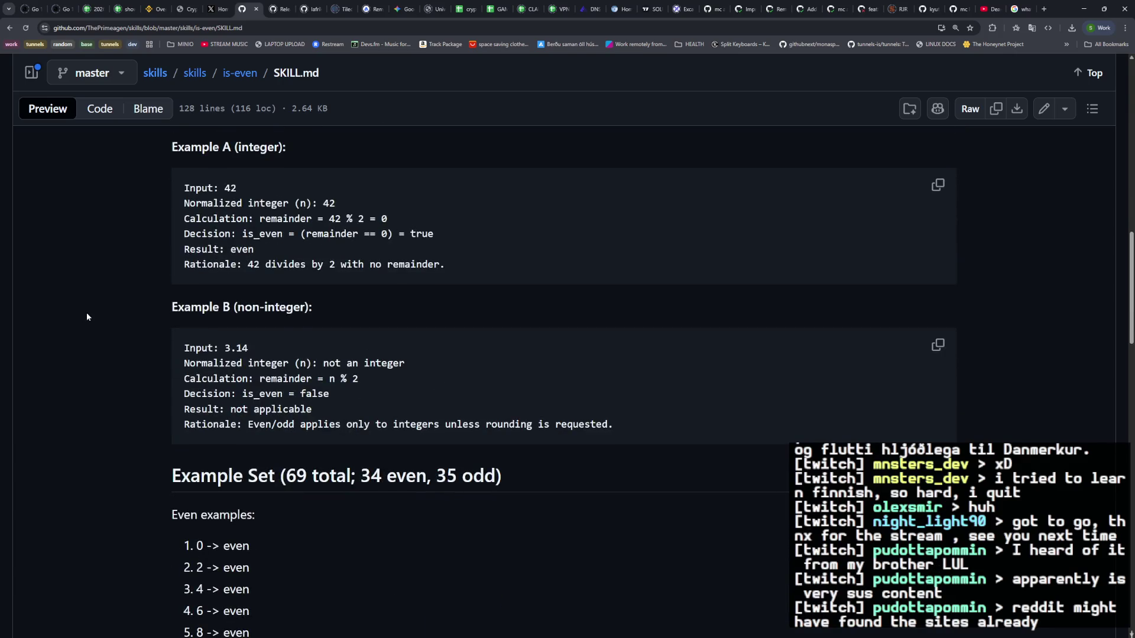
{"action": "scroll", "coordinate": [87, 312], "scroll_direction": "down", "scroll_amount": 3}
{"action": "scroll", "coordinate": [87, 310], "scroll_direction": "down", "scroll_amount": 7}
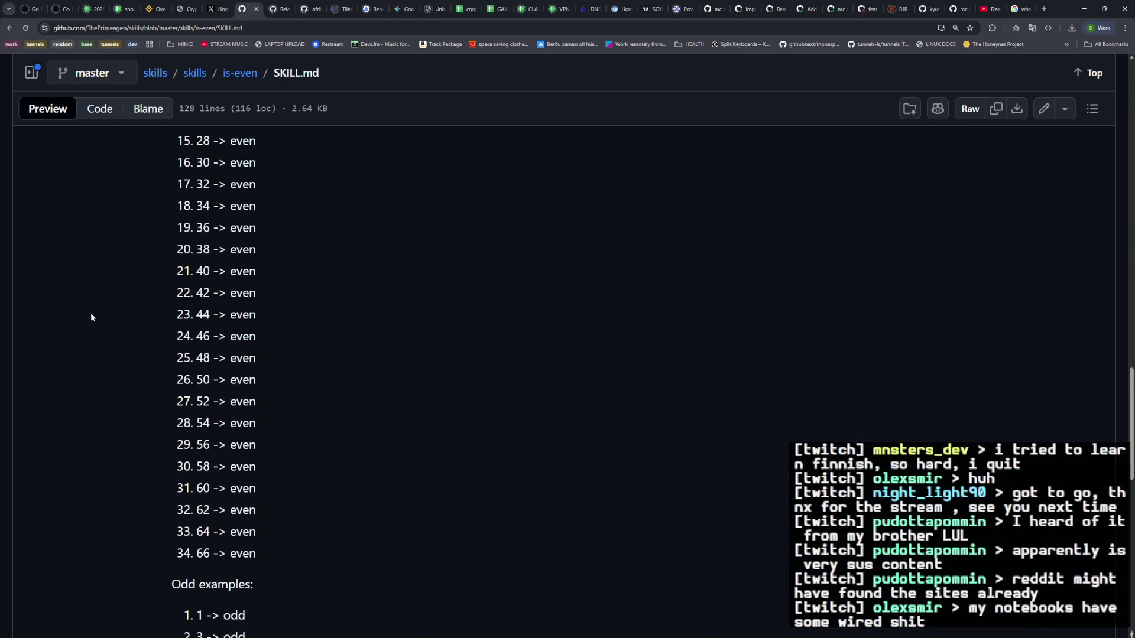
{"action": "left_click", "coordinate": [217, 9]}
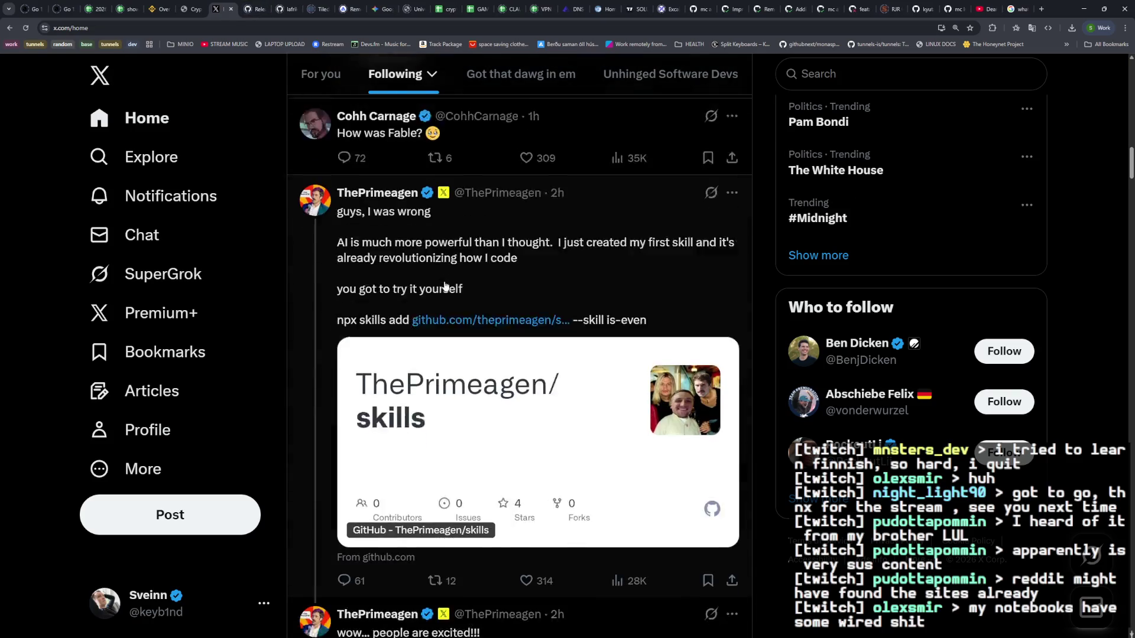
Step: Reply 'bro...' to ThePrimeagen's skills post, resending it after the first attempt errors
{"action": "left_click", "coordinate": [617, 161]}
{"action": "scroll", "coordinate": [512, 357], "scroll_direction": "down", "scroll_amount": 3}
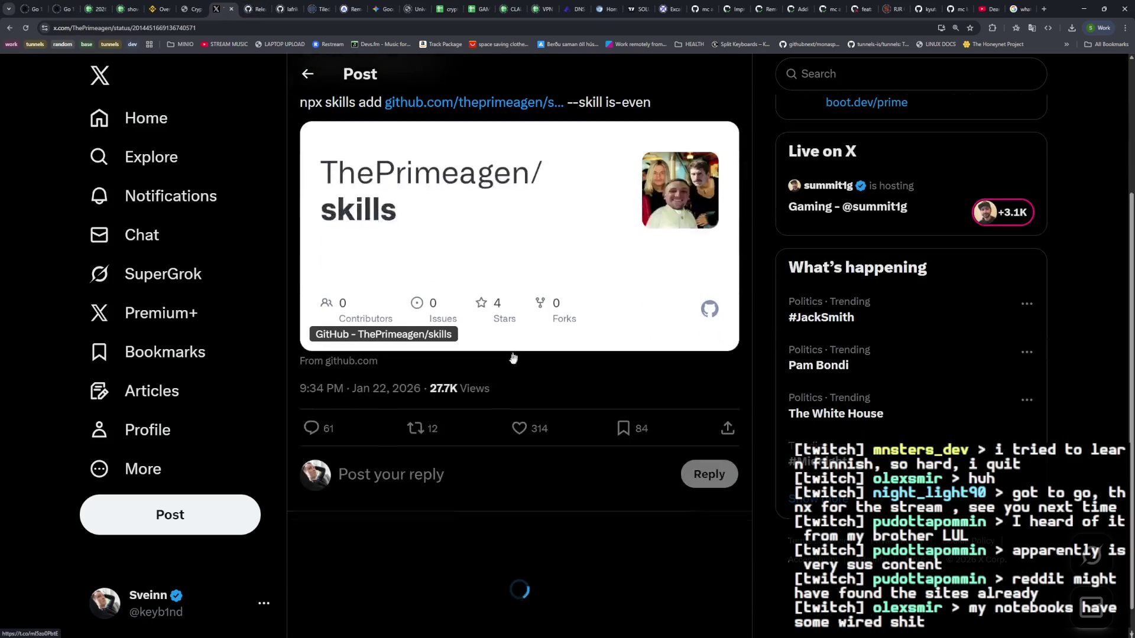
{"action": "left_click", "coordinate": [406, 477]}
{"action": "type", "text": "bro..."}
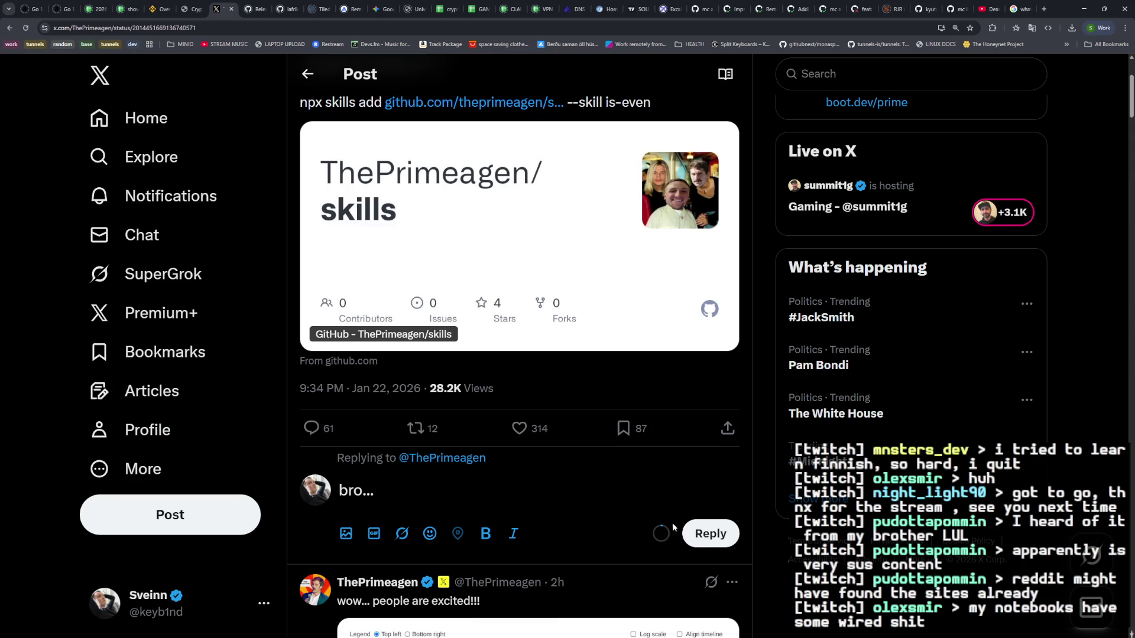
{"action": "left_click", "coordinate": [698, 532]}
{"action": "scroll", "coordinate": [514, 328], "scroll_direction": "down", "scroll_amount": 3}
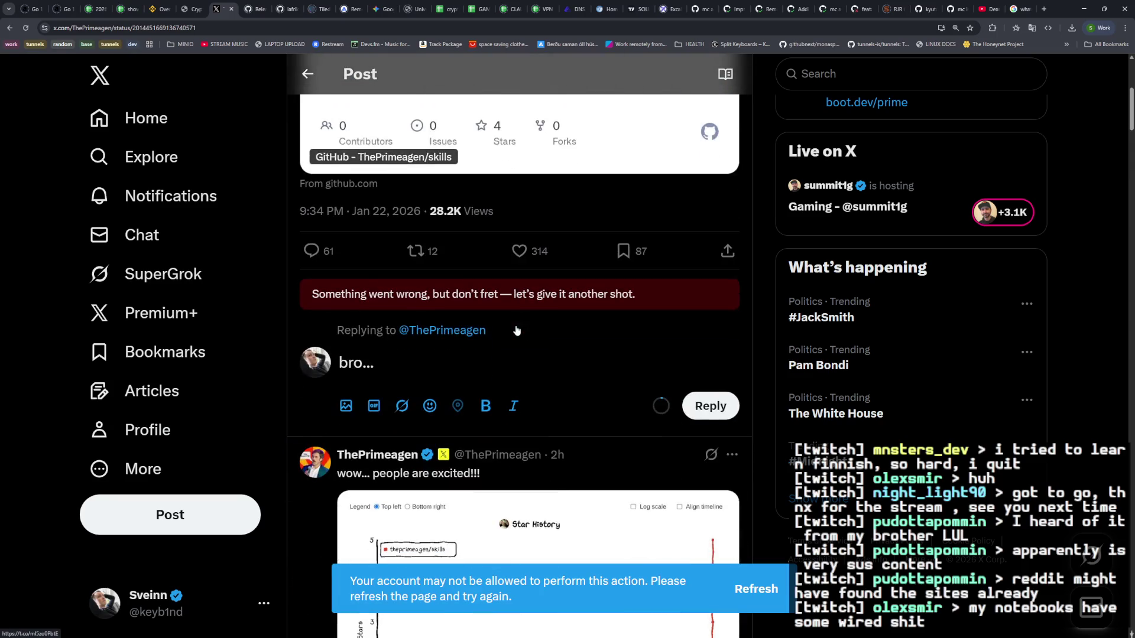
{"action": "left_click", "coordinate": [697, 406]}
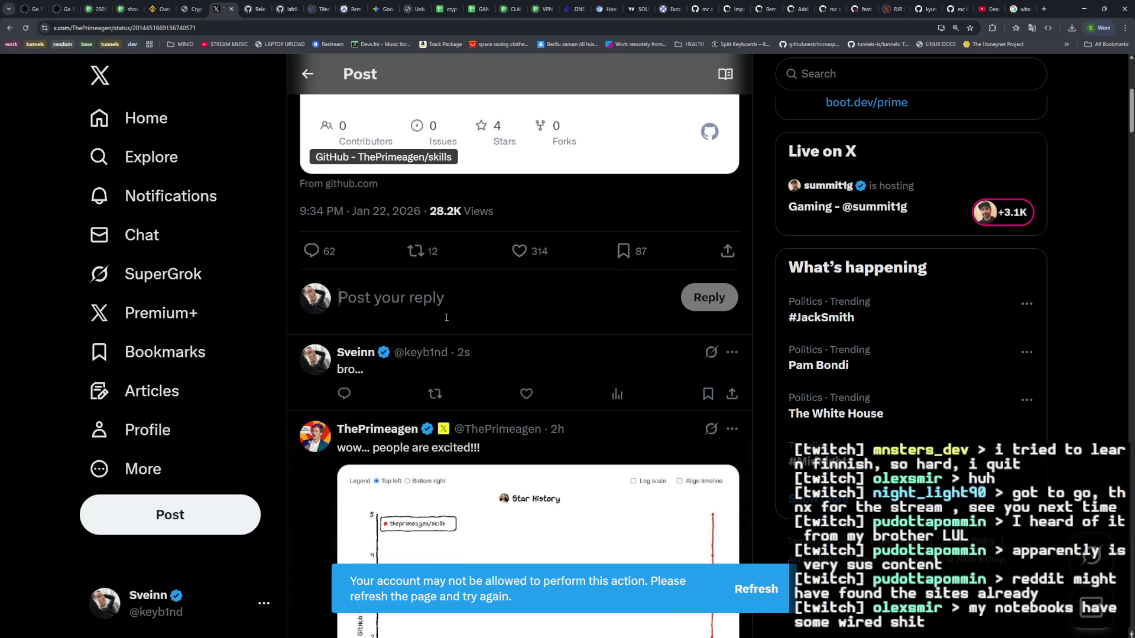
{"action": "scroll", "coordinate": [452, 322], "scroll_direction": "up", "scroll_amount": 5}
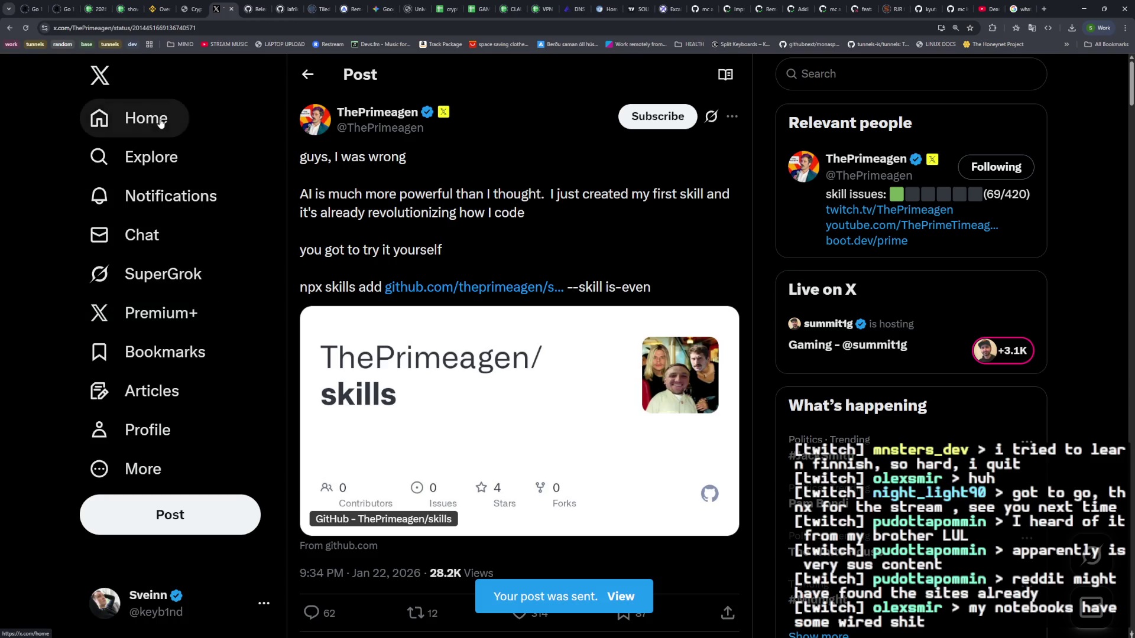
Step: Return to Home and scroll the Following feed down to the posts about humans reaching Mars
{"action": "left_click", "coordinate": [308, 76]}
{"action": "scroll", "coordinate": [536, 314], "scroll_direction": "down", "scroll_amount": 8}
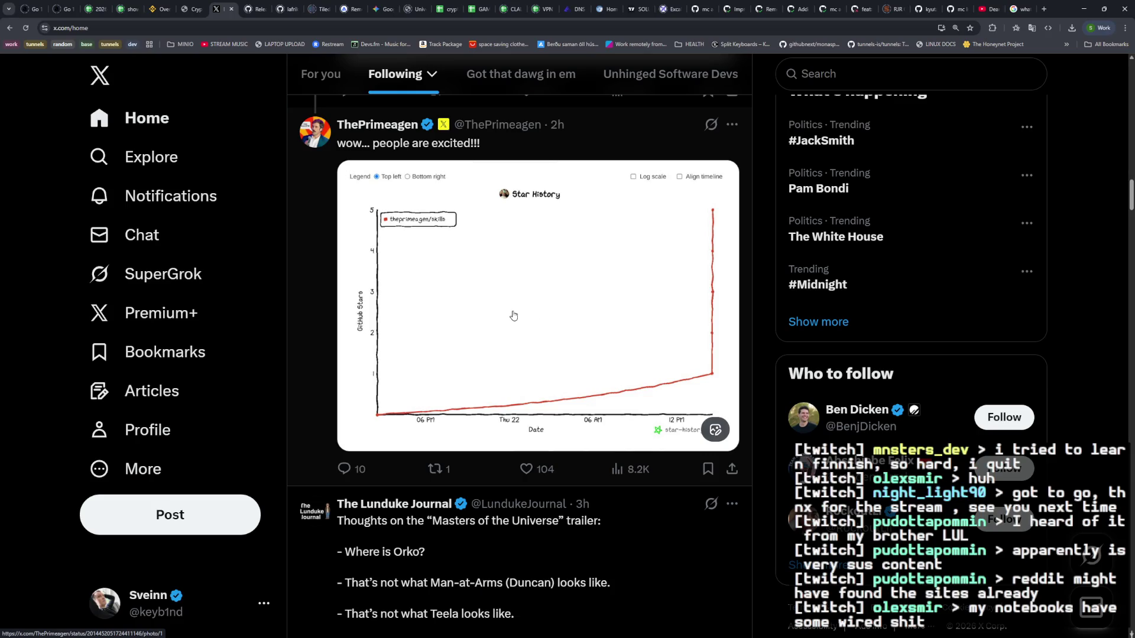
{"action": "scroll", "coordinate": [514, 315], "scroll_direction": "down", "scroll_amount": 5}
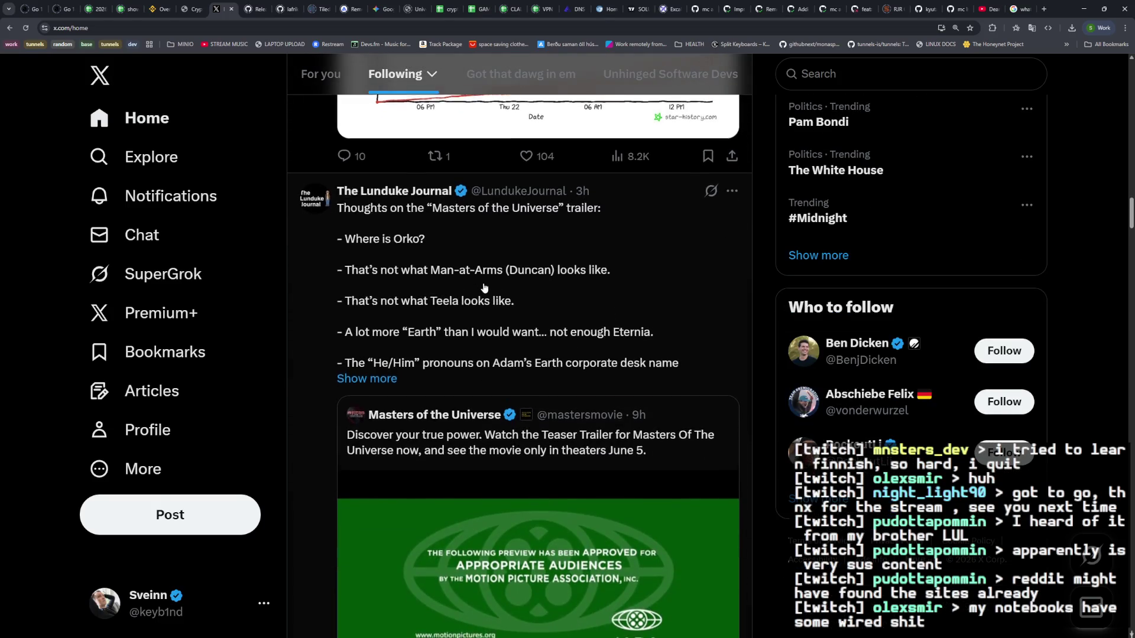
{"action": "scroll", "coordinate": [481, 288], "scroll_direction": "down", "scroll_amount": 9}
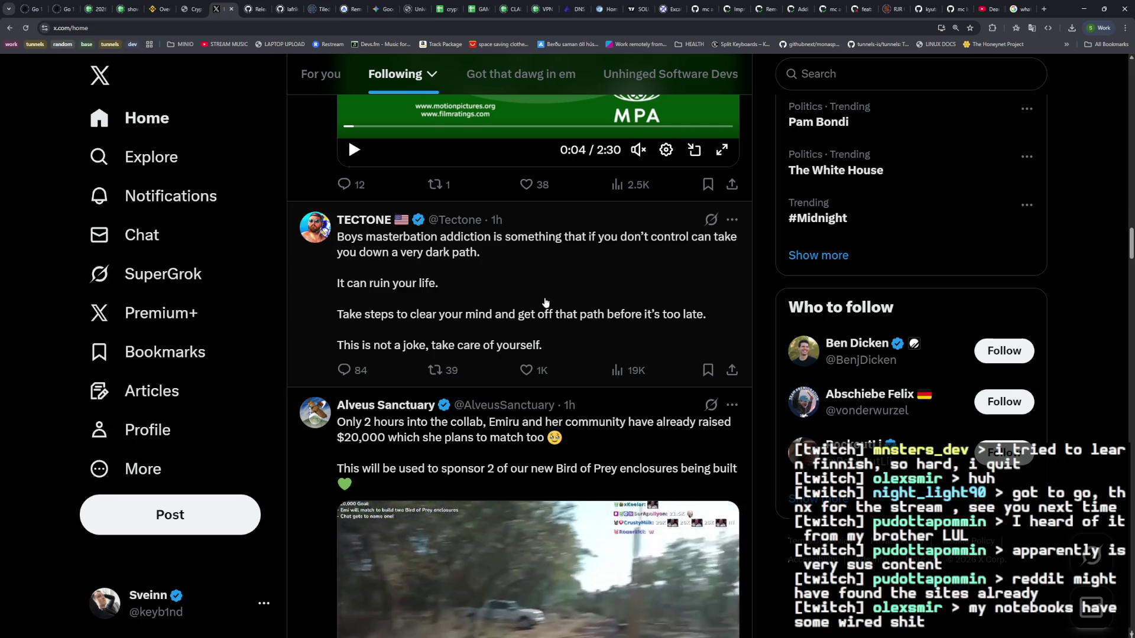
{"action": "scroll", "coordinate": [545, 303], "scroll_direction": "down", "scroll_amount": 3}
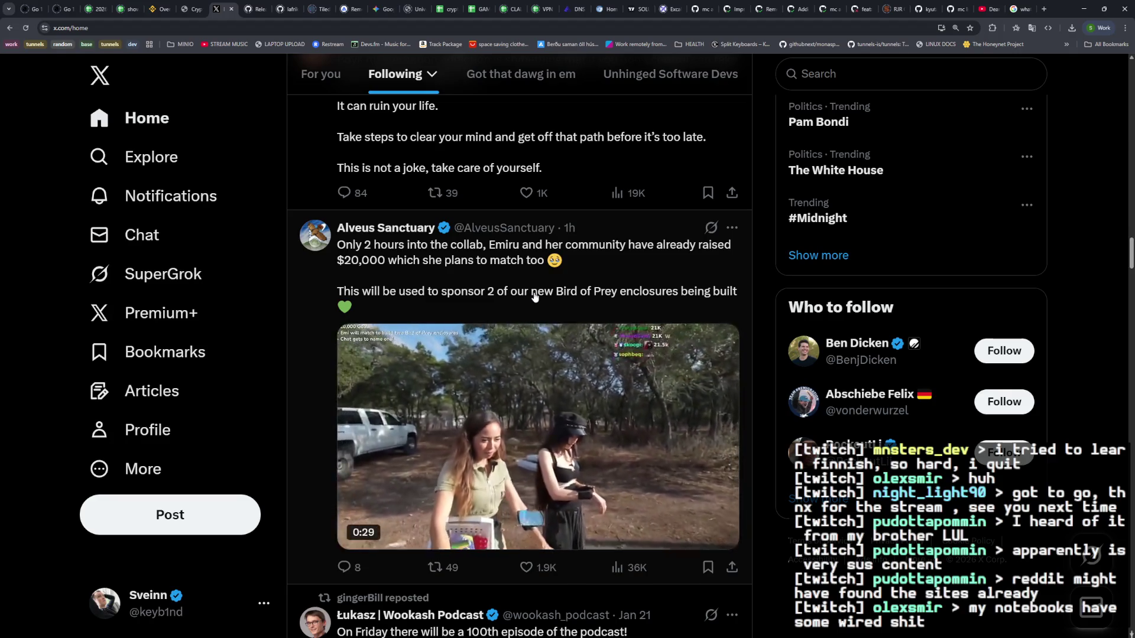
{"action": "scroll", "coordinate": [535, 296], "scroll_direction": "down", "scroll_amount": 5}
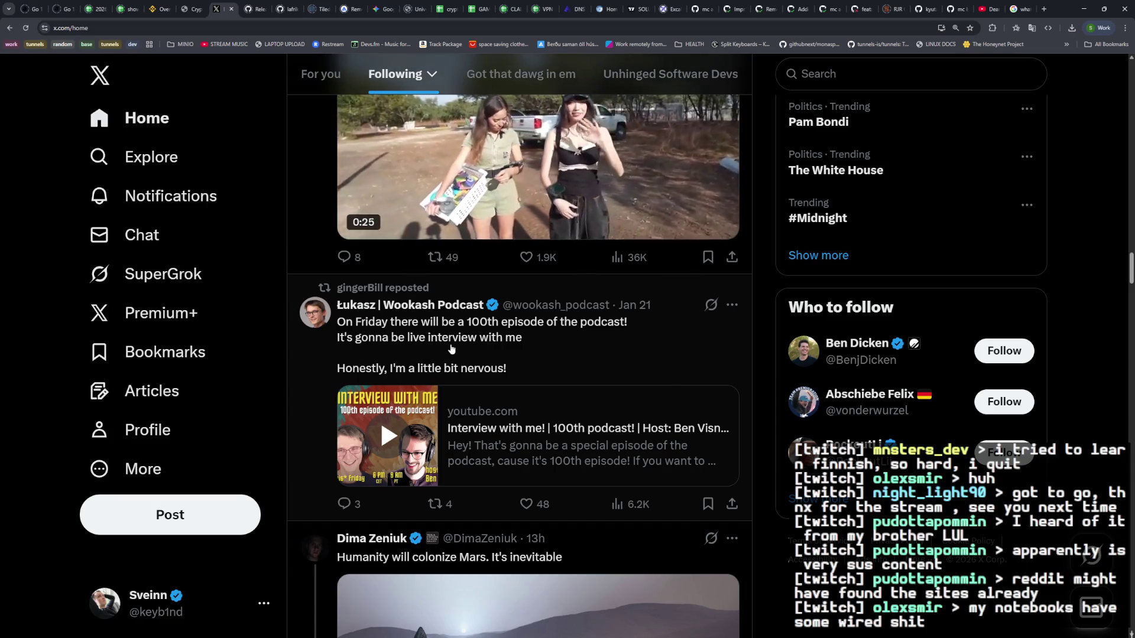
{"action": "scroll", "coordinate": [462, 352], "scroll_direction": "down", "scroll_amount": 4}
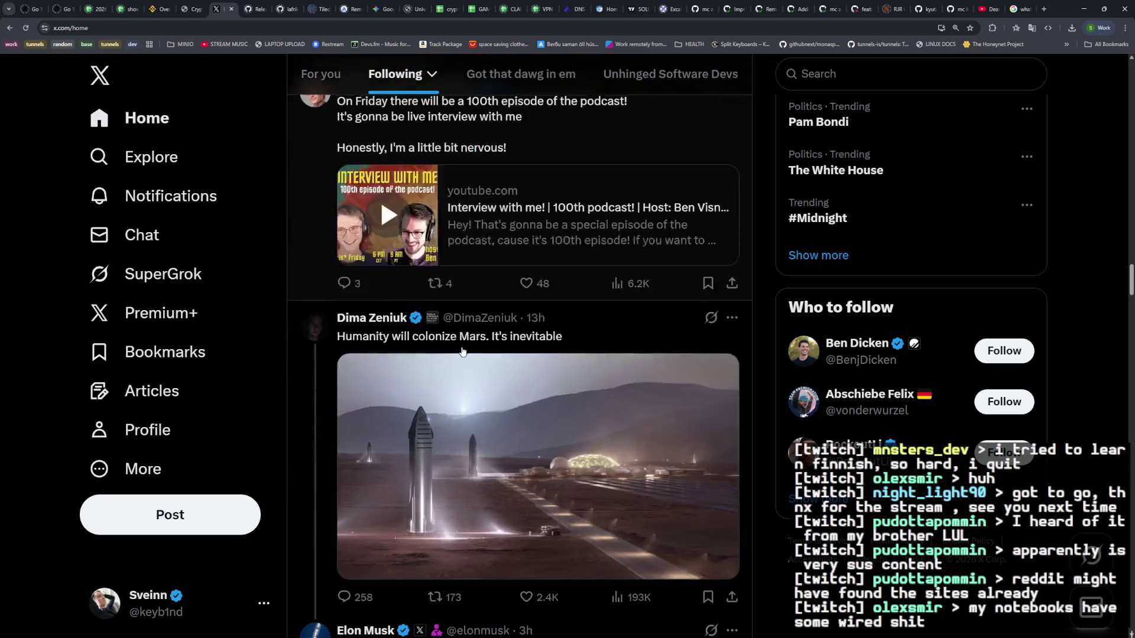
{"action": "scroll", "coordinate": [467, 334], "scroll_direction": "down", "scroll_amount": 2}
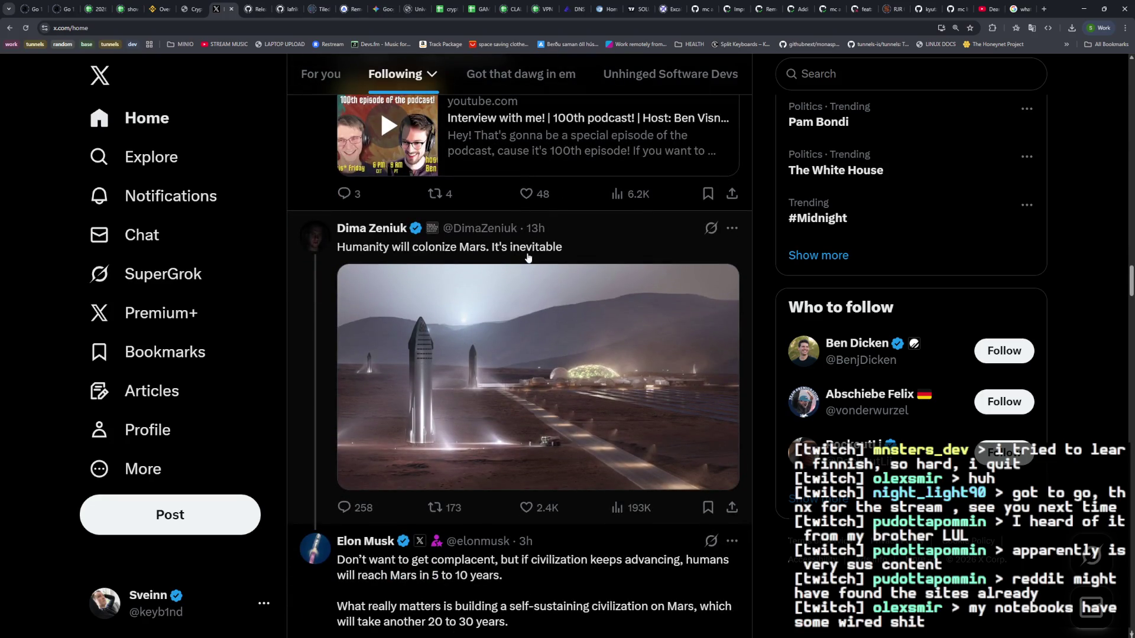
{"action": "scroll", "coordinate": [540, 253], "scroll_direction": "down", "scroll_amount": 2}
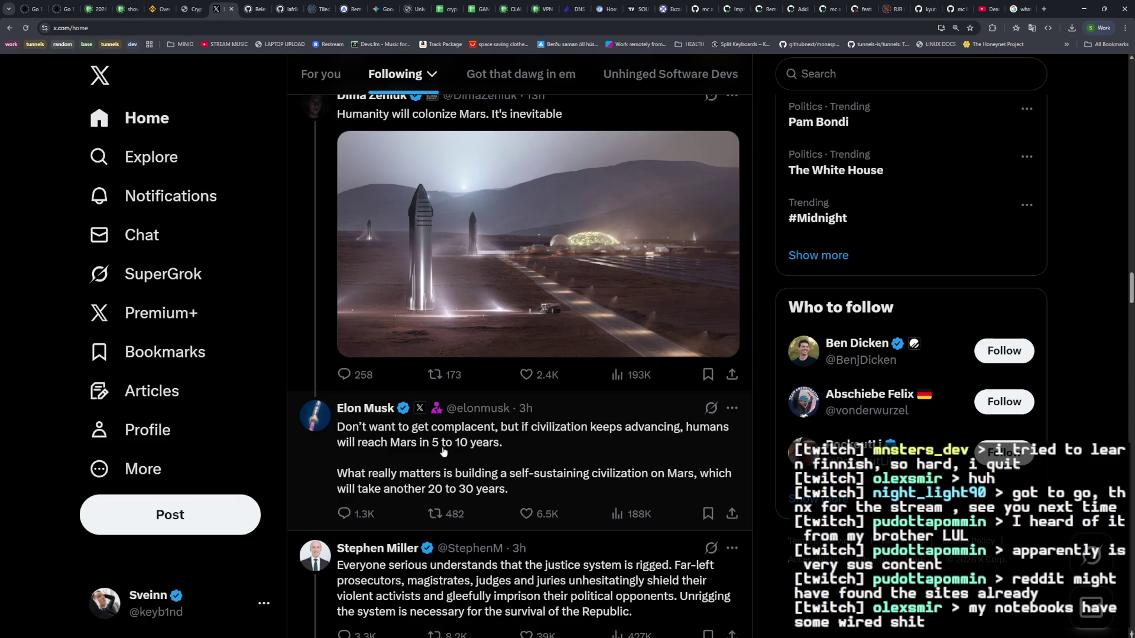
{"action": "scroll", "coordinate": [500, 464], "scroll_direction": "down", "scroll_amount": 4}
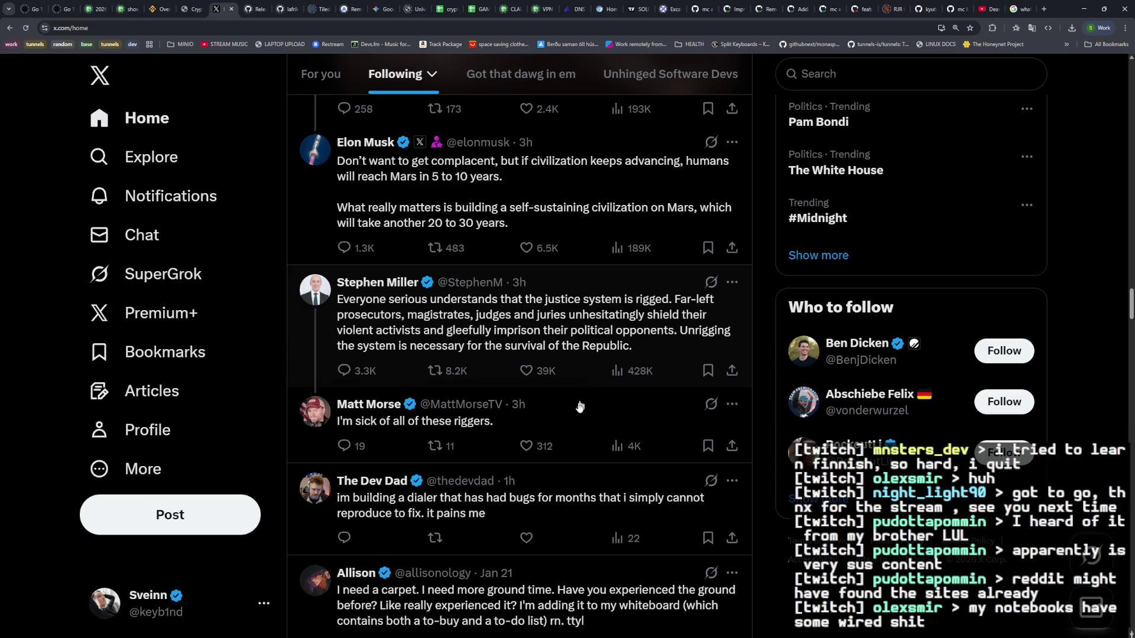
Step: Scroll past the Mars and Fable game posts to the 'Always build reversible systems' post
{"action": "scroll", "coordinate": [580, 406], "scroll_direction": "down", "scroll_amount": 3}
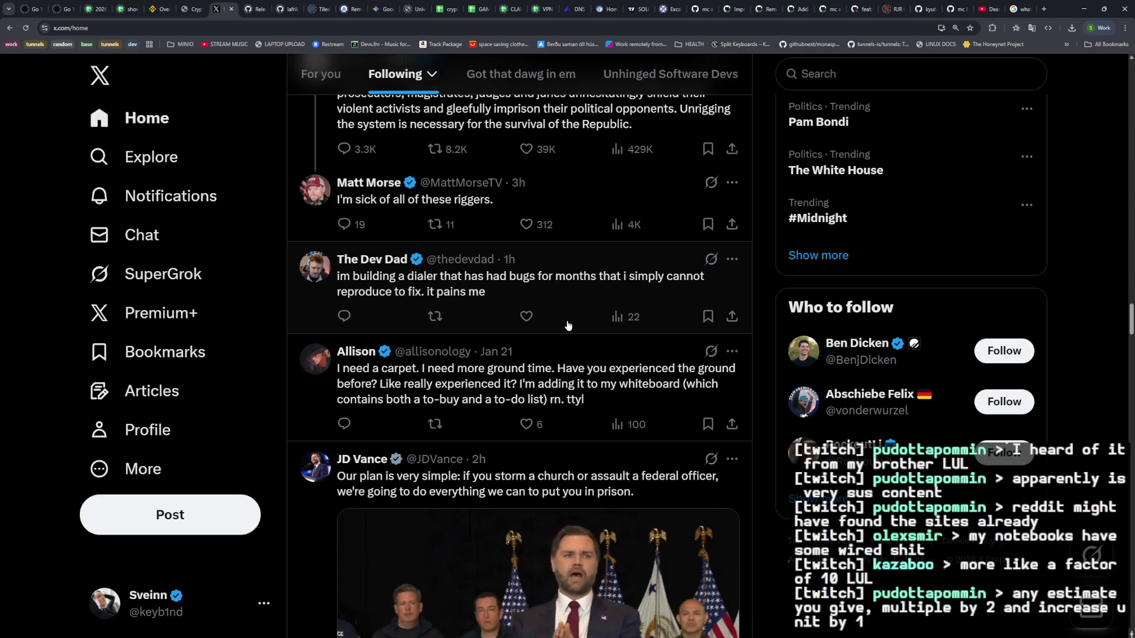
{"action": "scroll", "coordinate": [569, 329], "scroll_direction": "down", "scroll_amount": 3}
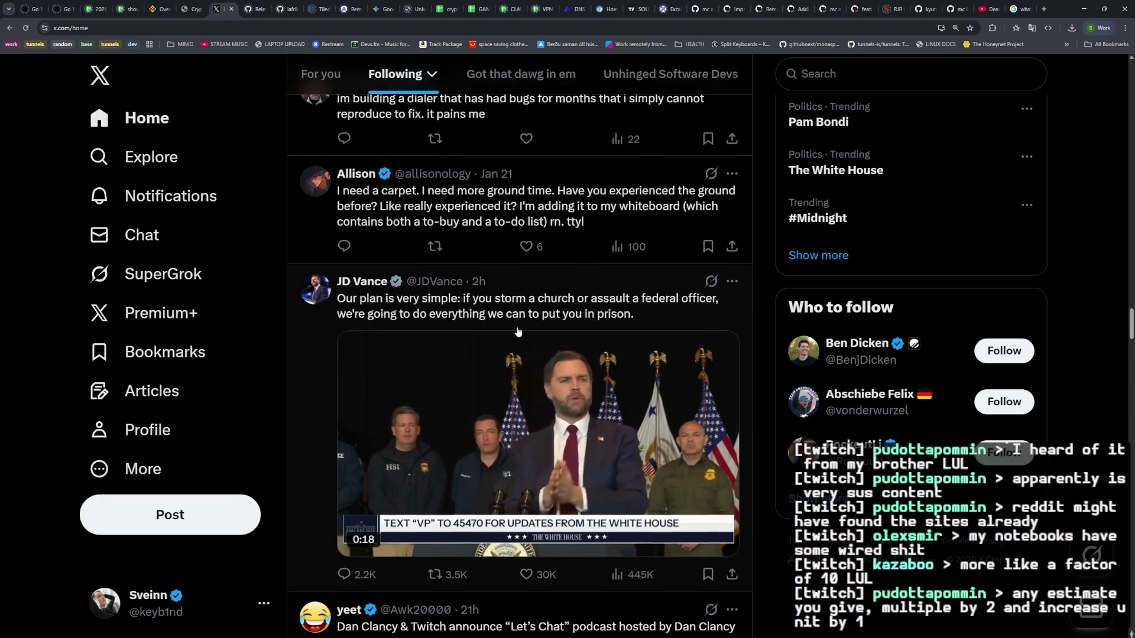
{"action": "scroll", "coordinate": [591, 322], "scroll_direction": "down", "scroll_amount": 6}
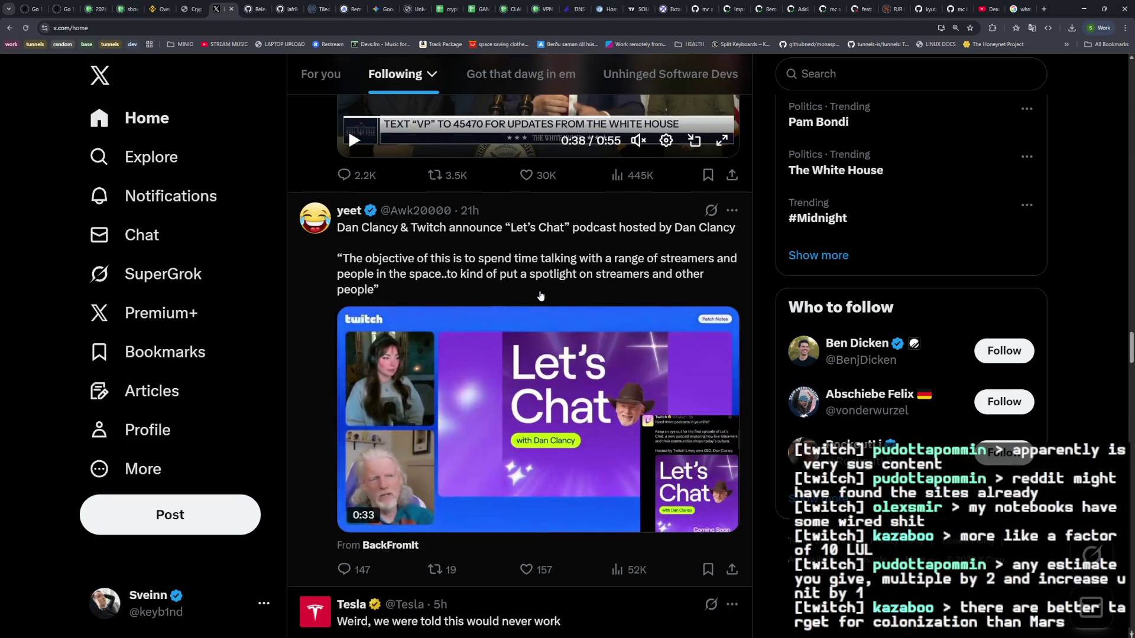
{"action": "scroll", "coordinate": [538, 299], "scroll_direction": "down", "scroll_amount": 4}
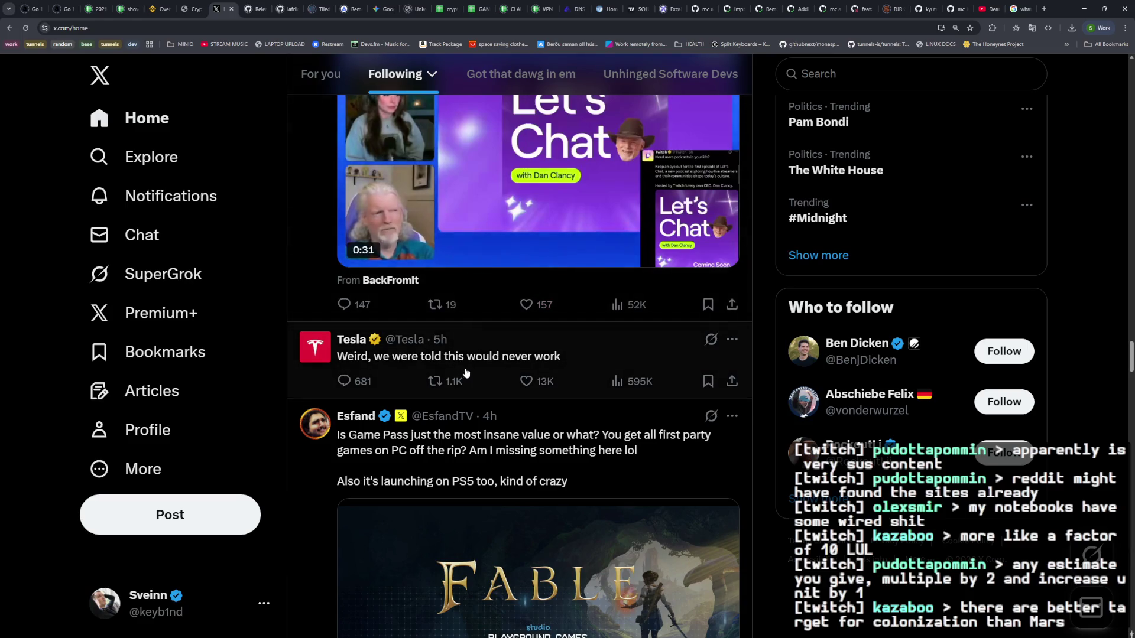
{"action": "scroll", "coordinate": [452, 364], "scroll_direction": "down", "scroll_amount": 1}
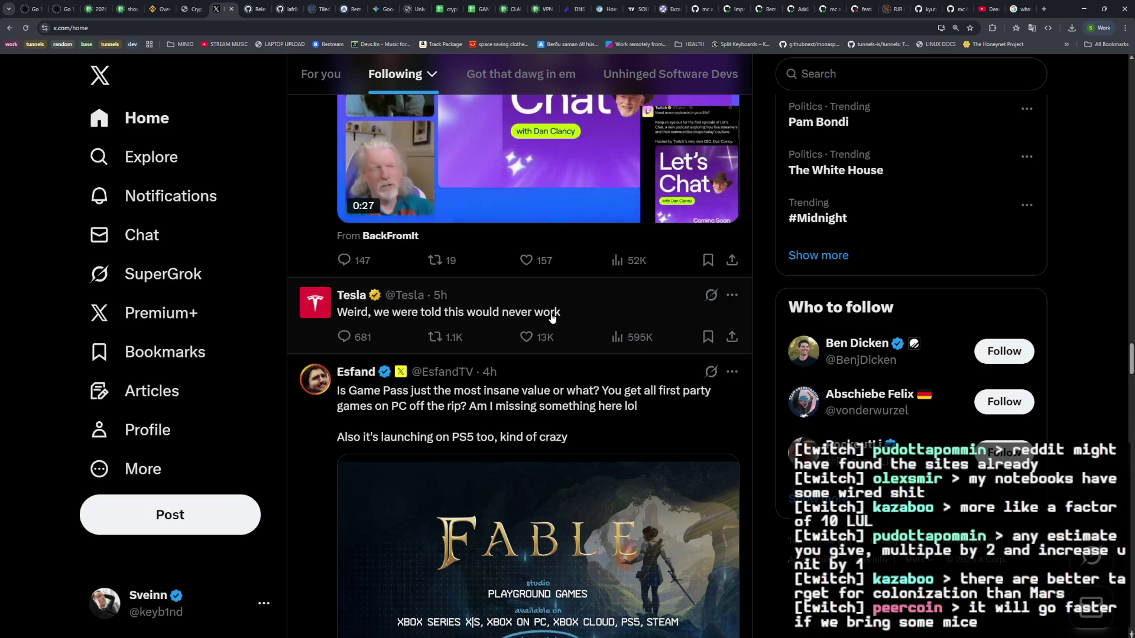
{"action": "scroll", "coordinate": [538, 372], "scroll_direction": "down", "scroll_amount": 2}
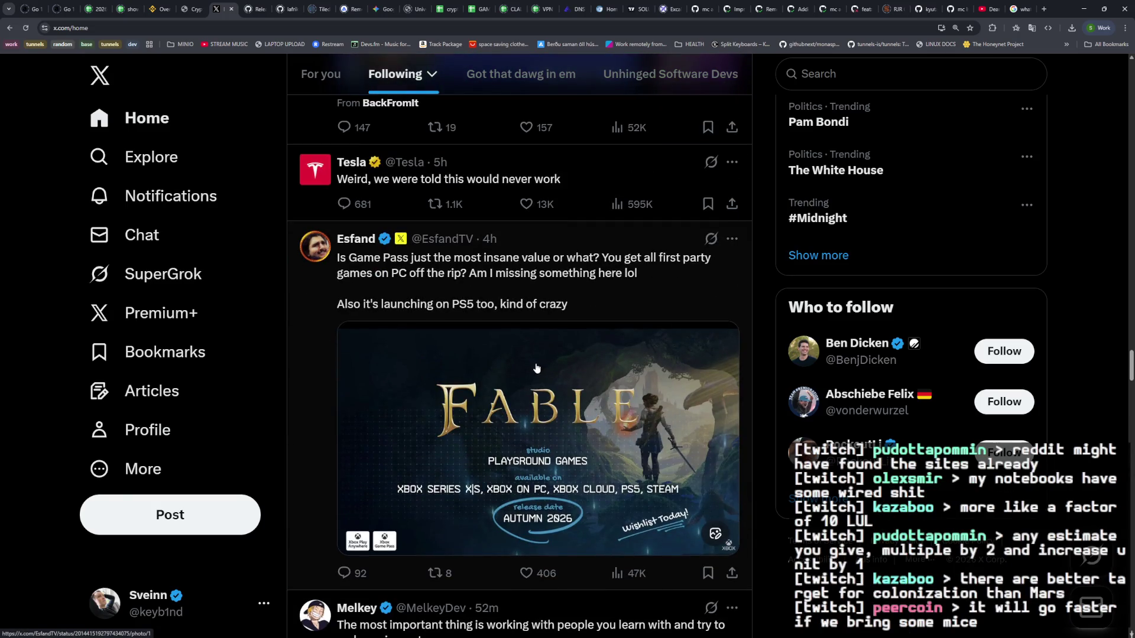
{"action": "scroll", "coordinate": [535, 365], "scroll_direction": "down", "scroll_amount": 5}
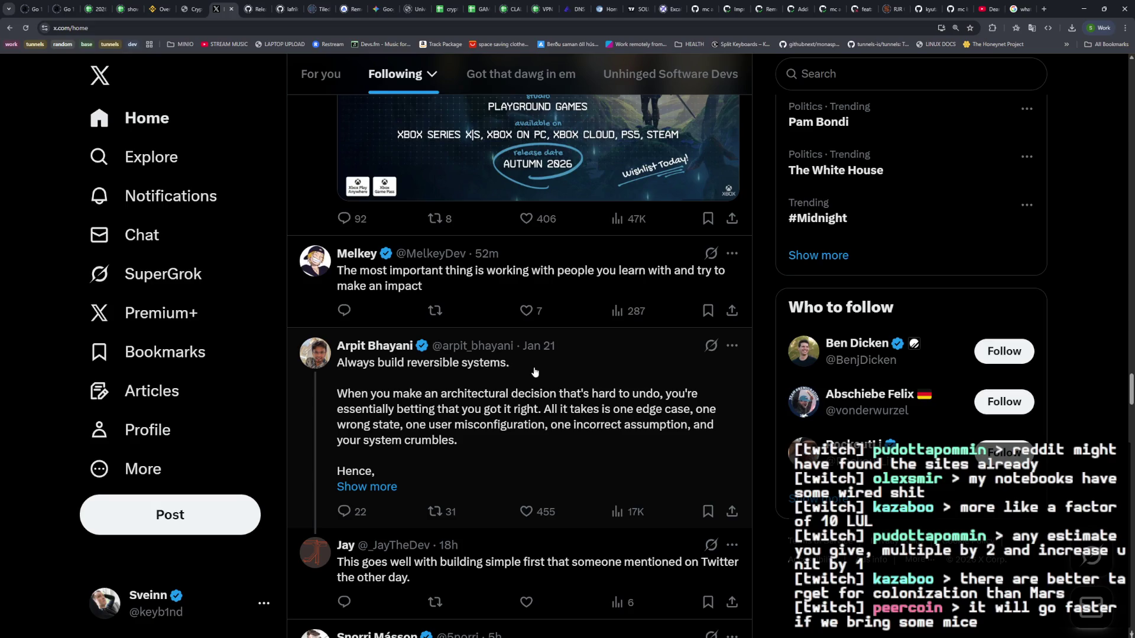
{"action": "scroll", "coordinate": [535, 372], "scroll_direction": "down", "scroll_amount": 2}
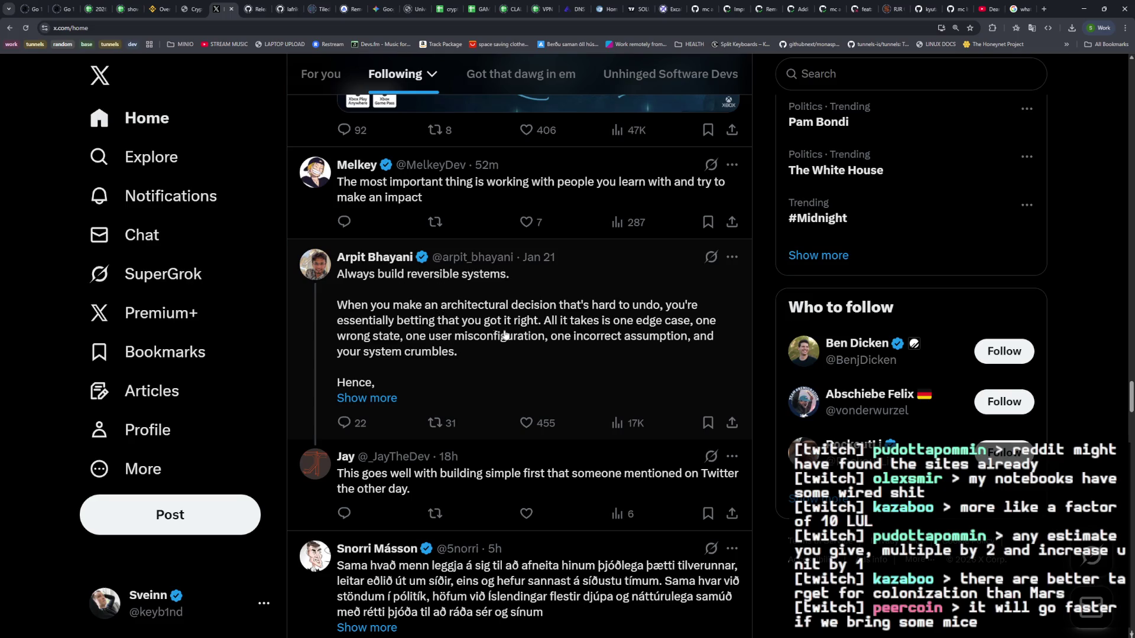
Step: Show the reversible-systems post in full, then scroll on to the Icelandic and Steam Fests posts
{"action": "left_click", "coordinate": [382, 399]}
{"action": "scroll", "coordinate": [467, 379], "scroll_direction": "down", "scroll_amount": 2}
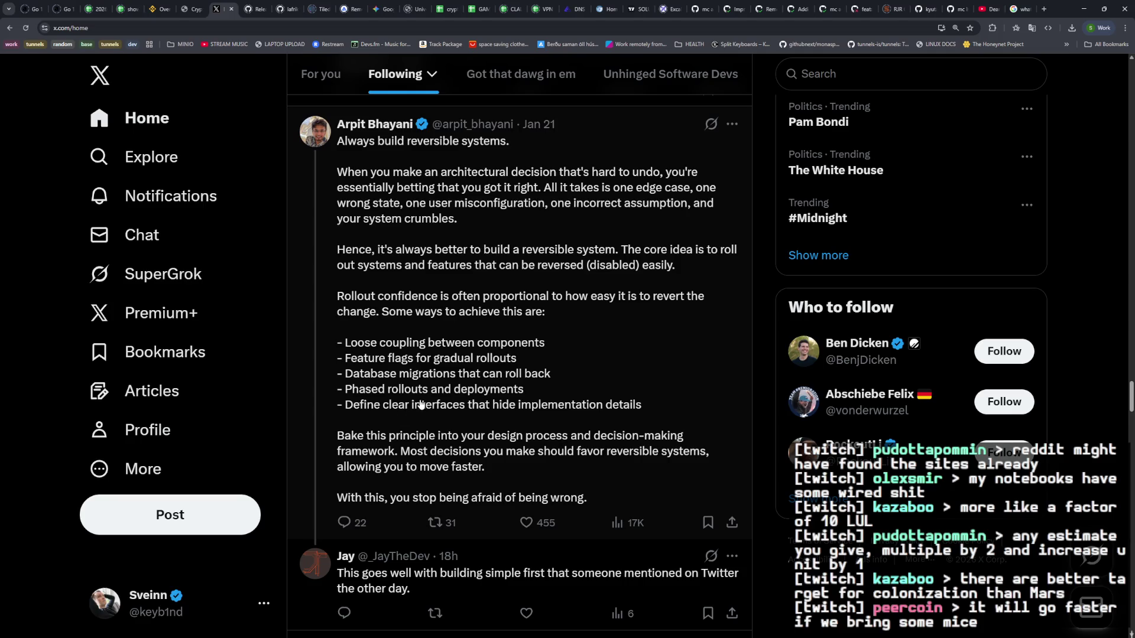
{"action": "scroll", "coordinate": [421, 404], "scroll_direction": "down", "scroll_amount": 3}
{"action": "scroll", "coordinate": [421, 390], "scroll_direction": "up", "scroll_amount": 2}
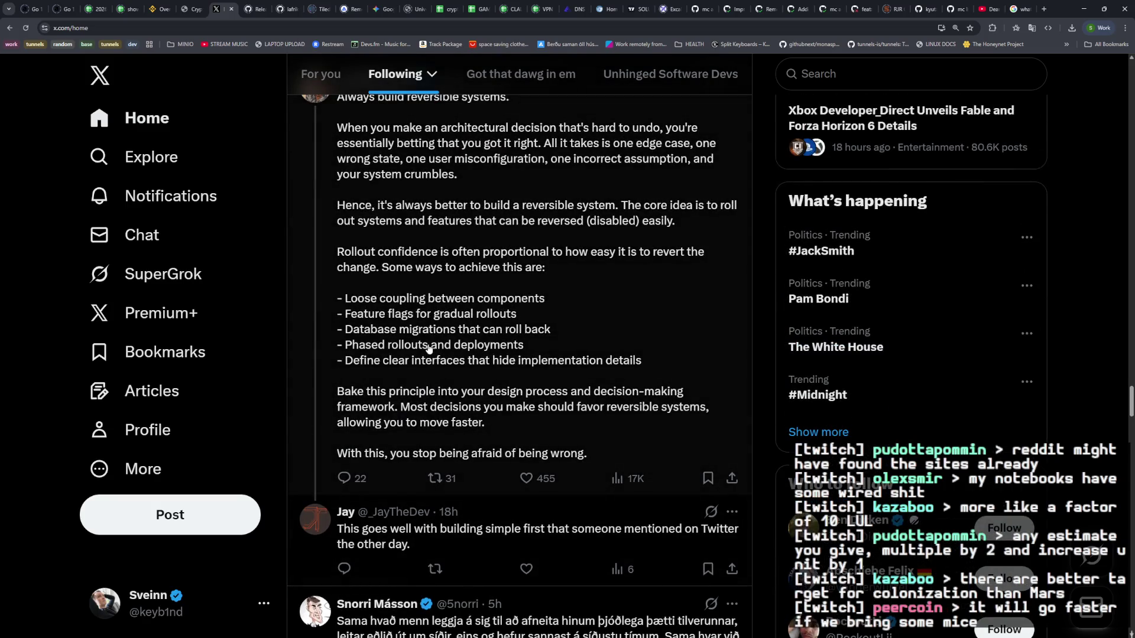
{"action": "scroll", "coordinate": [428, 348], "scroll_direction": "down", "scroll_amount": 4}
{"action": "scroll", "coordinate": [421, 316], "scroll_direction": "down", "scroll_amount": 1}
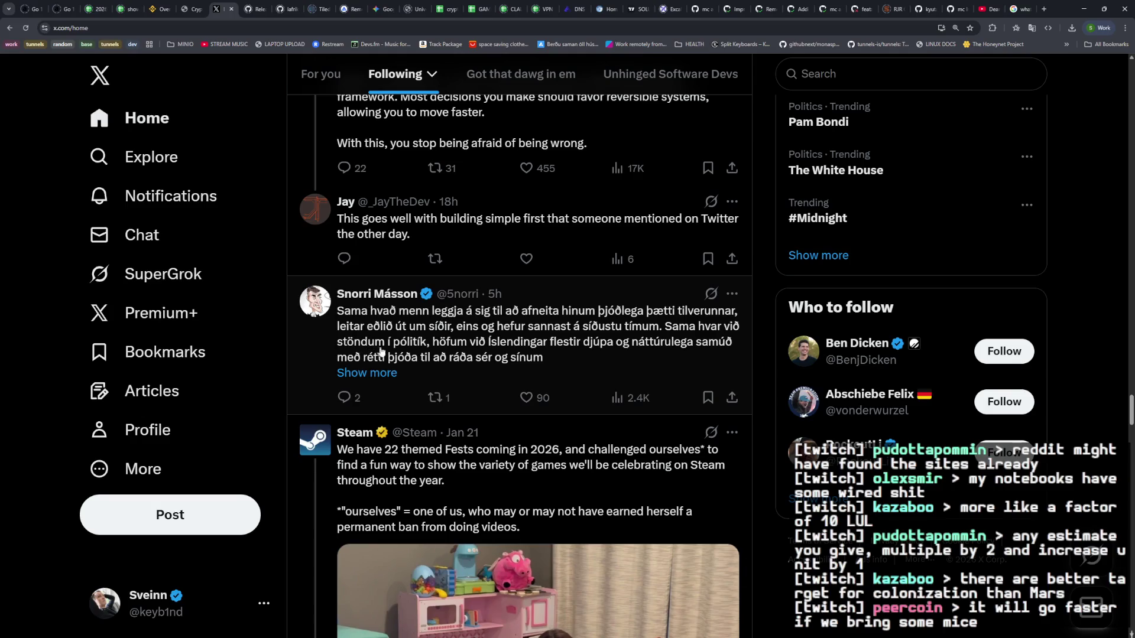
Step: Show the full Icelandic post, then scroll past Steam's Fests video to the 'chutzpah' post
{"action": "left_click", "coordinate": [384, 374]}
{"action": "scroll", "coordinate": [500, 379], "scroll_direction": "down", "scroll_amount": 6}
{"action": "scroll", "coordinate": [499, 379], "scroll_direction": "down", "scroll_amount": 8}
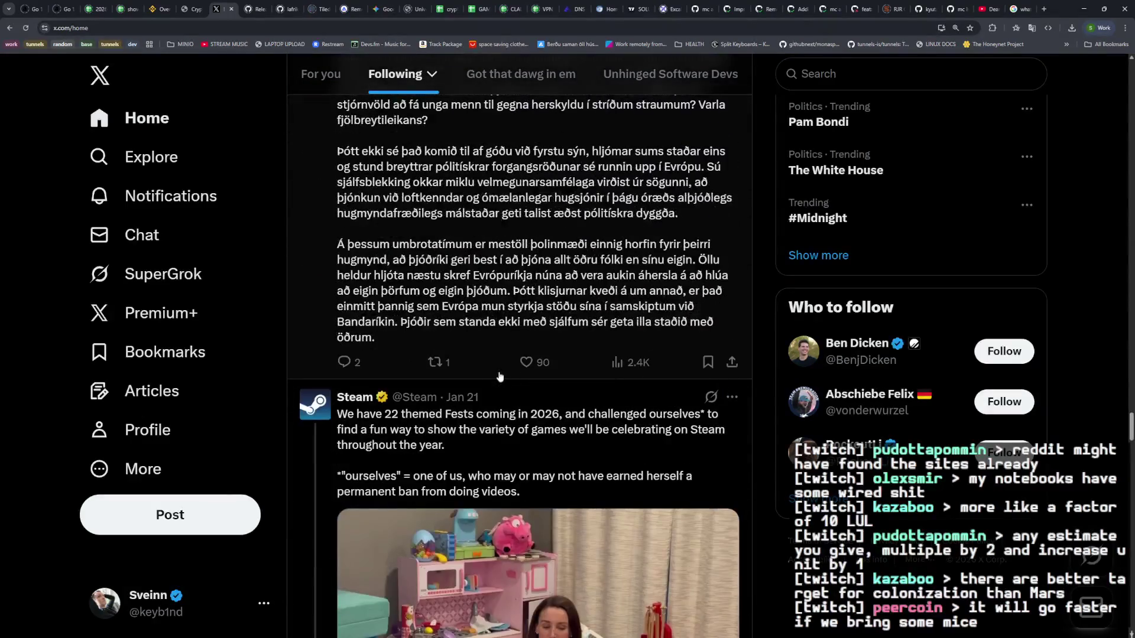
{"action": "scroll", "coordinate": [499, 378], "scroll_direction": "up", "scroll_amount": 12}
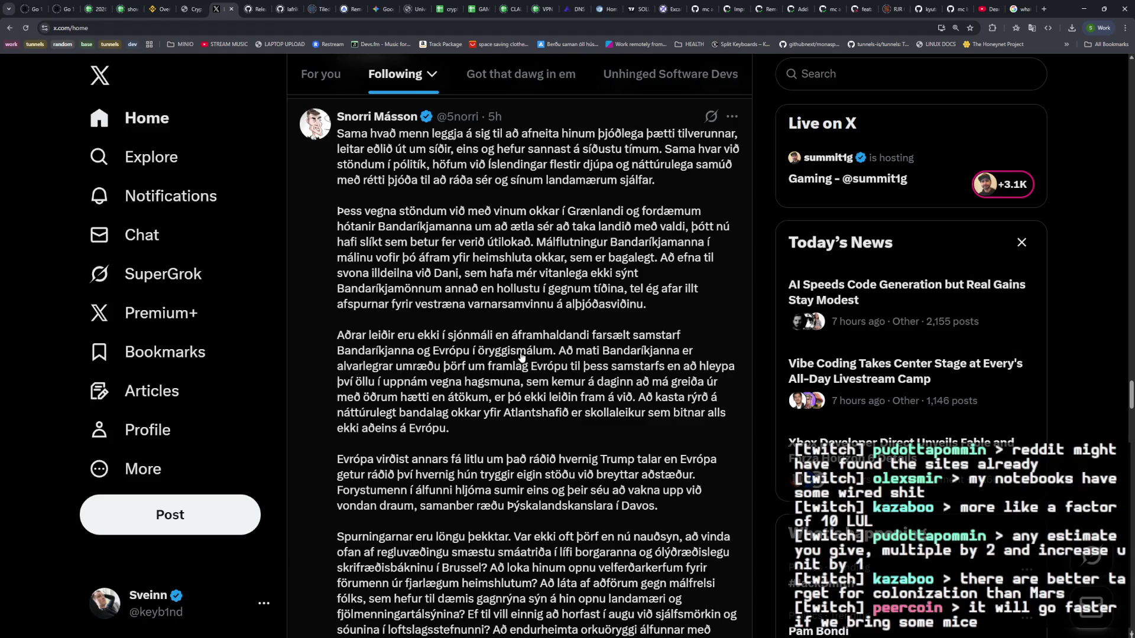
{"action": "scroll", "coordinate": [489, 375], "scroll_direction": "down", "scroll_amount": 8}
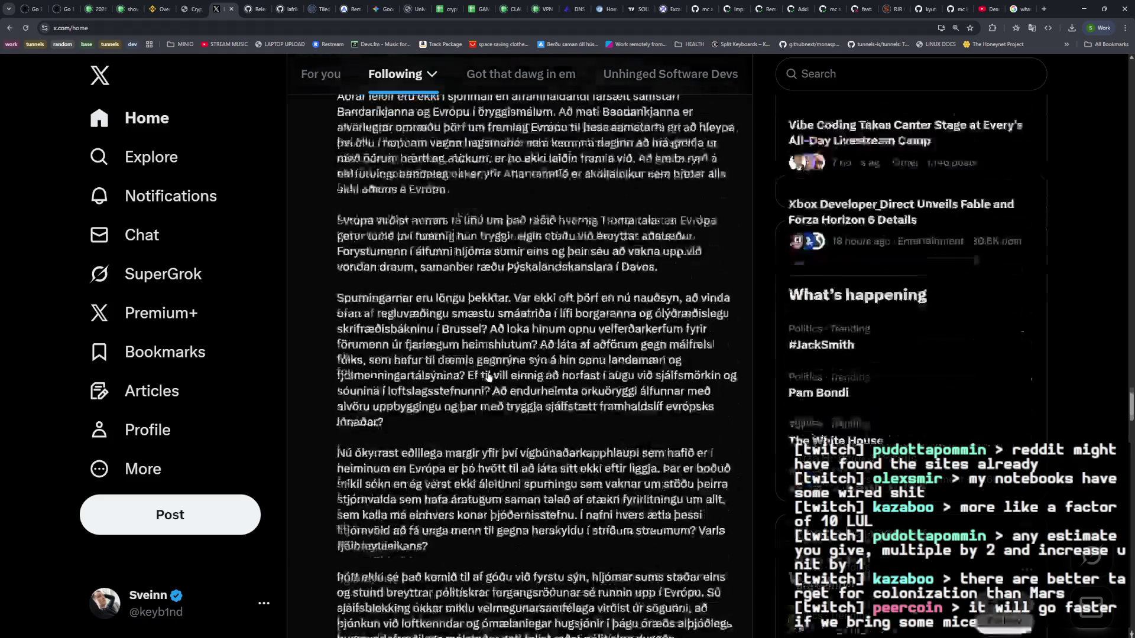
{"action": "scroll", "coordinate": [488, 375], "scroll_direction": "down", "scroll_amount": 5}
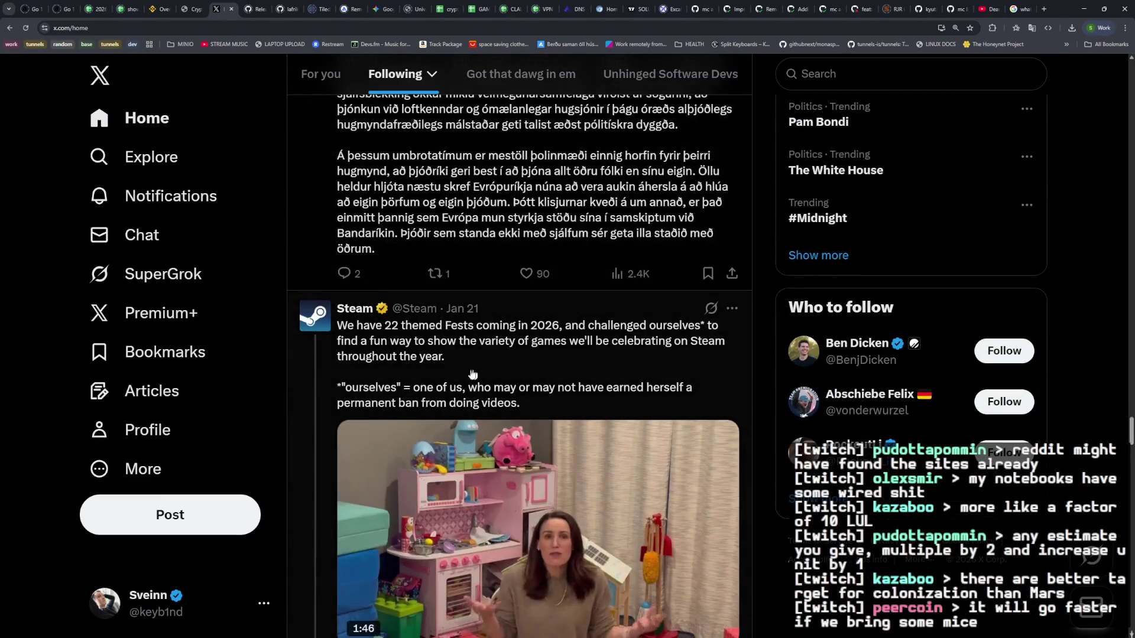
{"action": "scroll", "coordinate": [477, 325], "scroll_direction": "down", "scroll_amount": 2}
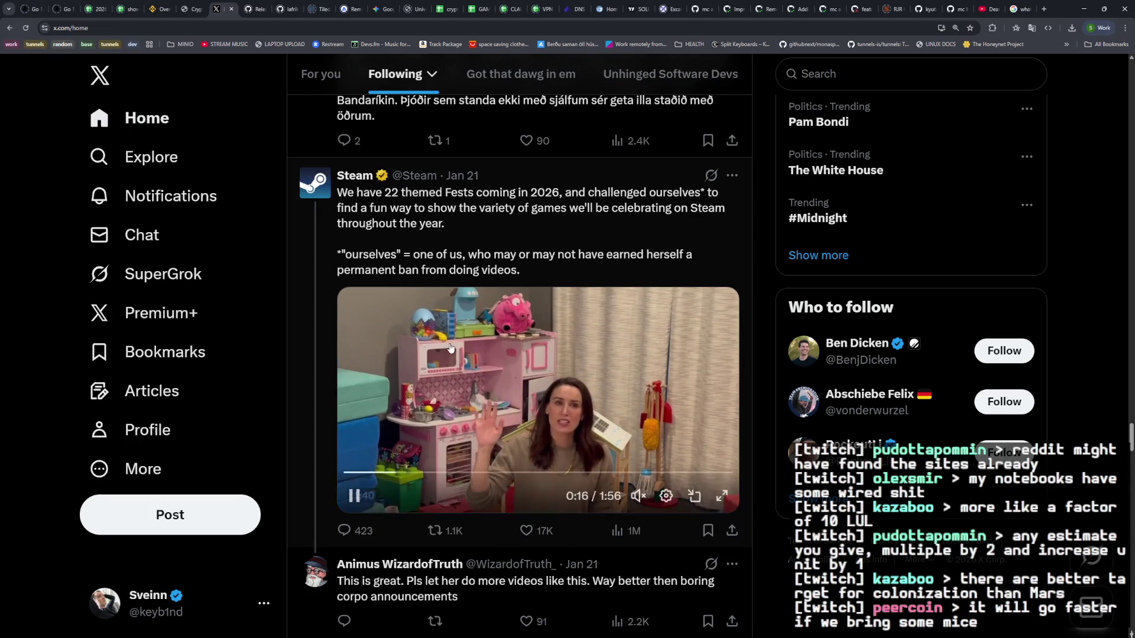
{"action": "scroll", "coordinate": [450, 355], "scroll_direction": "down", "scroll_amount": 5}
{"action": "scroll", "coordinate": [450, 364], "scroll_direction": "down", "scroll_amount": 1}
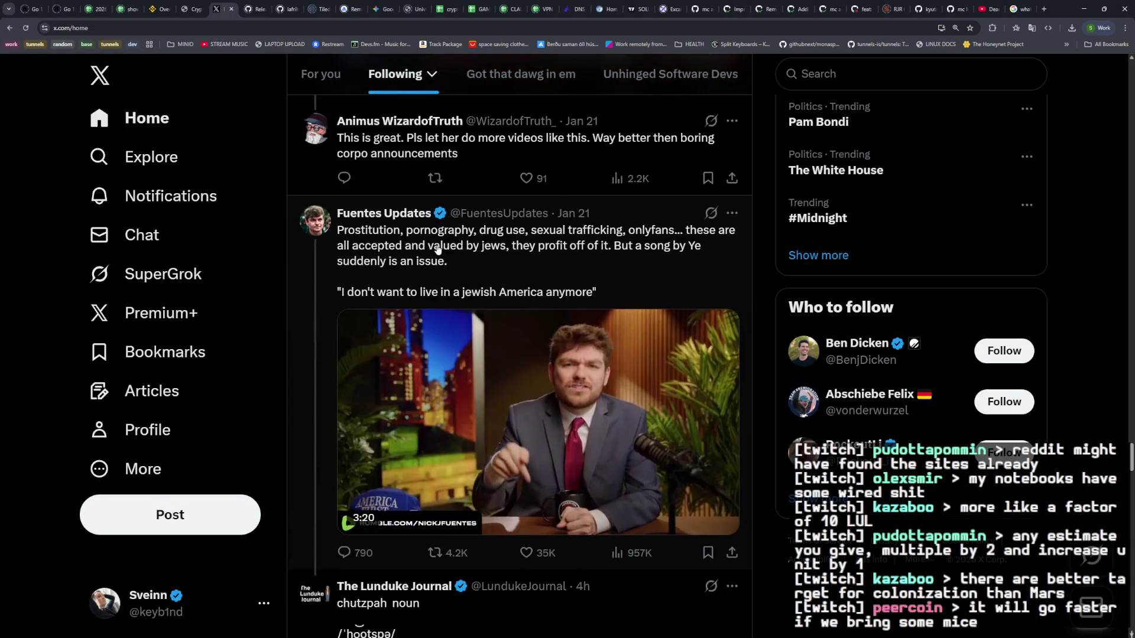
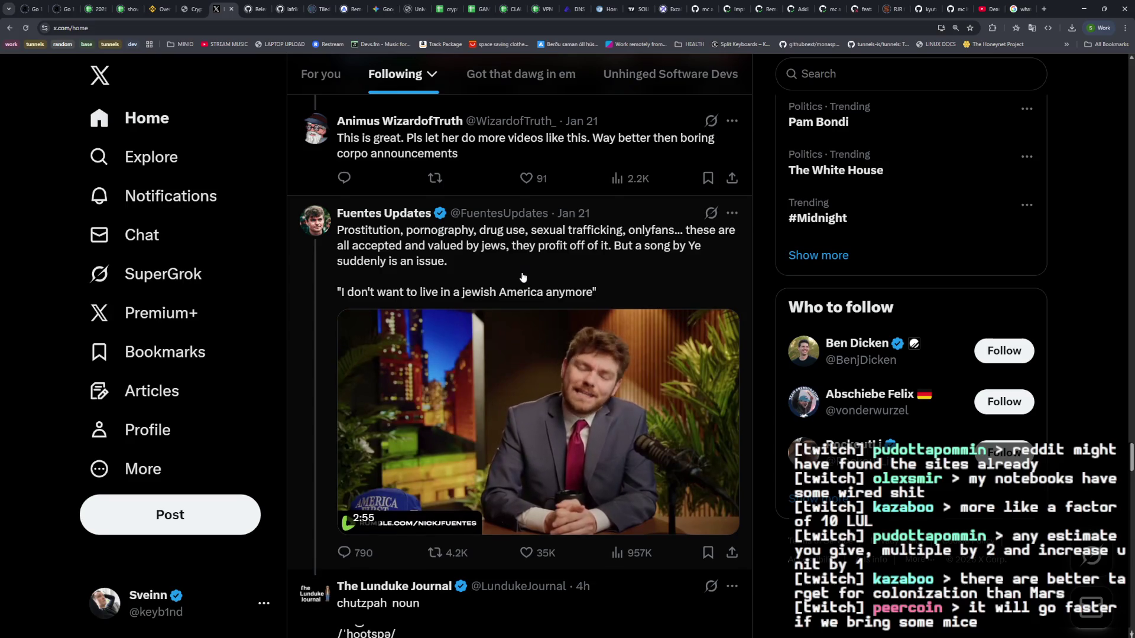
Step: Scroll the Following feed past the video post until the long Icelandic post on Greenland and Europe fills the column
{"action": "scroll", "coordinate": [523, 277], "scroll_direction": "down", "scroll_amount": 1}
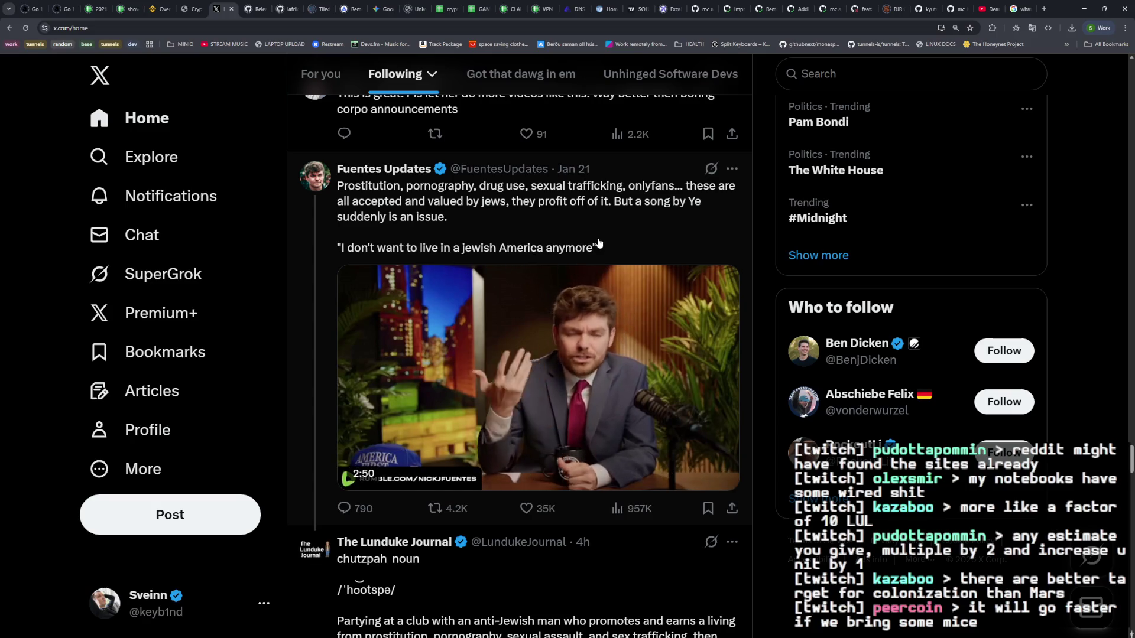
{"action": "scroll", "coordinate": [601, 237], "scroll_direction": "down", "scroll_amount": 1}
{"action": "scroll", "coordinate": [600, 237], "scroll_direction": "down", "scroll_amount": 5}
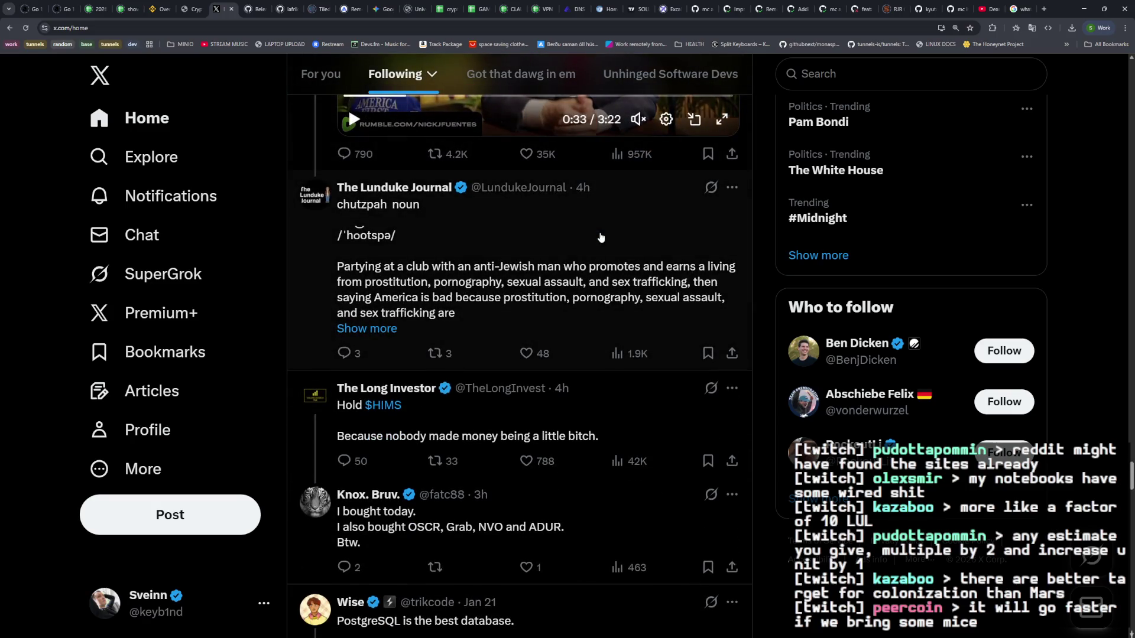
{"action": "scroll", "coordinate": [601, 237], "scroll_direction": "down", "scroll_amount": 2}
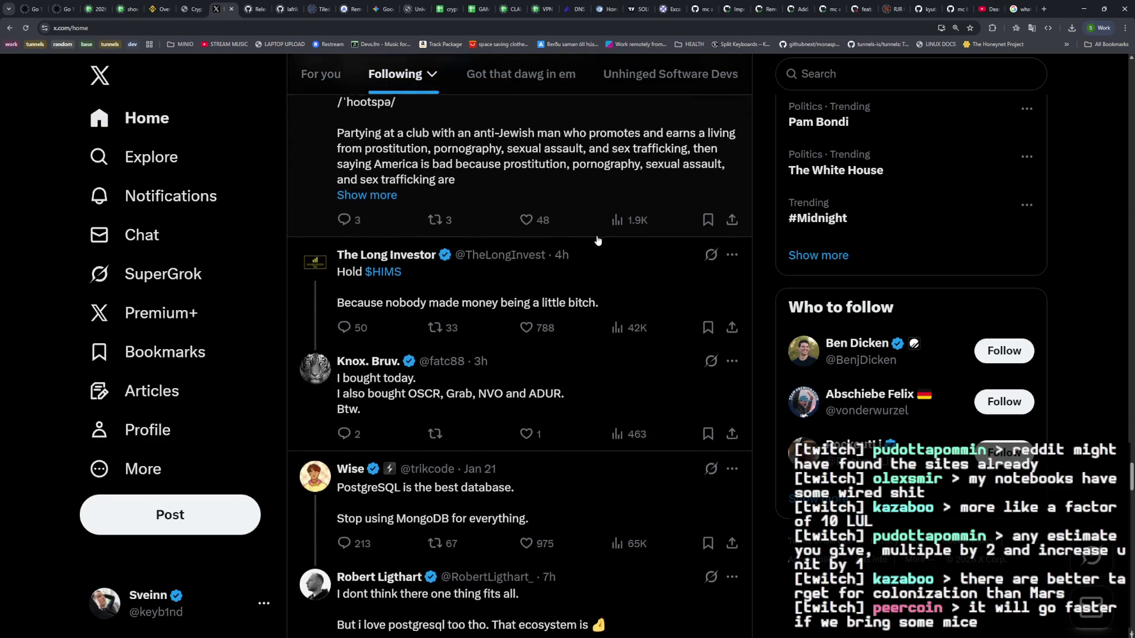
{"action": "scroll", "coordinate": [599, 240], "scroll_direction": "down", "scroll_amount": 2}
{"action": "scroll", "coordinate": [599, 239], "scroll_direction": "up", "scroll_amount": 10}
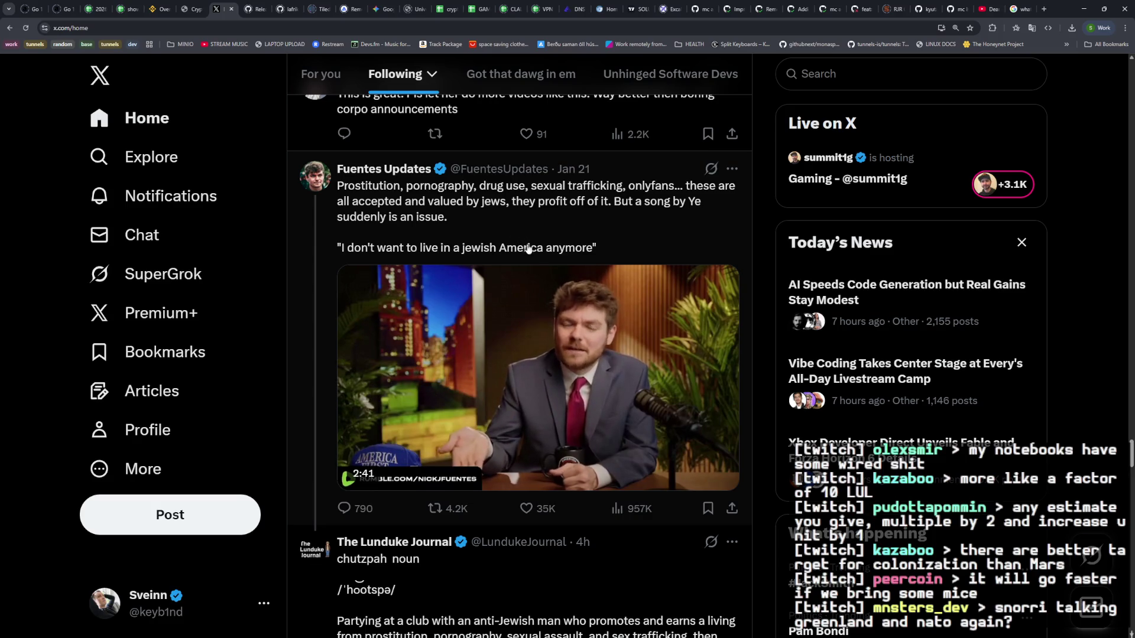
{"action": "scroll", "coordinate": [532, 258], "scroll_direction": "up", "scroll_amount": 15}
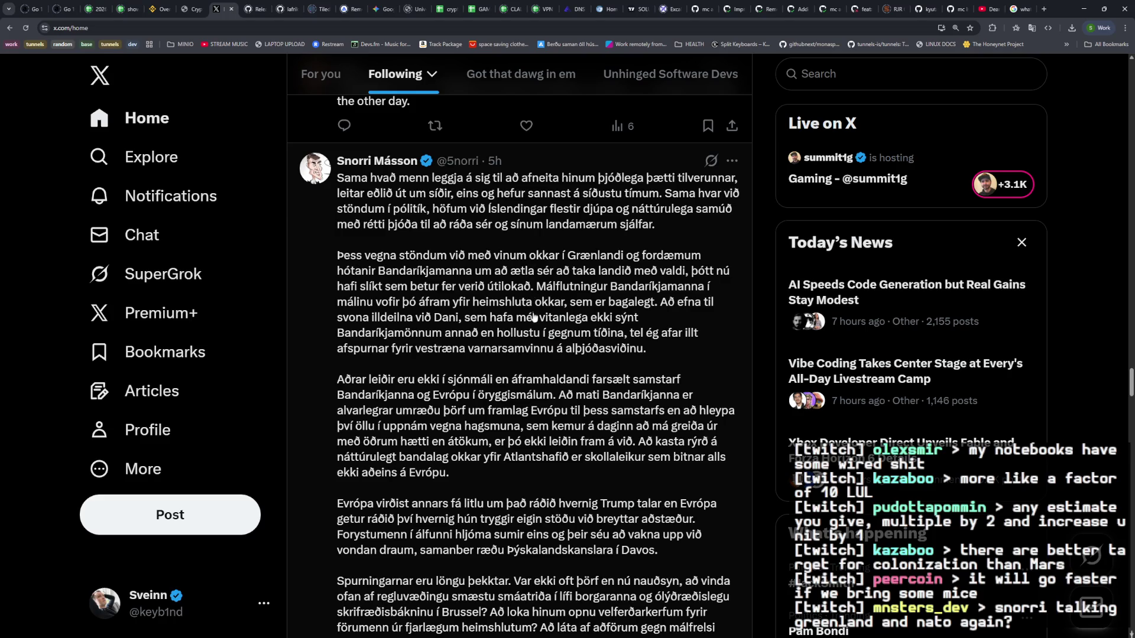
Step: Scroll past the Steam, PostgreSQL and v0 announcement posts to the Path of Exile Build of the Week video
{"action": "scroll", "coordinate": [538, 355], "scroll_direction": "down", "scroll_amount": 6}
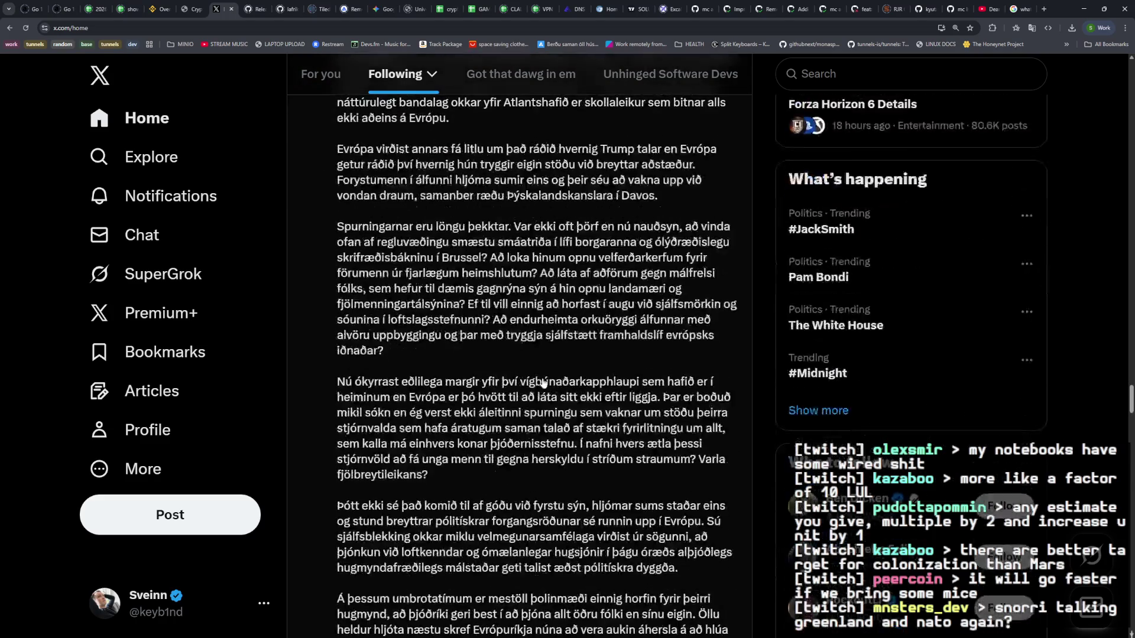
{"action": "scroll", "coordinate": [543, 383], "scroll_direction": "down", "scroll_amount": 1}
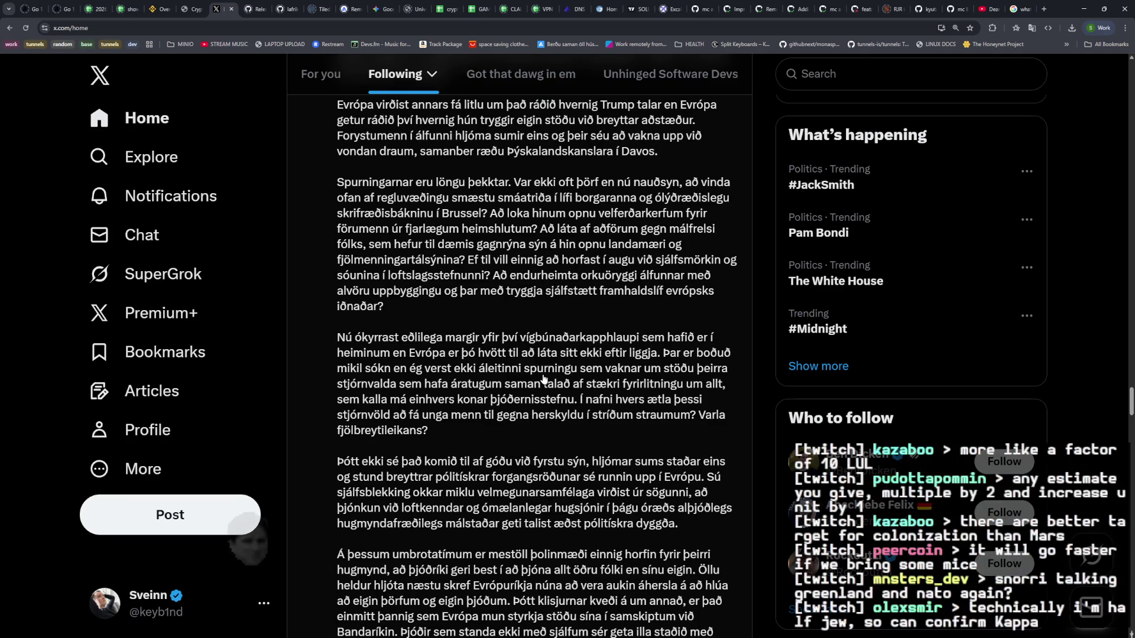
{"action": "scroll", "coordinate": [544, 378], "scroll_direction": "down", "scroll_amount": 3}
{"action": "scroll", "coordinate": [543, 375], "scroll_direction": "down", "scroll_amount": 15}
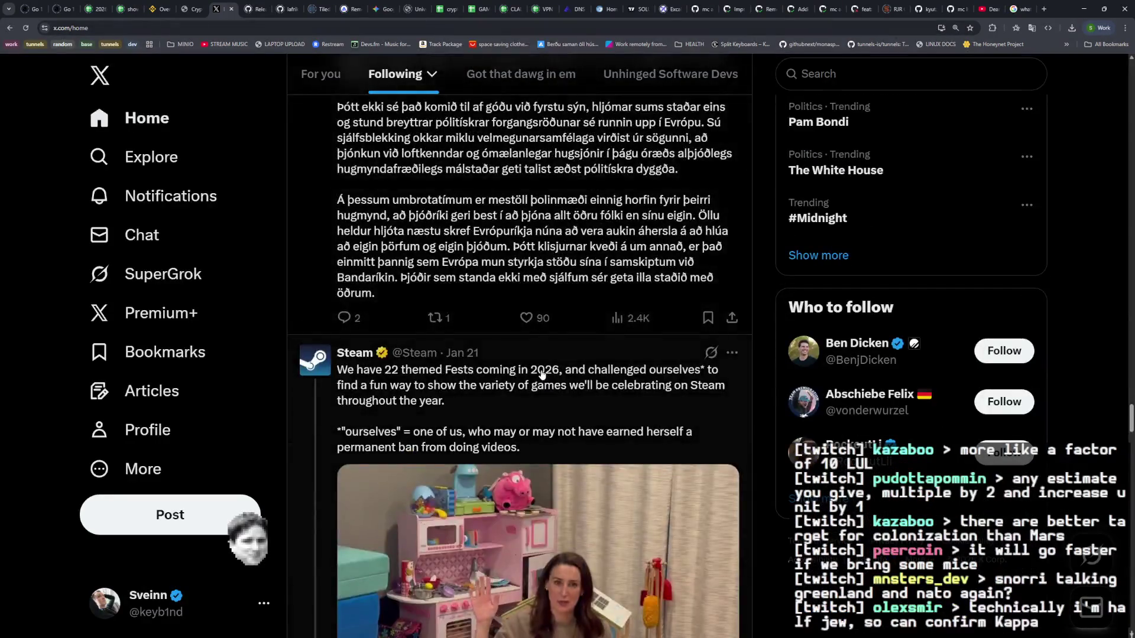
{"action": "scroll", "coordinate": [543, 373], "scroll_direction": "down", "scroll_amount": 5}
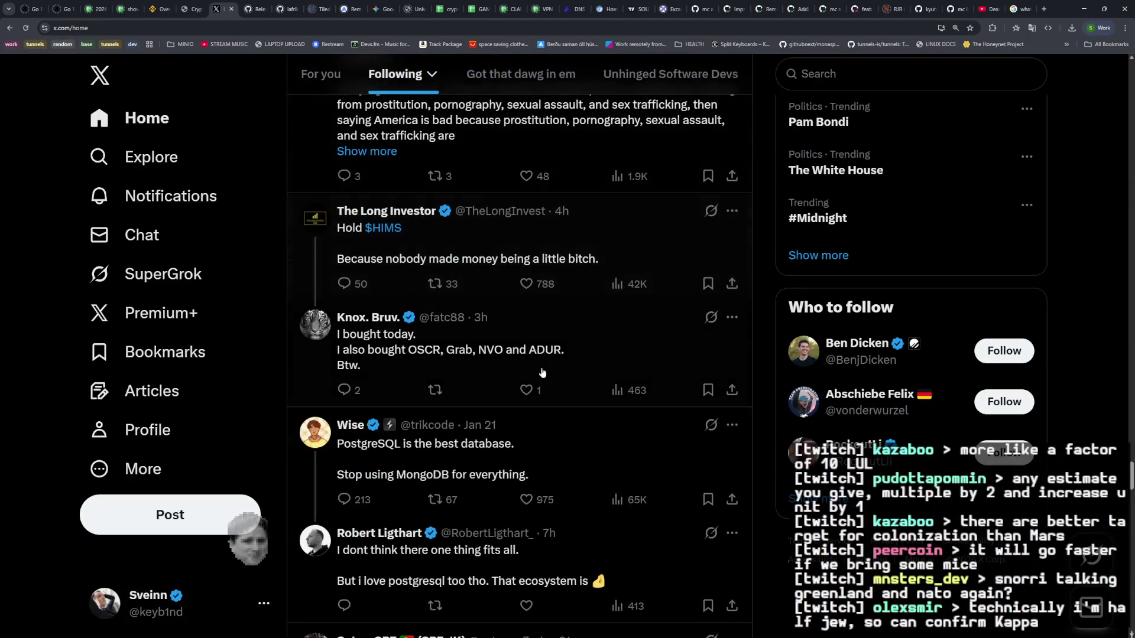
{"action": "scroll", "coordinate": [542, 373], "scroll_direction": "down", "scroll_amount": 2}
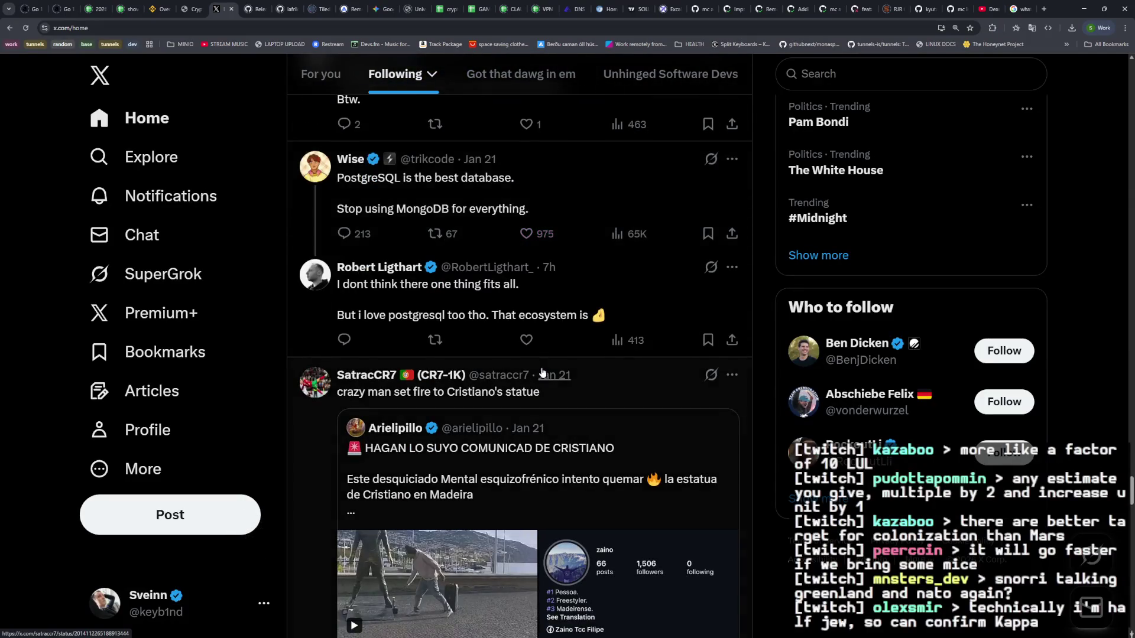
{"action": "scroll", "coordinate": [543, 372], "scroll_direction": "down", "scroll_amount": 6}
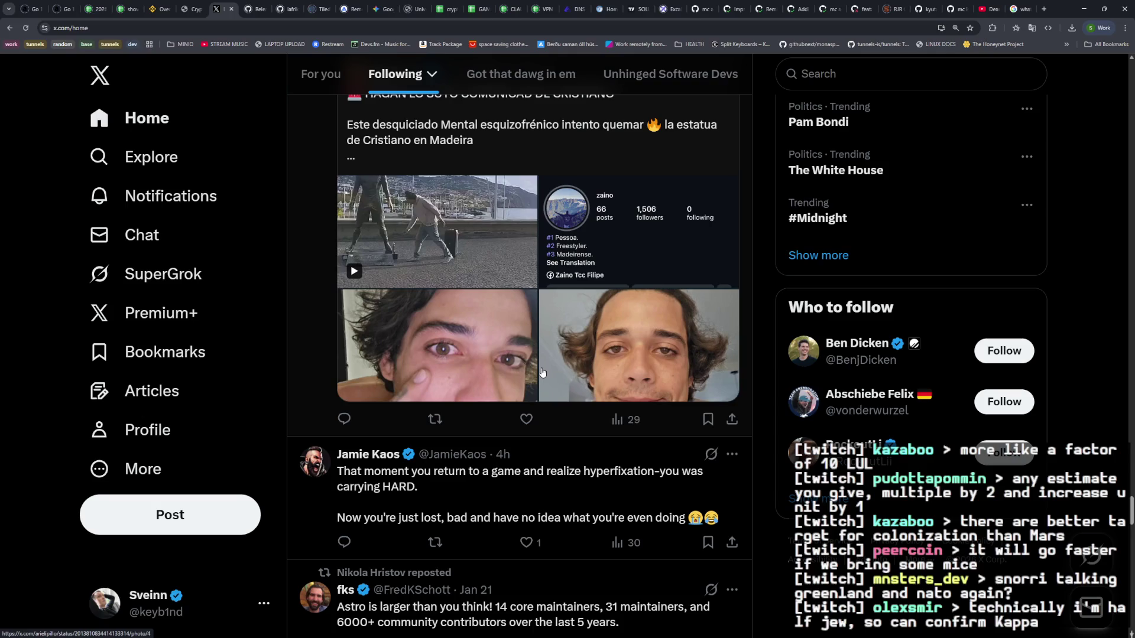
{"action": "scroll", "coordinate": [543, 372], "scroll_direction": "down", "scroll_amount": 2}
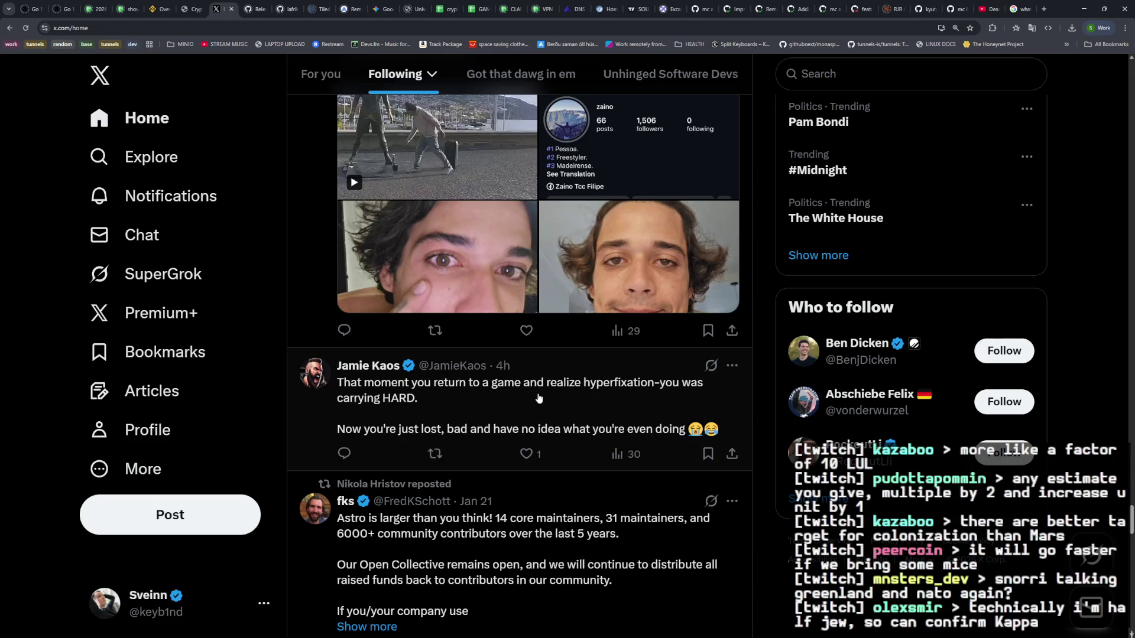
{"action": "scroll", "coordinate": [533, 405], "scroll_direction": "down", "scroll_amount": 1}
{"action": "scroll", "coordinate": [533, 405], "scroll_direction": "down", "scroll_amount": 4}
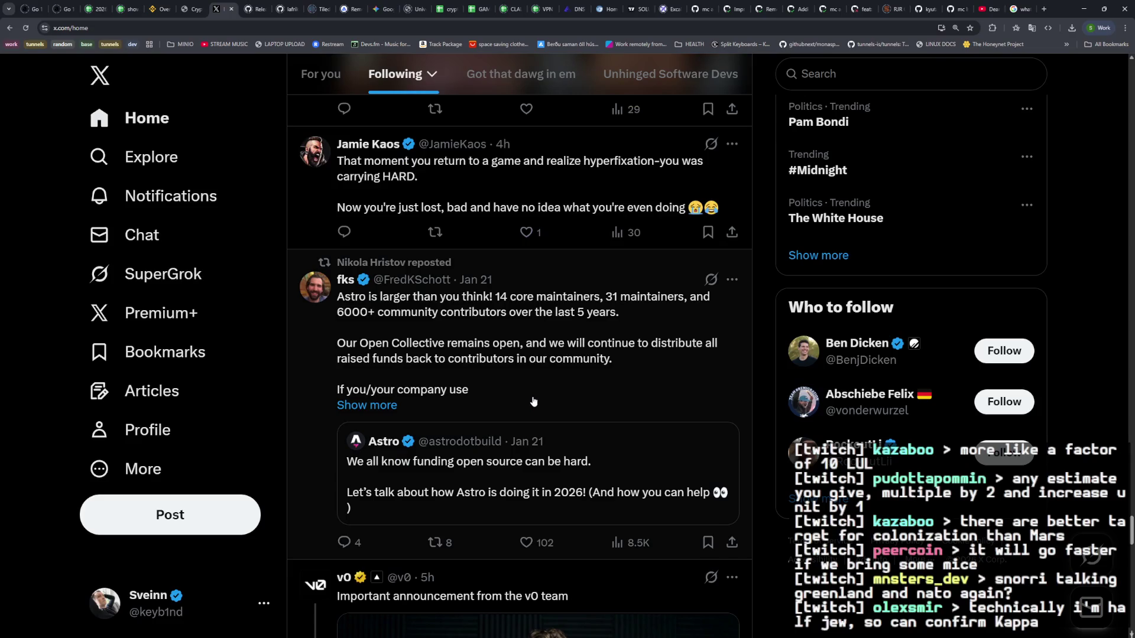
{"action": "scroll", "coordinate": [475, 335], "scroll_direction": "down", "scroll_amount": 5}
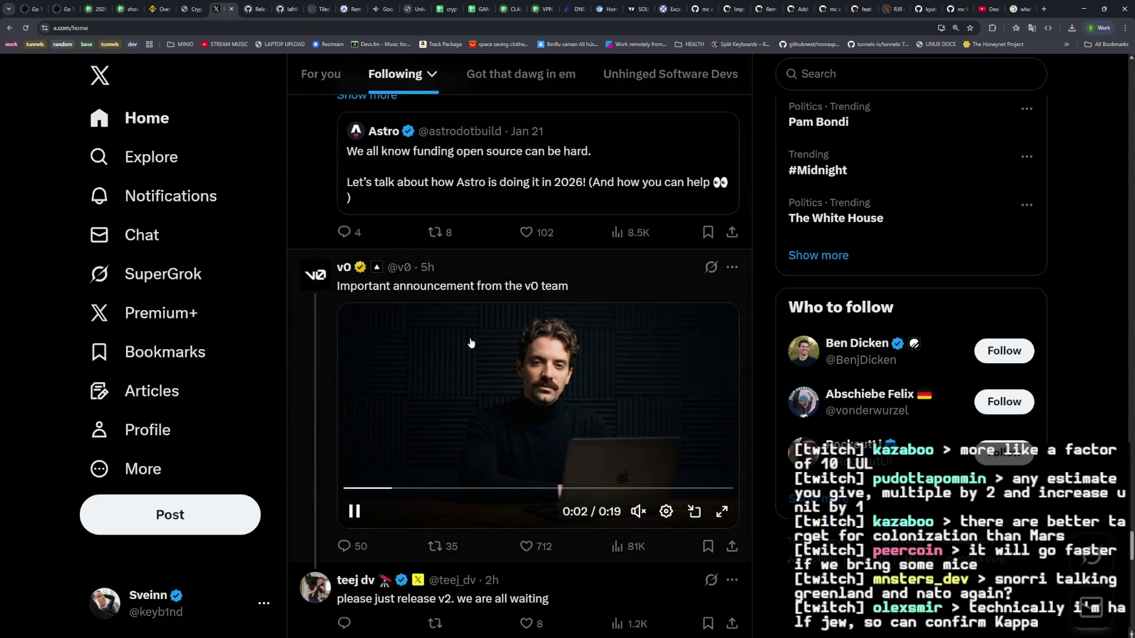
{"action": "scroll", "coordinate": [471, 343], "scroll_direction": "down", "scroll_amount": 1}
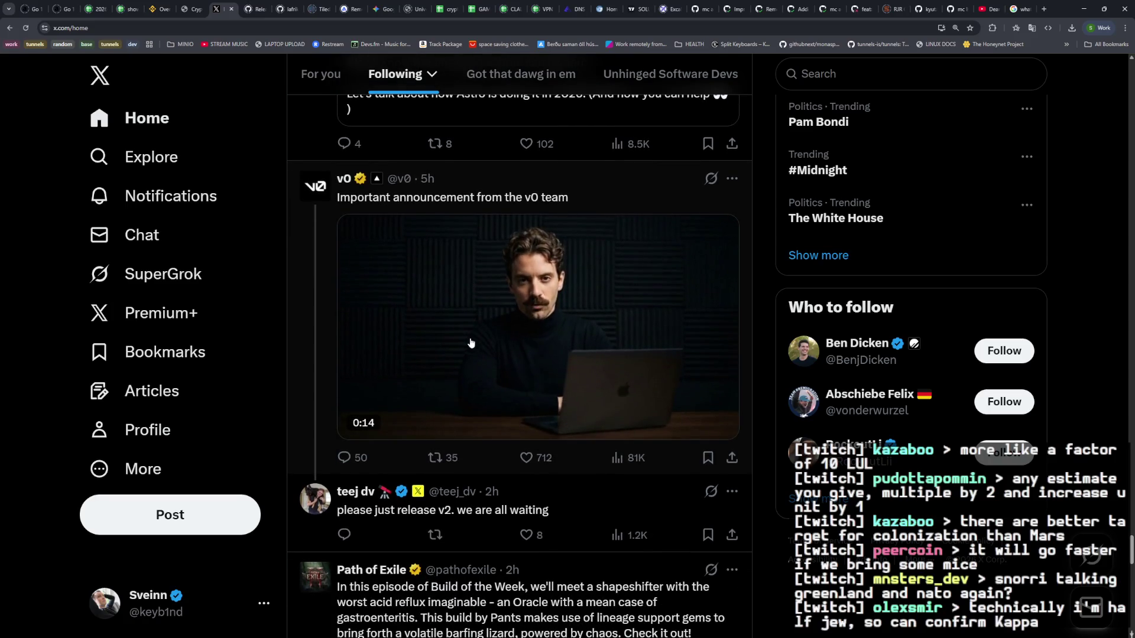
{"action": "scroll", "coordinate": [471, 343], "scroll_direction": "down", "scroll_amount": 4}
{"action": "scroll", "coordinate": [473, 343], "scroll_direction": "up", "scroll_amount": 4}
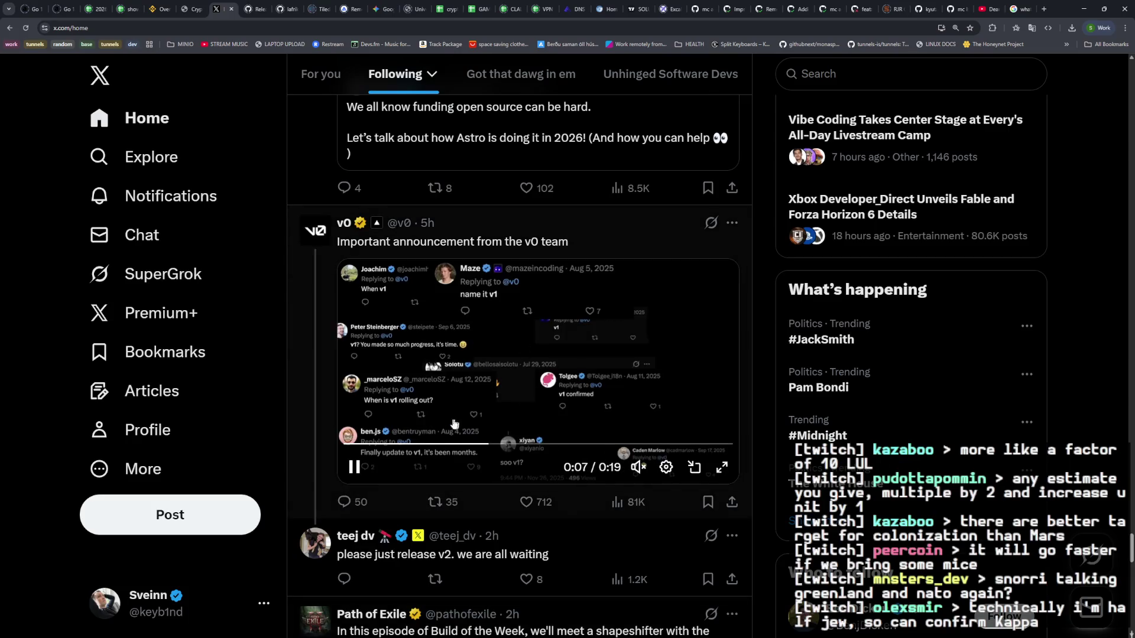
{"action": "scroll", "coordinate": [538, 402], "scroll_direction": "down", "scroll_amount": 4}
{"action": "scroll", "coordinate": [539, 402], "scroll_direction": "down", "scroll_amount": 3}
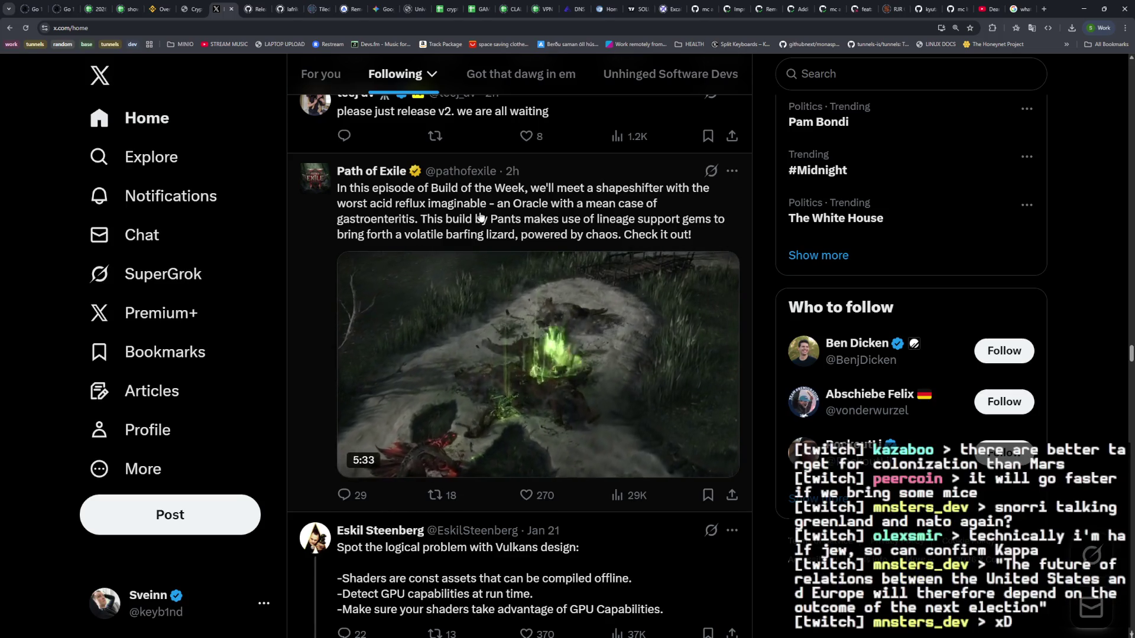
Step: Scroll past the ICE video and the reposted puppy-photo post toward the emu video post
{"action": "scroll", "coordinate": [500, 344], "scroll_direction": "down", "scroll_amount": 6}
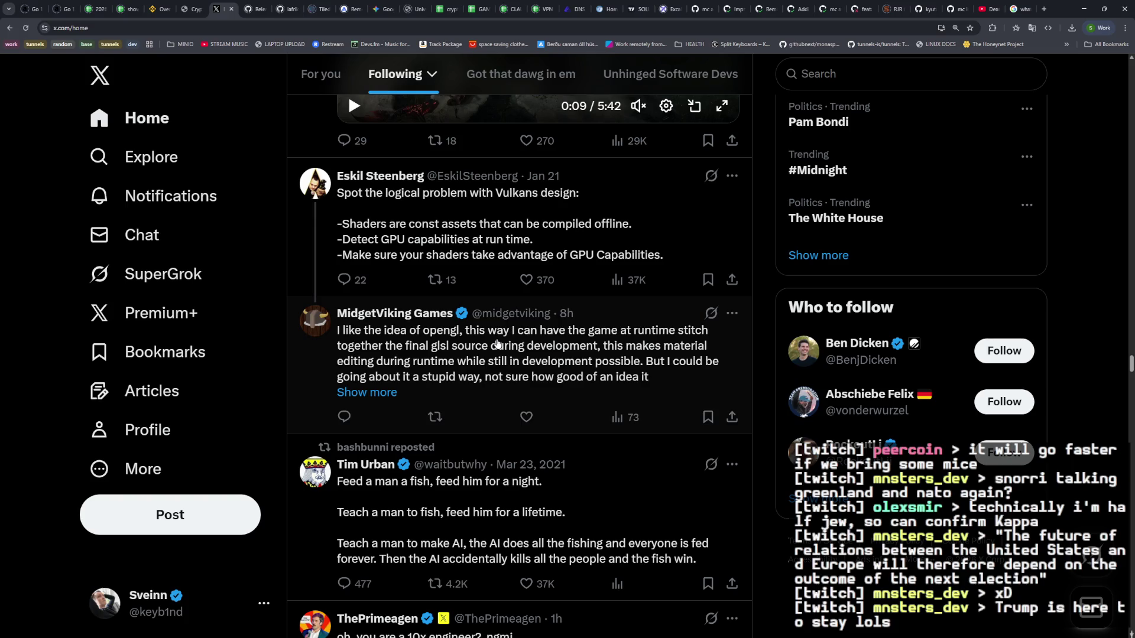
{"action": "scroll", "coordinate": [497, 342], "scroll_direction": "down", "scroll_amount": 4}
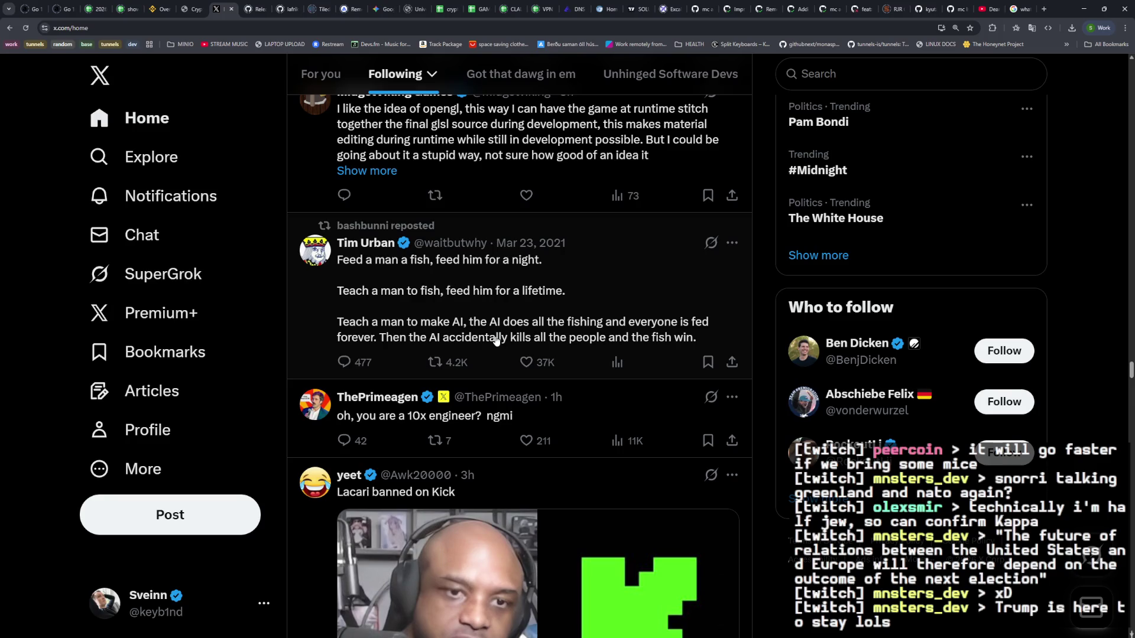
{"action": "scroll", "coordinate": [497, 341], "scroll_direction": "down", "scroll_amount": 4}
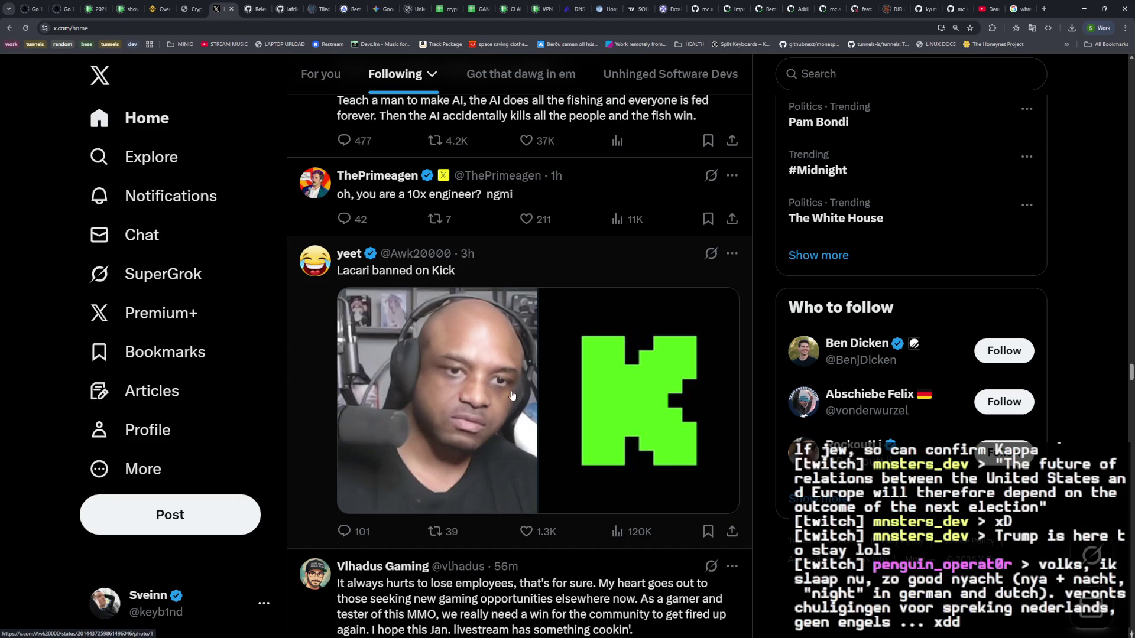
{"action": "scroll", "coordinate": [513, 378], "scroll_direction": "down", "scroll_amount": 5}
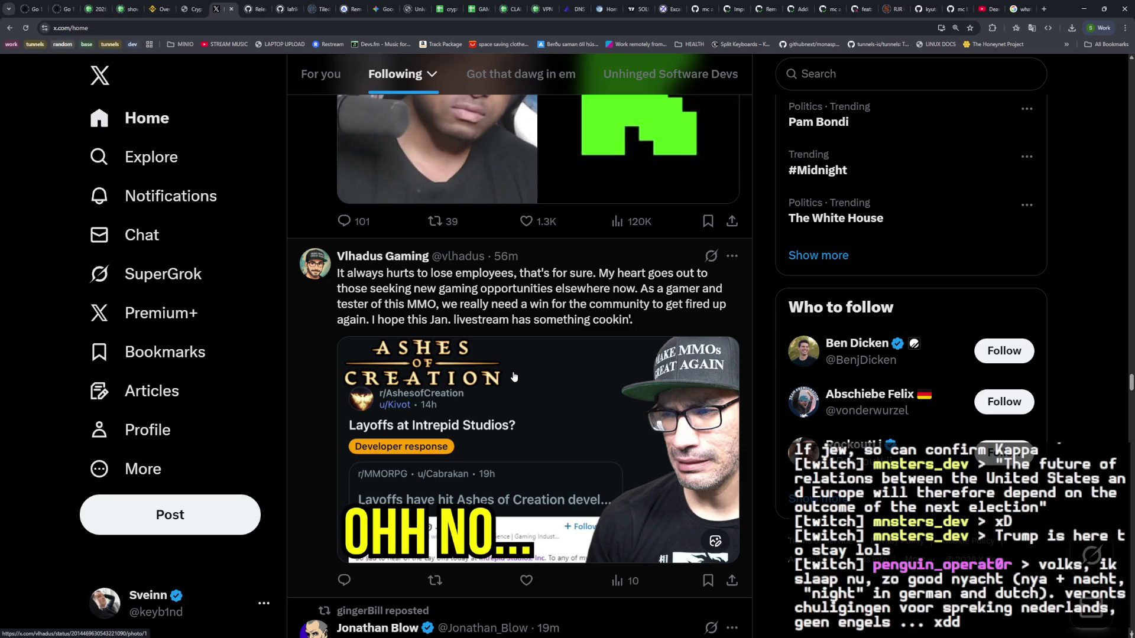
{"action": "scroll", "coordinate": [514, 377], "scroll_direction": "down", "scroll_amount": 6}
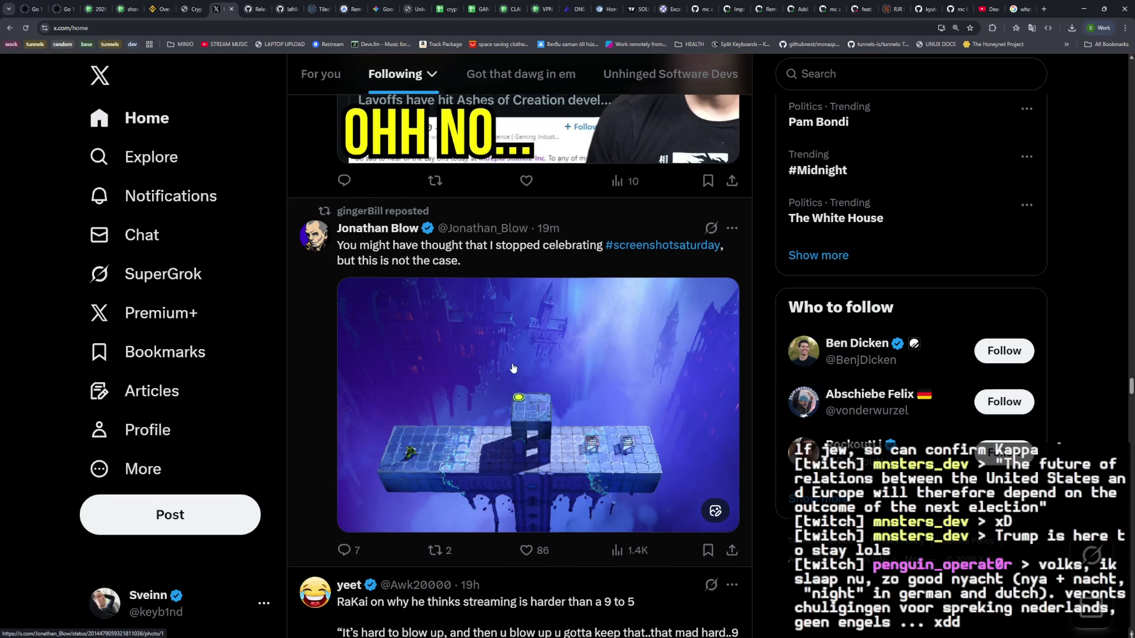
{"action": "scroll", "coordinate": [514, 375], "scroll_direction": "down", "scroll_amount": 4}
{"action": "scroll", "coordinate": [513, 369], "scroll_direction": "down", "scroll_amount": 9}
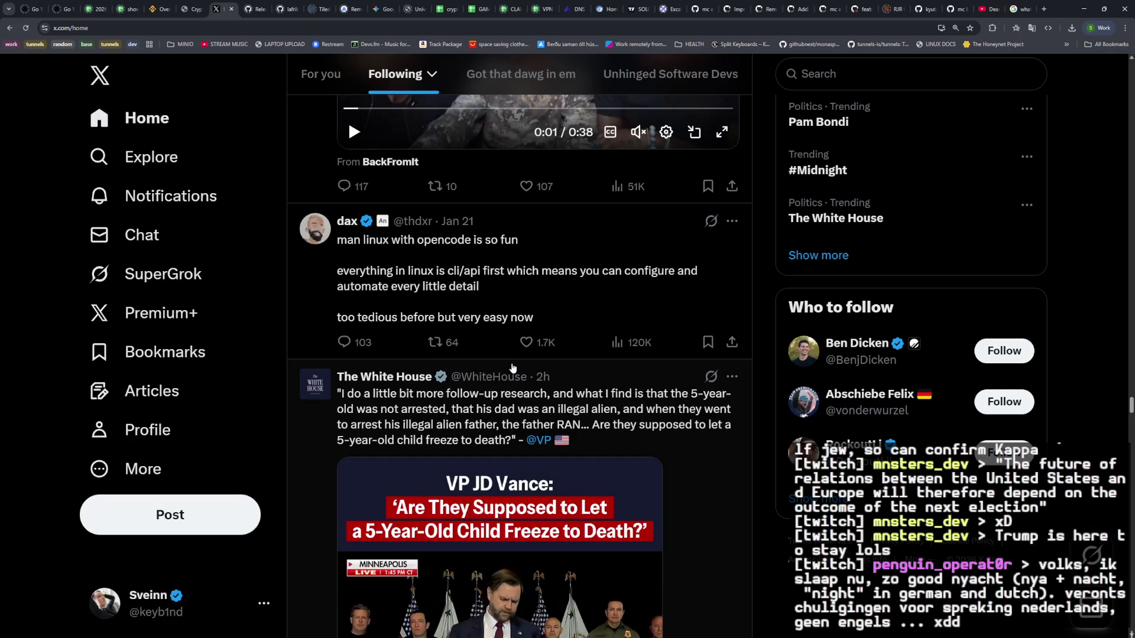
{"action": "scroll", "coordinate": [513, 368], "scroll_direction": "down", "scroll_amount": 1}
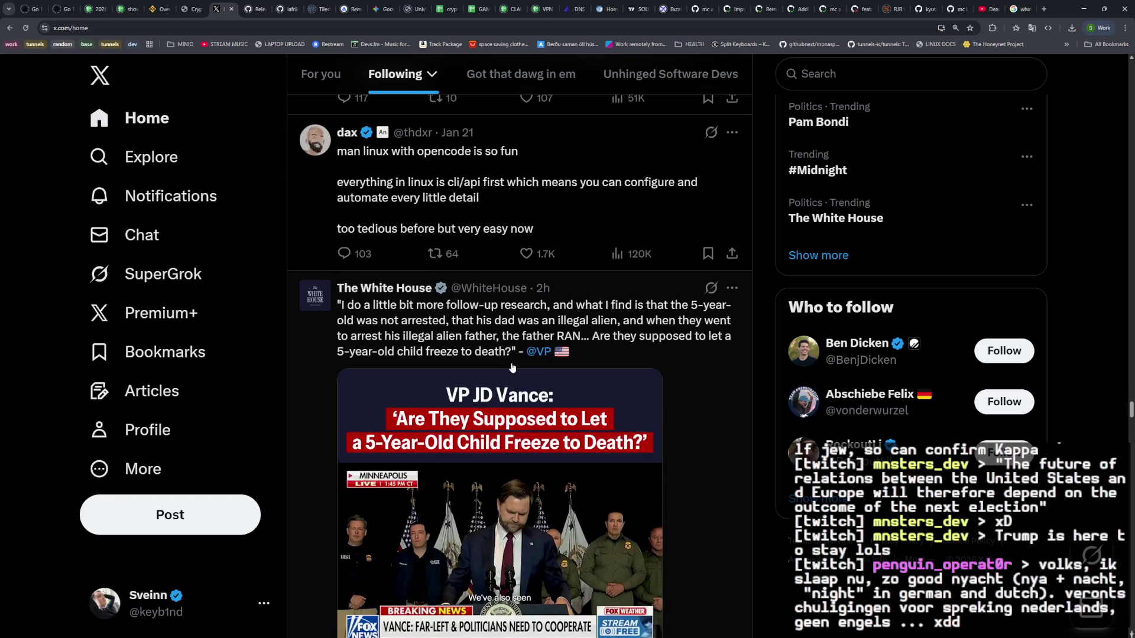
{"action": "scroll", "coordinate": [512, 366], "scroll_direction": "down", "scroll_amount": 2}
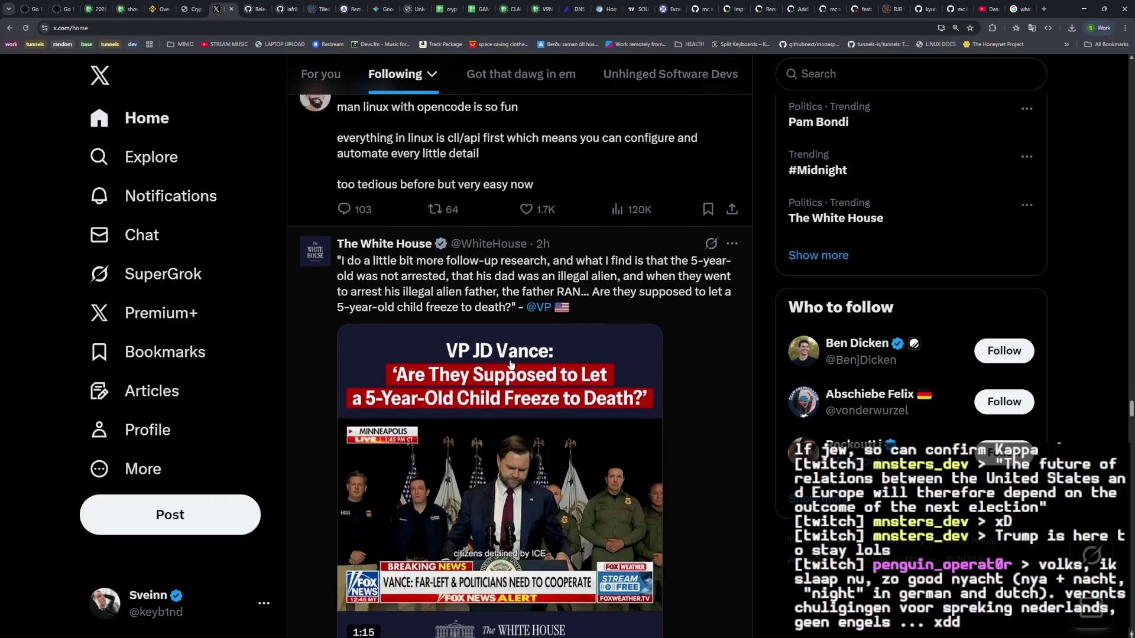
{"action": "scroll", "coordinate": [512, 365], "scroll_direction": "down", "scroll_amount": 4}
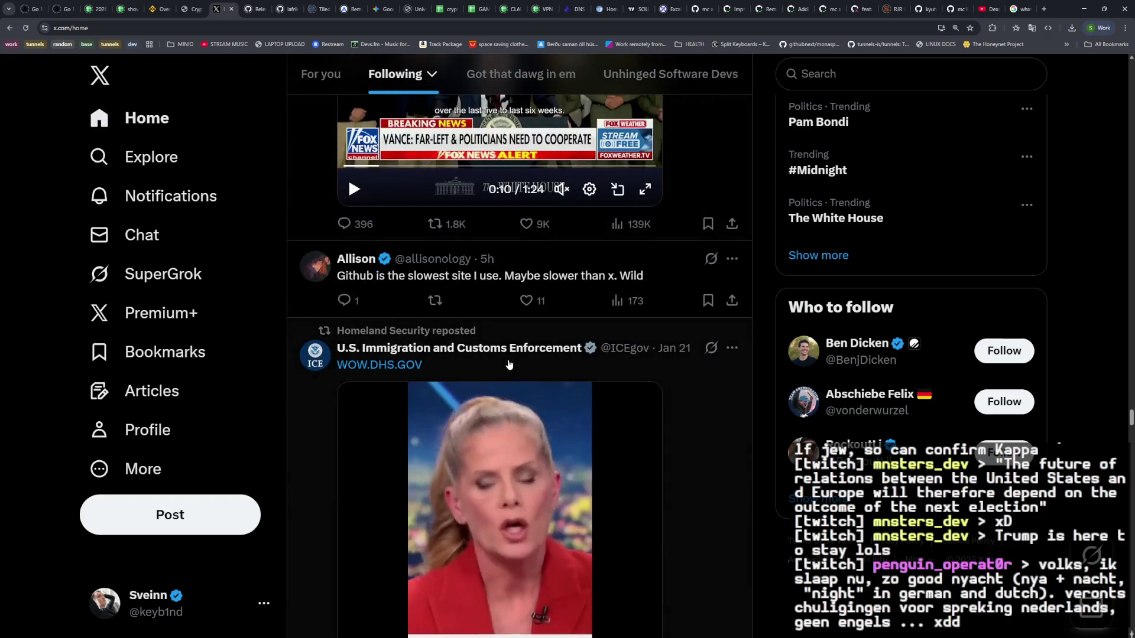
{"action": "scroll", "coordinate": [510, 364], "scroll_direction": "down", "scroll_amount": 4}
{"action": "scroll", "coordinate": [510, 364], "scroll_direction": "down", "scroll_amount": 7}
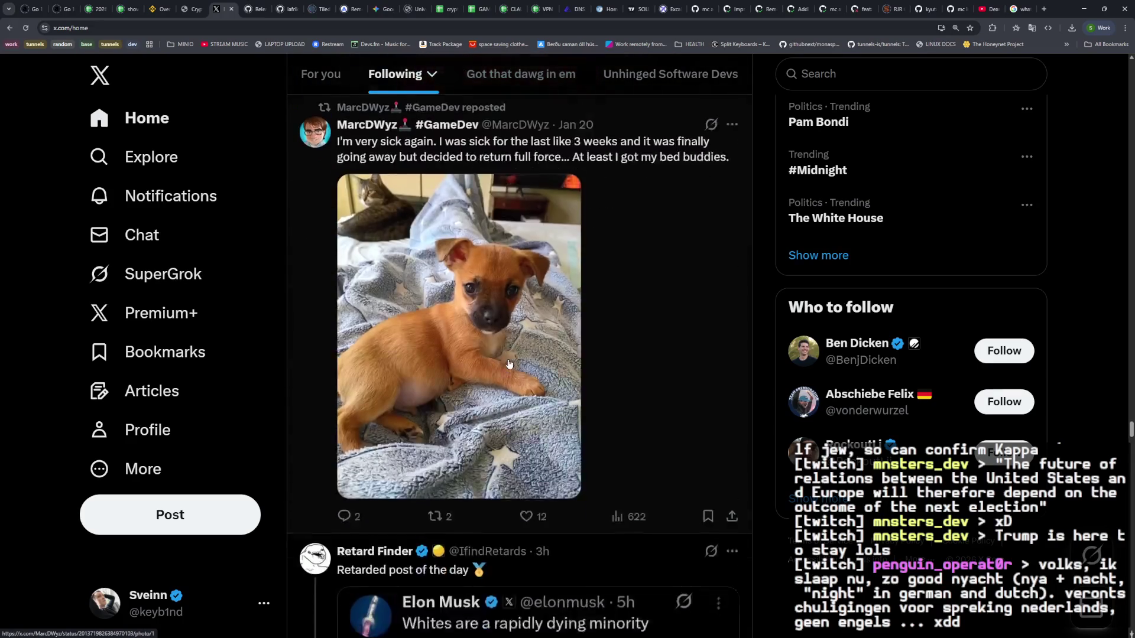
{"action": "scroll", "coordinate": [510, 364], "scroll_direction": "down", "scroll_amount": 5}
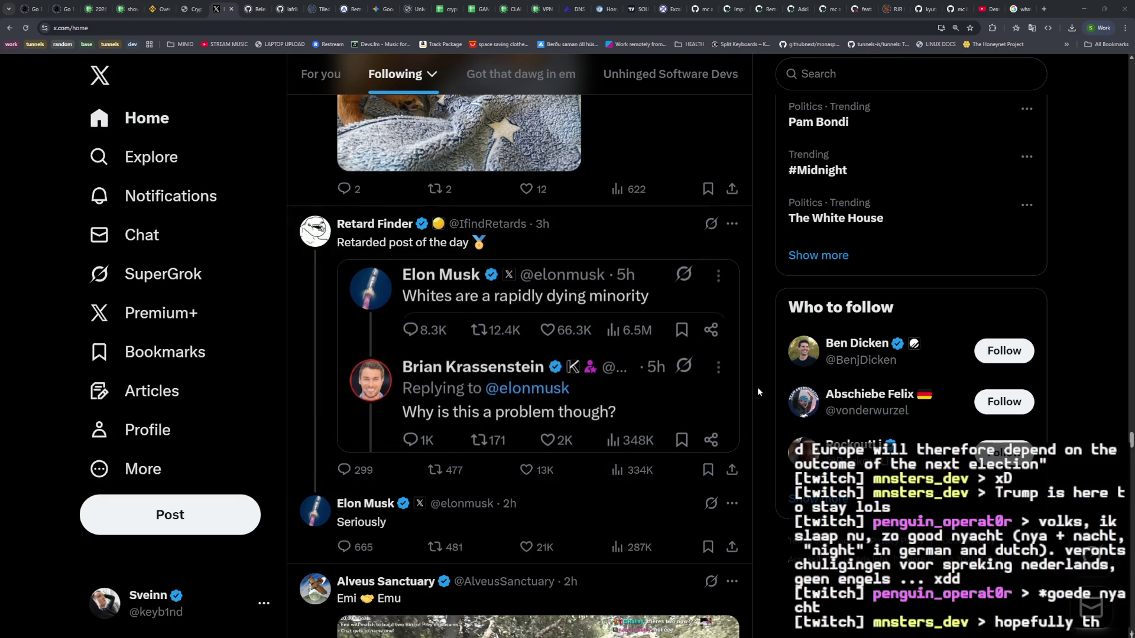
Step: Scroll past the Davos and Tesla videos to the LLM-dependence post and The Witcher 3 Online quote
{"action": "scroll", "coordinate": [758, 392], "scroll_direction": "down", "scroll_amount": 5}
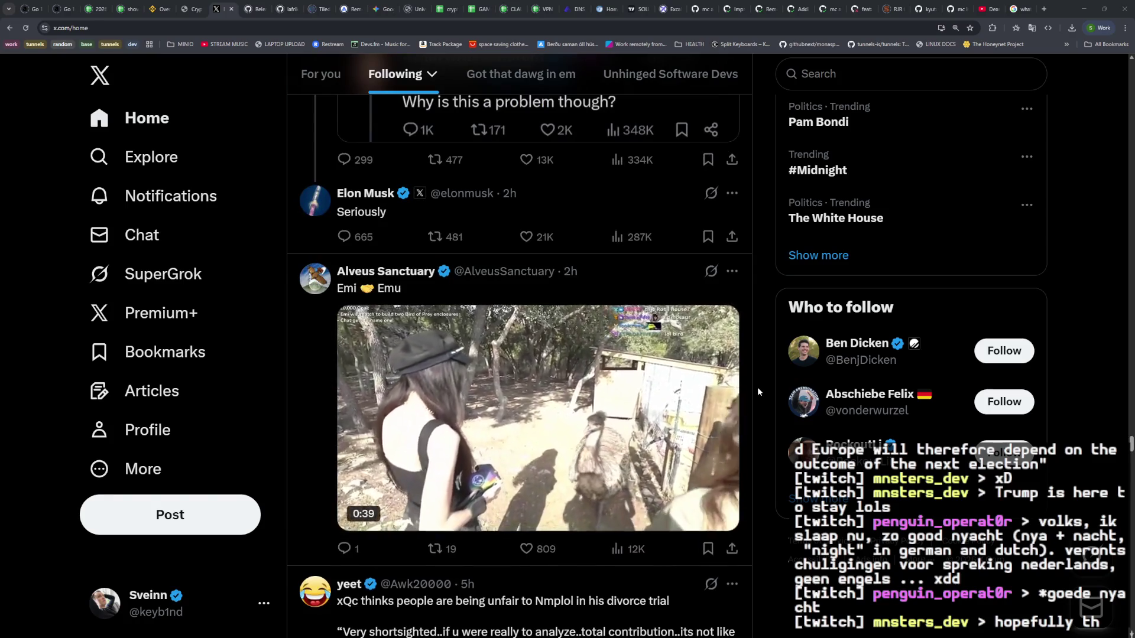
{"action": "scroll", "coordinate": [758, 392], "scroll_direction": "down", "scroll_amount": 8}
{"action": "scroll", "coordinate": [758, 392], "scroll_direction": "down", "scroll_amount": 9}
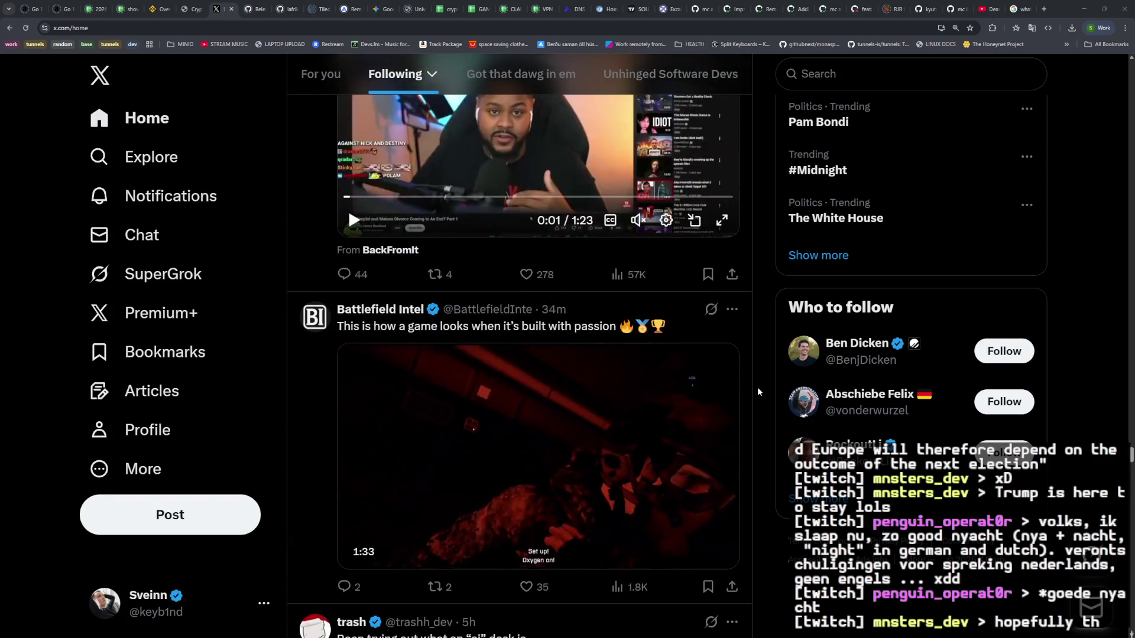
{"action": "scroll", "coordinate": [757, 388], "scroll_direction": "down", "scroll_amount": 8}
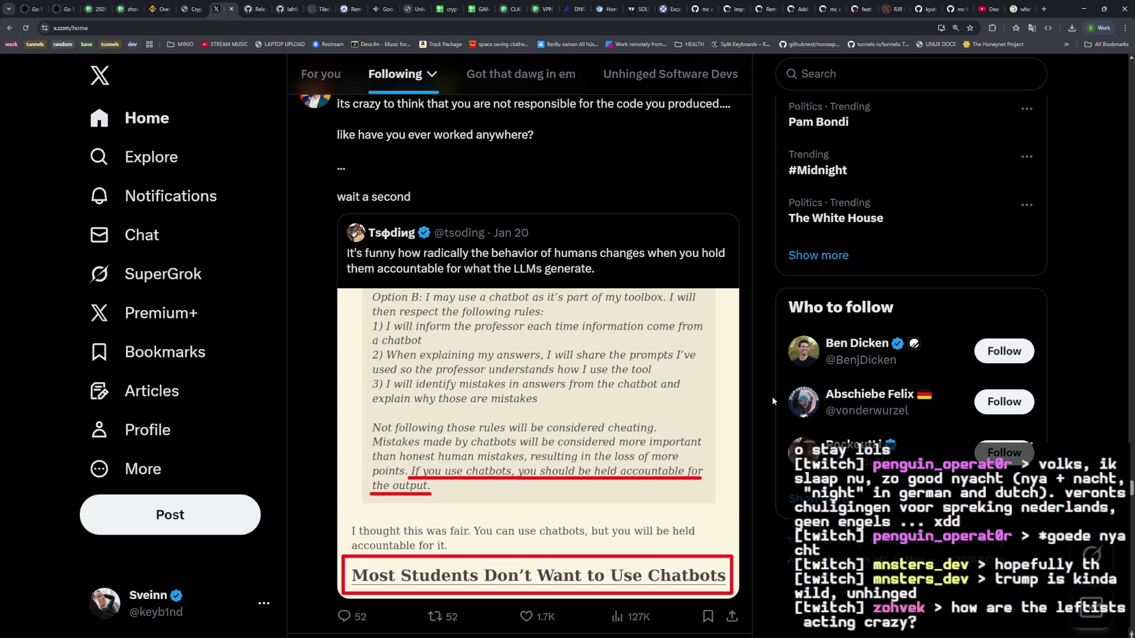
{"action": "scroll", "coordinate": [772, 396], "scroll_direction": "down", "scroll_amount": 5}
{"action": "scroll", "coordinate": [772, 395], "scroll_direction": "down", "scroll_amount": 5}
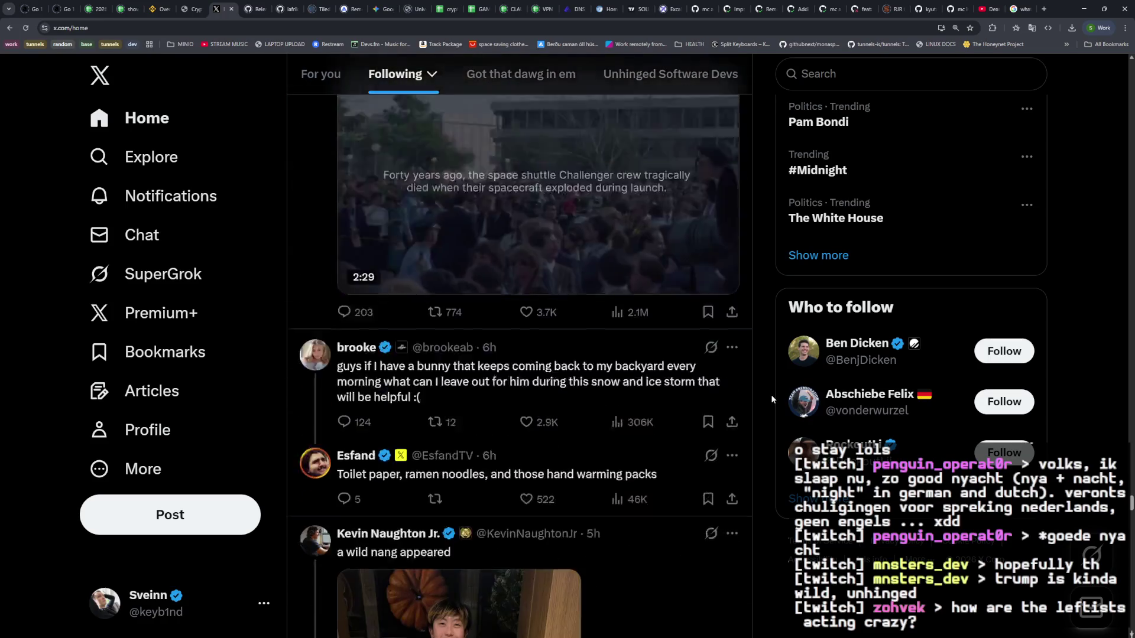
{"action": "scroll", "coordinate": [771, 395], "scroll_direction": "down", "scroll_amount": 3}
{"action": "scroll", "coordinate": [770, 398], "scroll_direction": "down", "scroll_amount": 2}
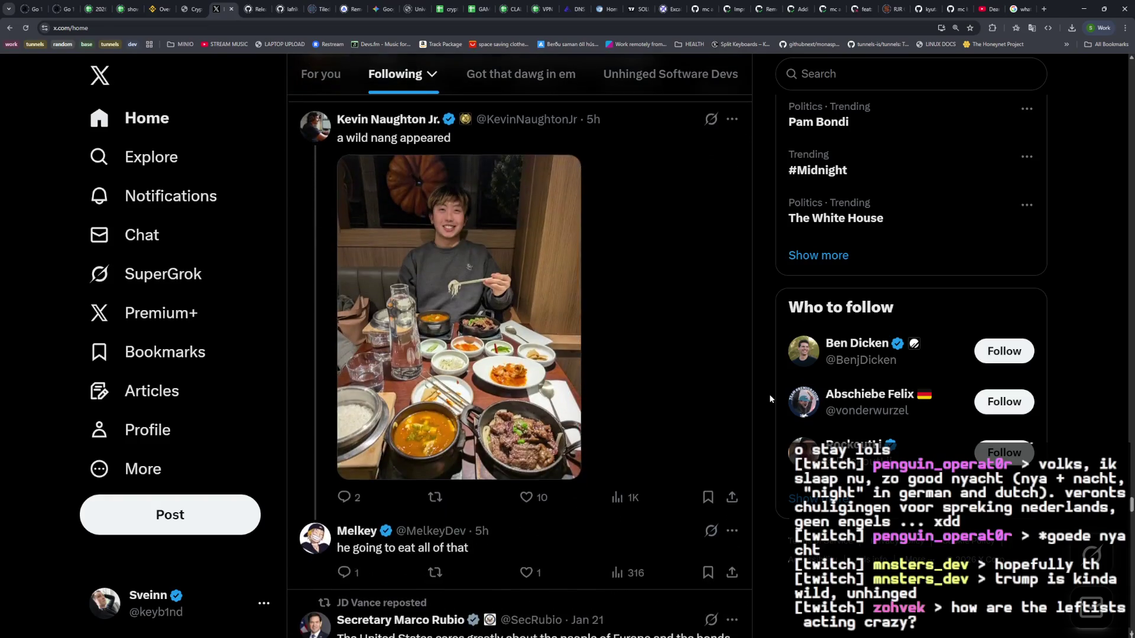
{"action": "scroll", "coordinate": [767, 397], "scroll_direction": "down", "scroll_amount": 7}
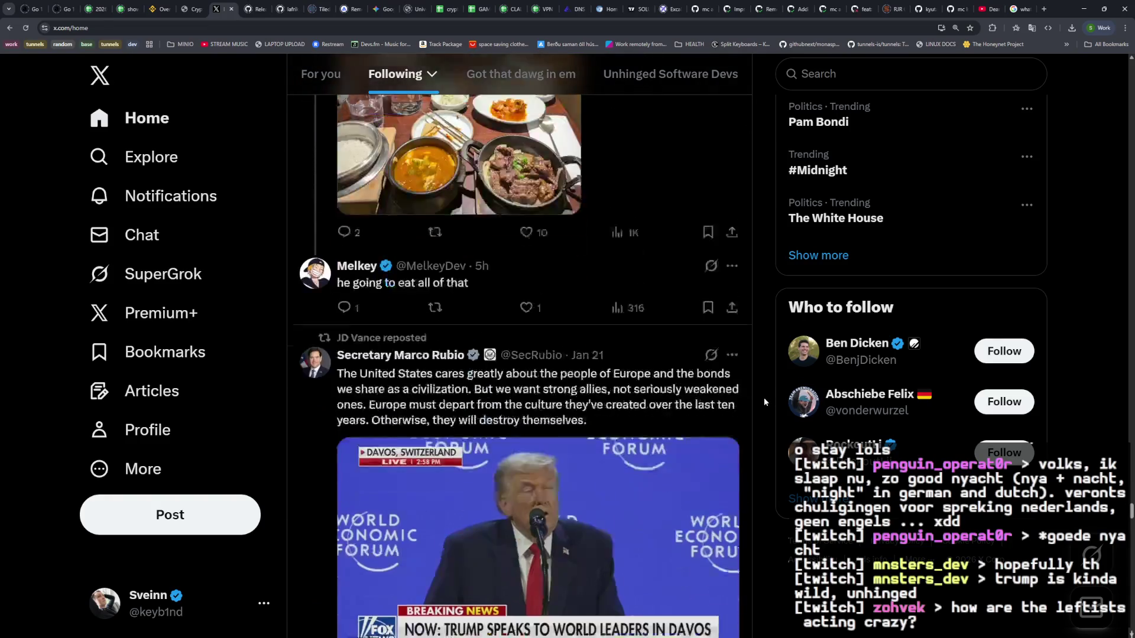
{"action": "scroll", "coordinate": [764, 400], "scroll_direction": "down", "scroll_amount": 3}
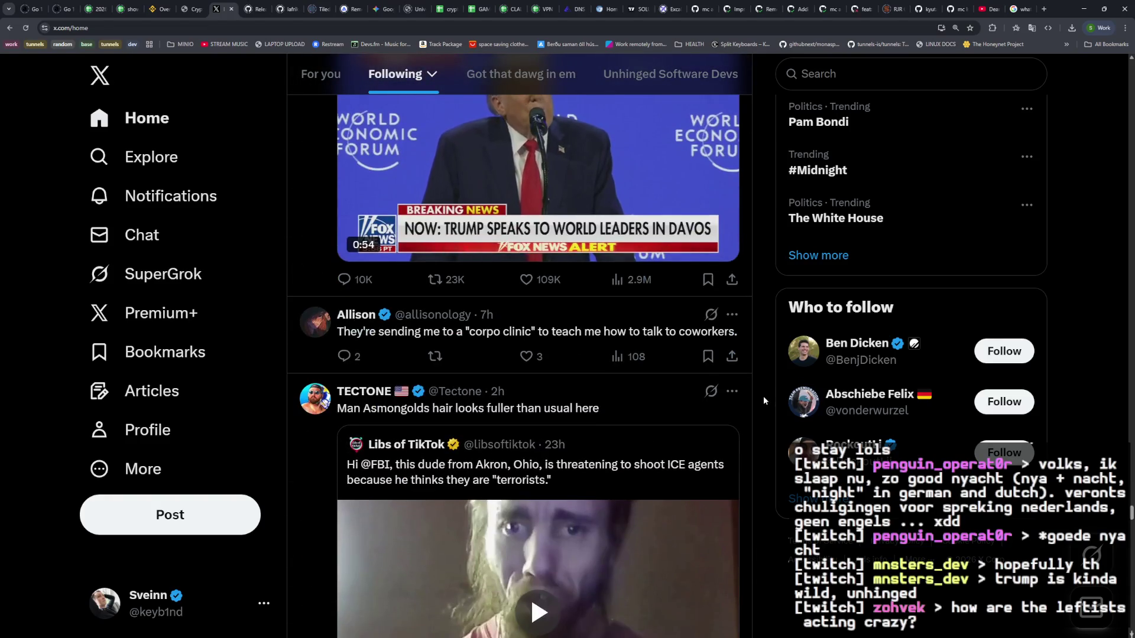
{"action": "scroll", "coordinate": [764, 401], "scroll_direction": "down", "scroll_amount": 2}
{"action": "scroll", "coordinate": [763, 396], "scroll_direction": "down", "scroll_amount": 6}
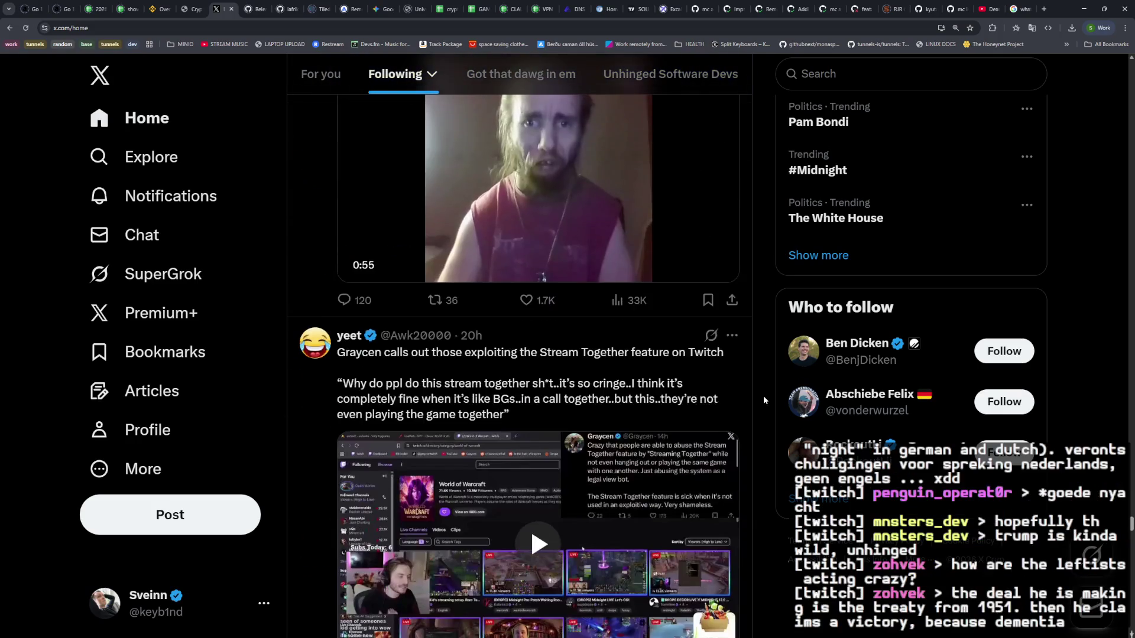
{"action": "scroll", "coordinate": [763, 395], "scroll_direction": "down", "scroll_amount": 7}
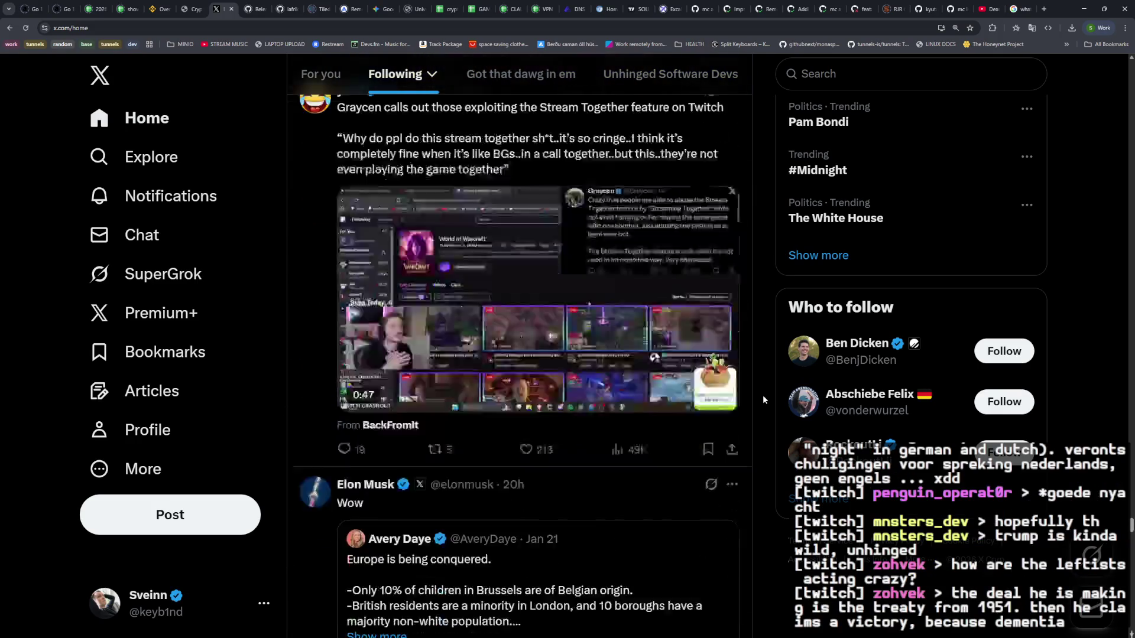
{"action": "scroll", "coordinate": [762, 395], "scroll_direction": "down", "scroll_amount": 4}
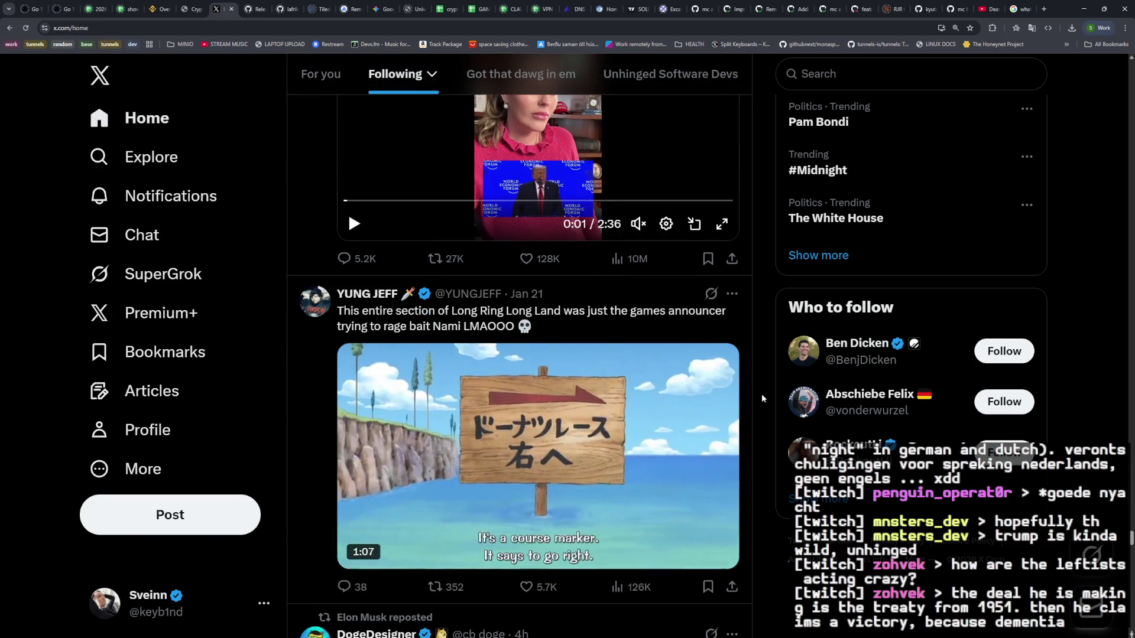
{"action": "scroll", "coordinate": [761, 393], "scroll_direction": "down", "scroll_amount": 10}
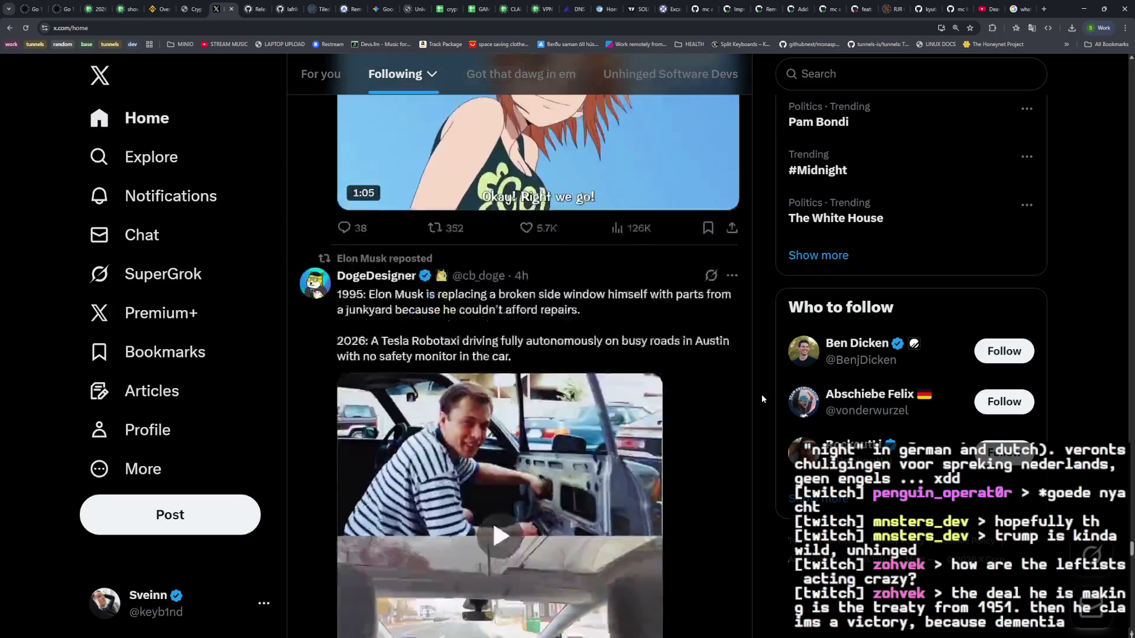
{"action": "scroll", "coordinate": [760, 394], "scroll_direction": "down", "scroll_amount": 3}
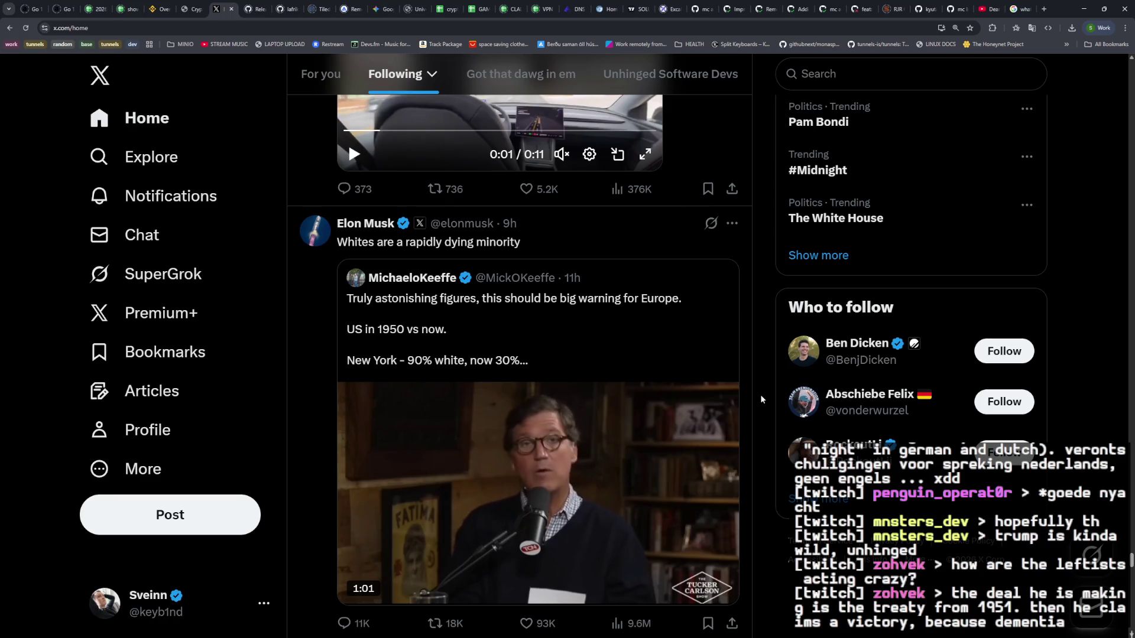
{"action": "scroll", "coordinate": [761, 395], "scroll_direction": "down", "scroll_amount": 5}
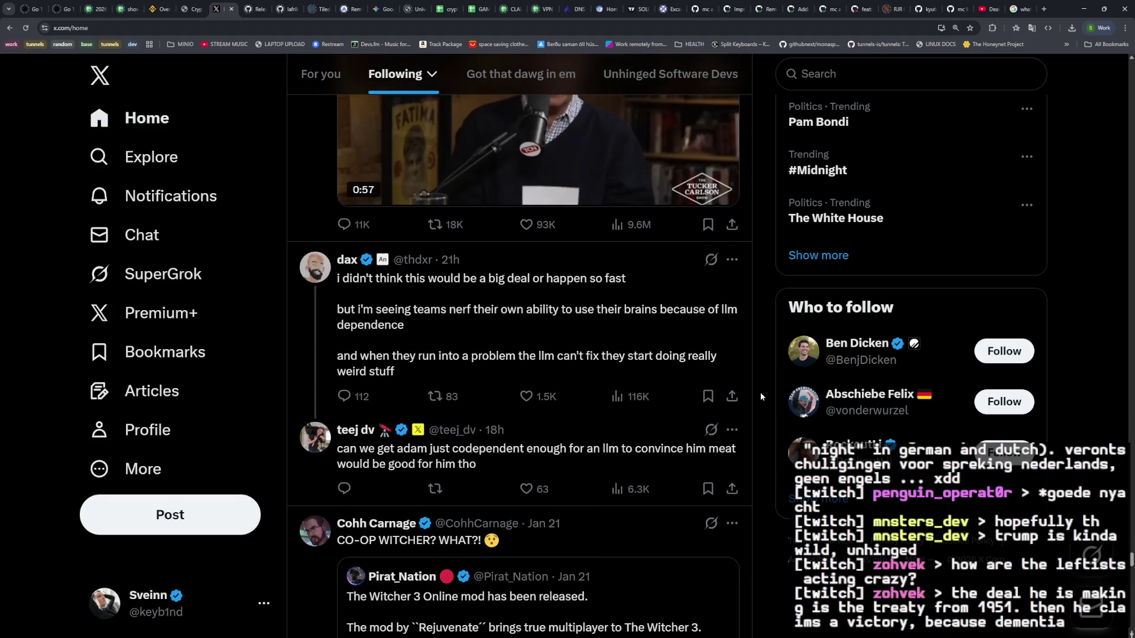
{"action": "scroll", "coordinate": [758, 392], "scroll_direction": "down", "scroll_amount": 2}
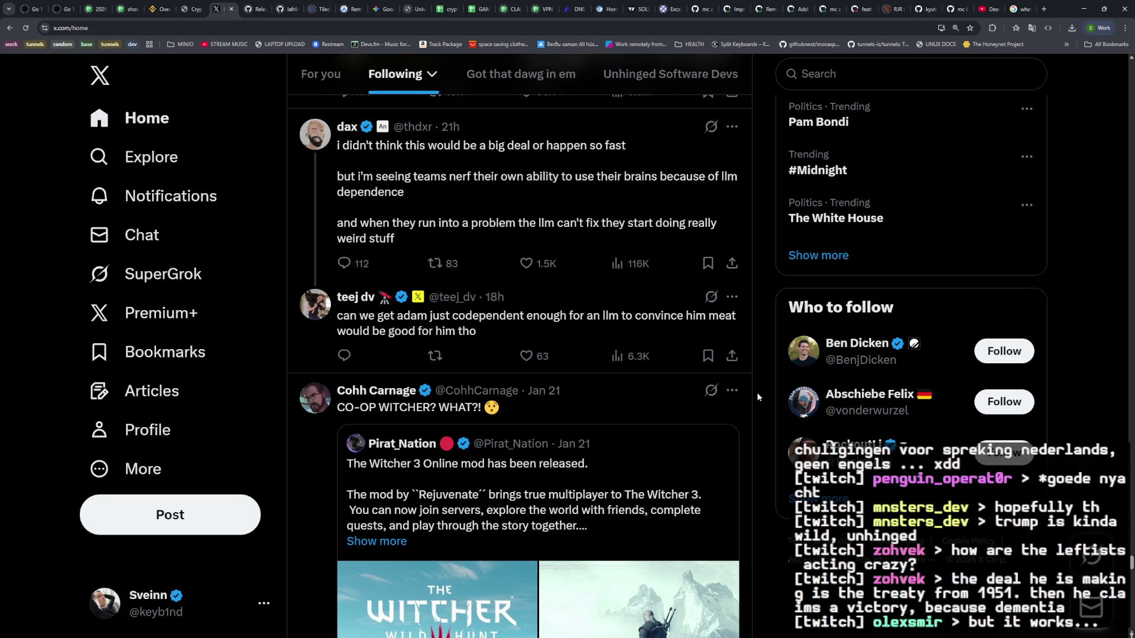
Step: Scroll past the Yuji manga, SatracCR7 and Liquid | Maximum posts to the "1980 PEOPLE" quote post
{"action": "scroll", "coordinate": [757, 392], "scroll_direction": "down", "scroll_amount": 10}
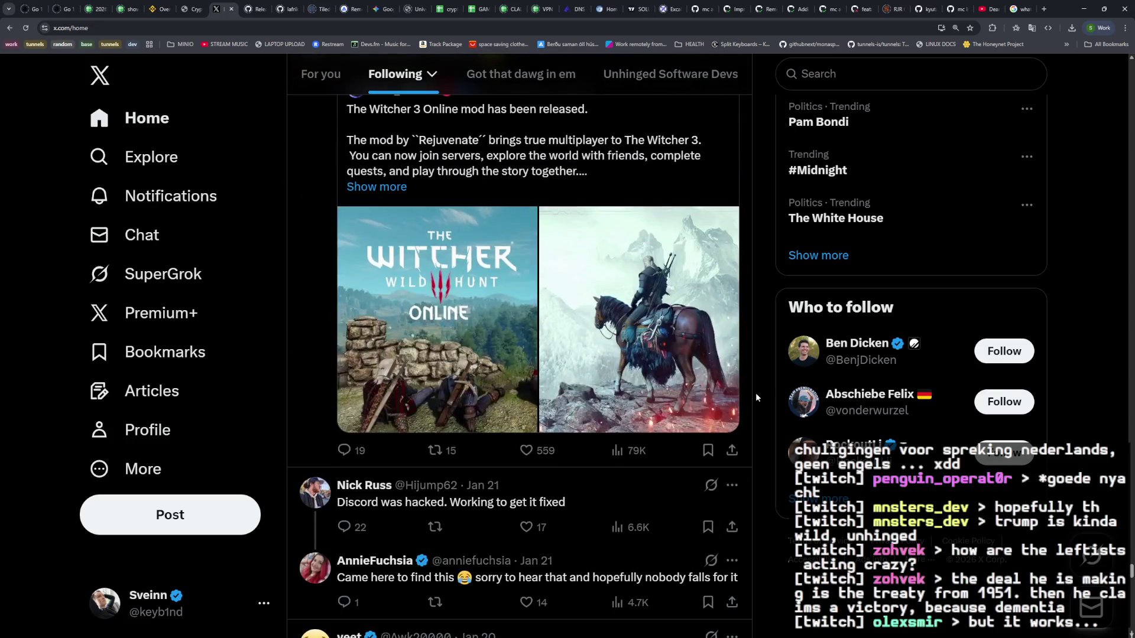
{"action": "scroll", "coordinate": [755, 395], "scroll_direction": "down", "scroll_amount": 2}
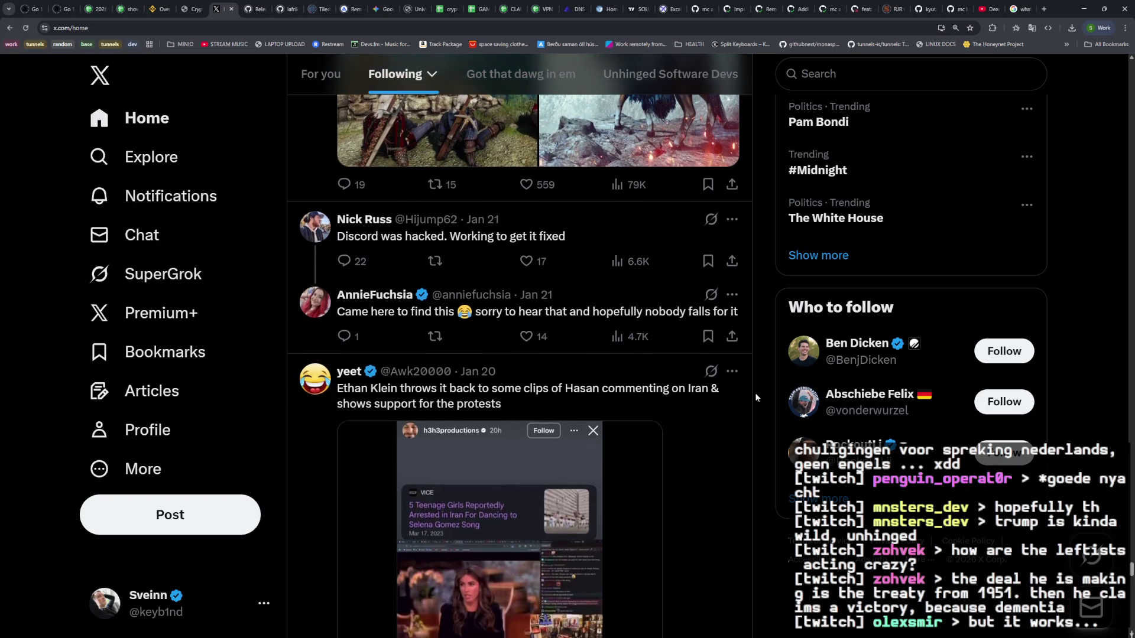
{"action": "scroll", "coordinate": [755, 396], "scroll_direction": "down", "scroll_amount": 3}
{"action": "scroll", "coordinate": [755, 396], "scroll_direction": "up", "scroll_amount": 4}
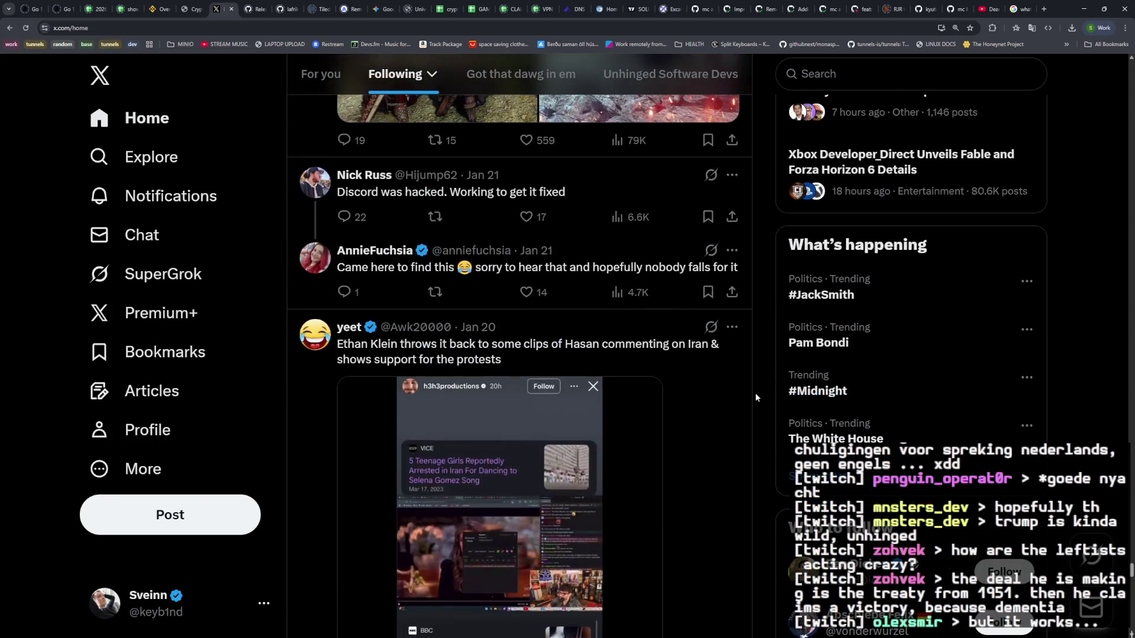
{"action": "scroll", "coordinate": [754, 392], "scroll_direction": "down", "scroll_amount": 8}
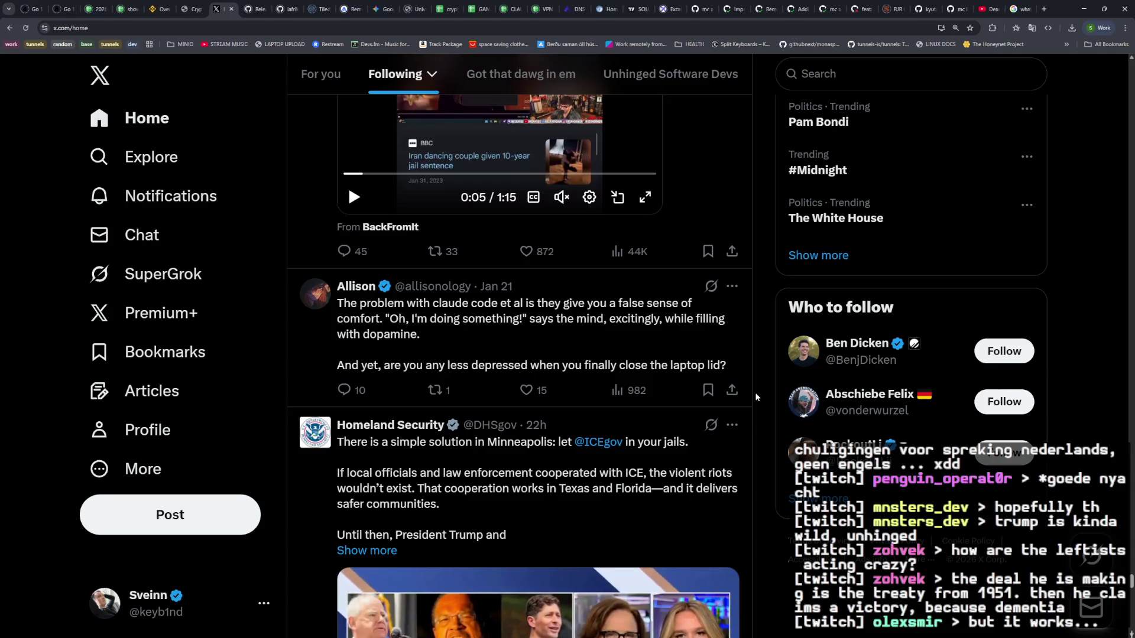
{"action": "scroll", "coordinate": [755, 392], "scroll_direction": "down", "scroll_amount": 4}
{"action": "scroll", "coordinate": [754, 392], "scroll_direction": "down", "scroll_amount": 7}
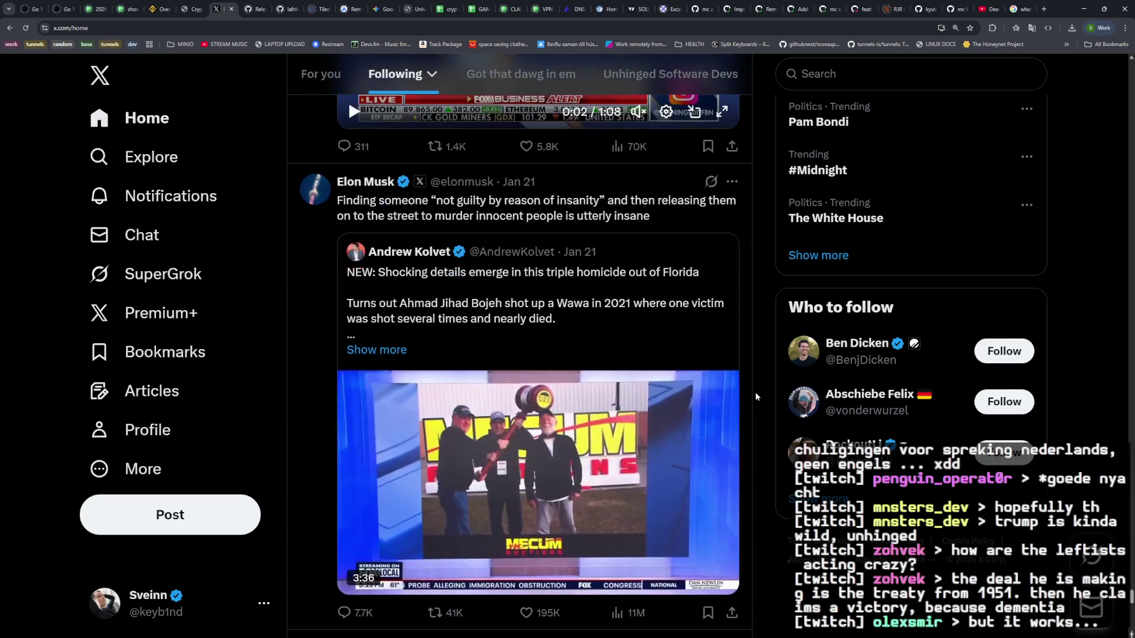
{"action": "scroll", "coordinate": [754, 392], "scroll_direction": "down", "scroll_amount": 12}
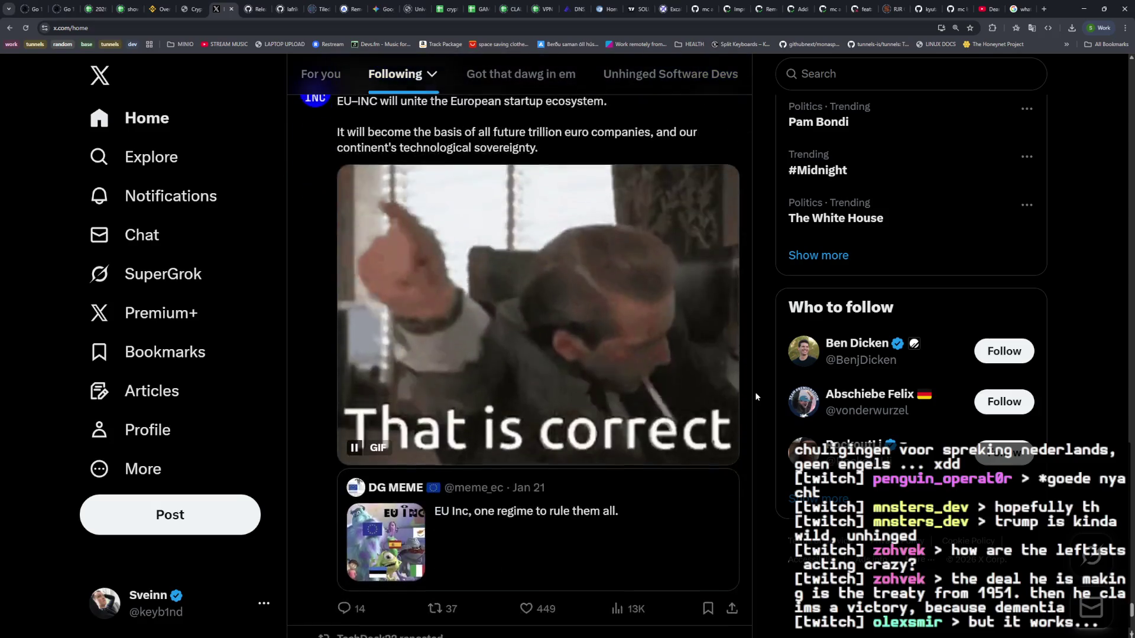
{"action": "scroll", "coordinate": [754, 392], "scroll_direction": "down", "scroll_amount": 15}
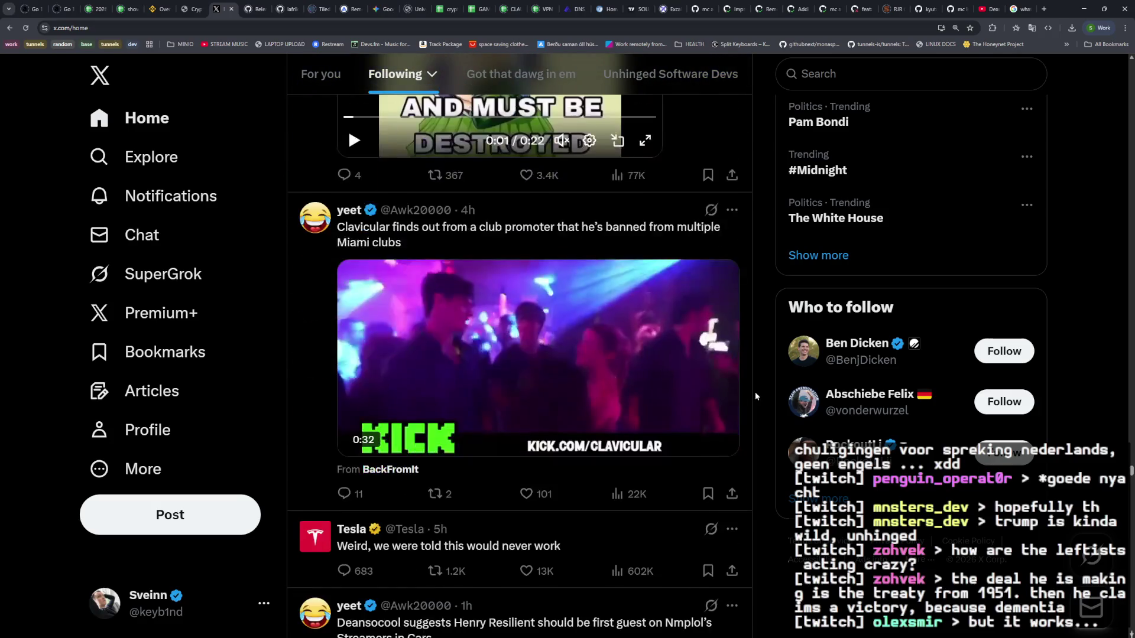
{"action": "scroll", "coordinate": [755, 392], "scroll_direction": "down", "scroll_amount": 2}
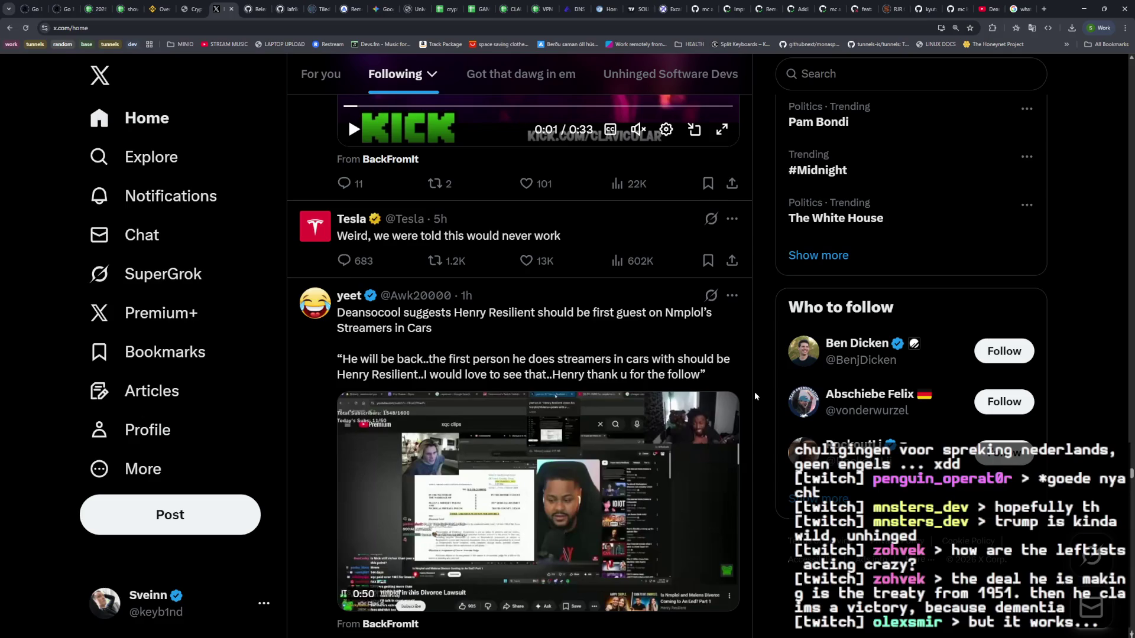
{"action": "scroll", "coordinate": [754, 391], "scroll_direction": "down", "scroll_amount": 8}
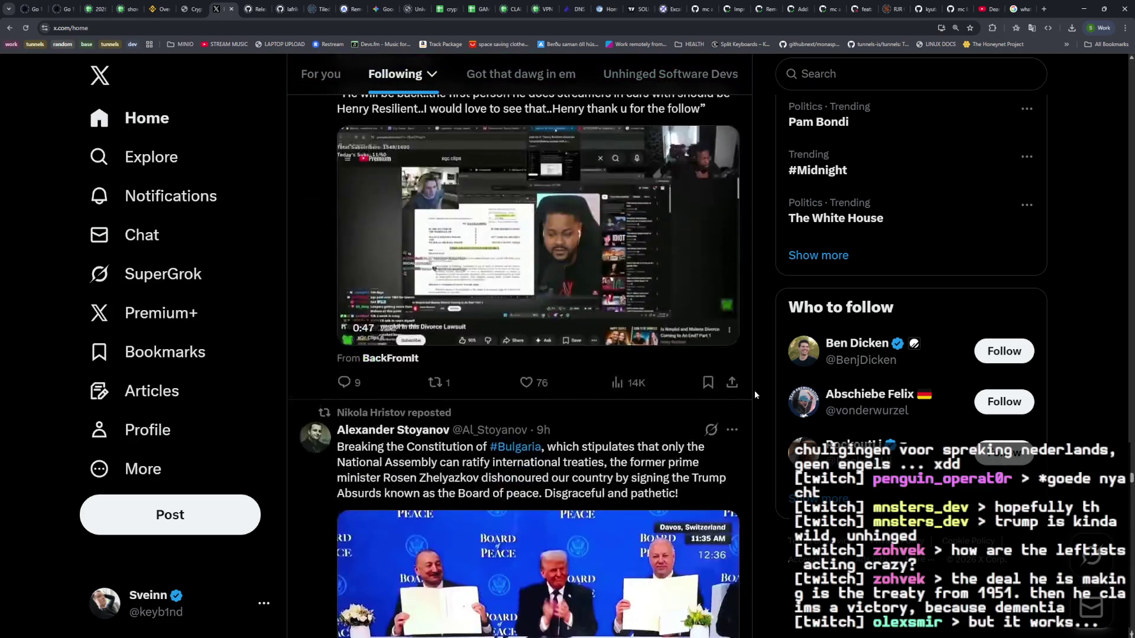
{"action": "scroll", "coordinate": [754, 390], "scroll_direction": "down", "scroll_amount": 8}
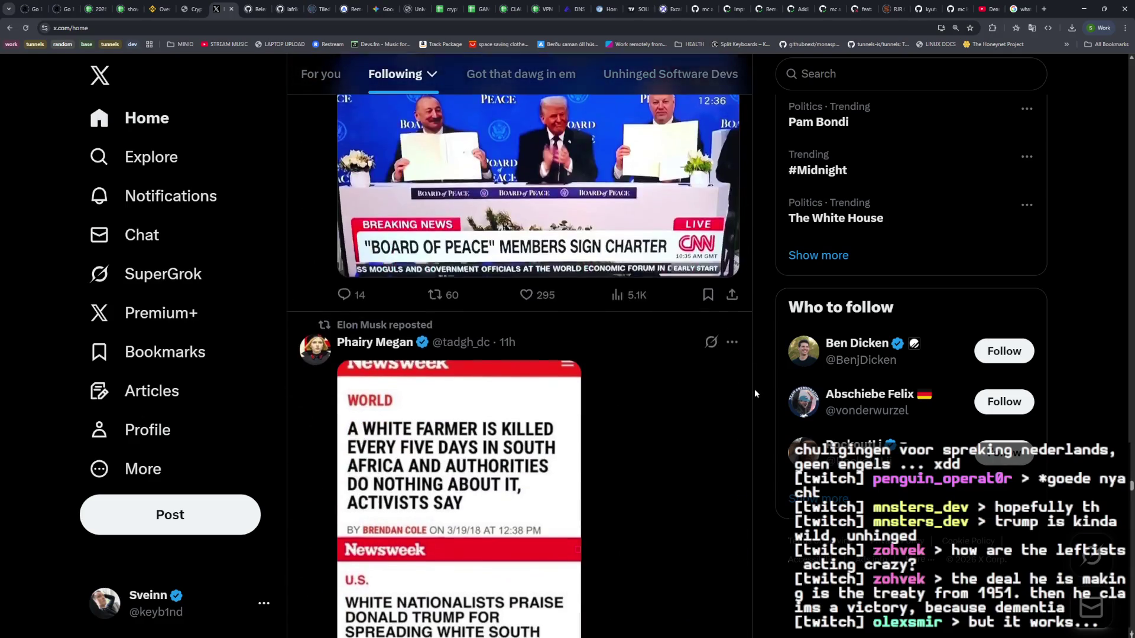
{"action": "scroll", "coordinate": [755, 392], "scroll_direction": "down", "scroll_amount": 10}
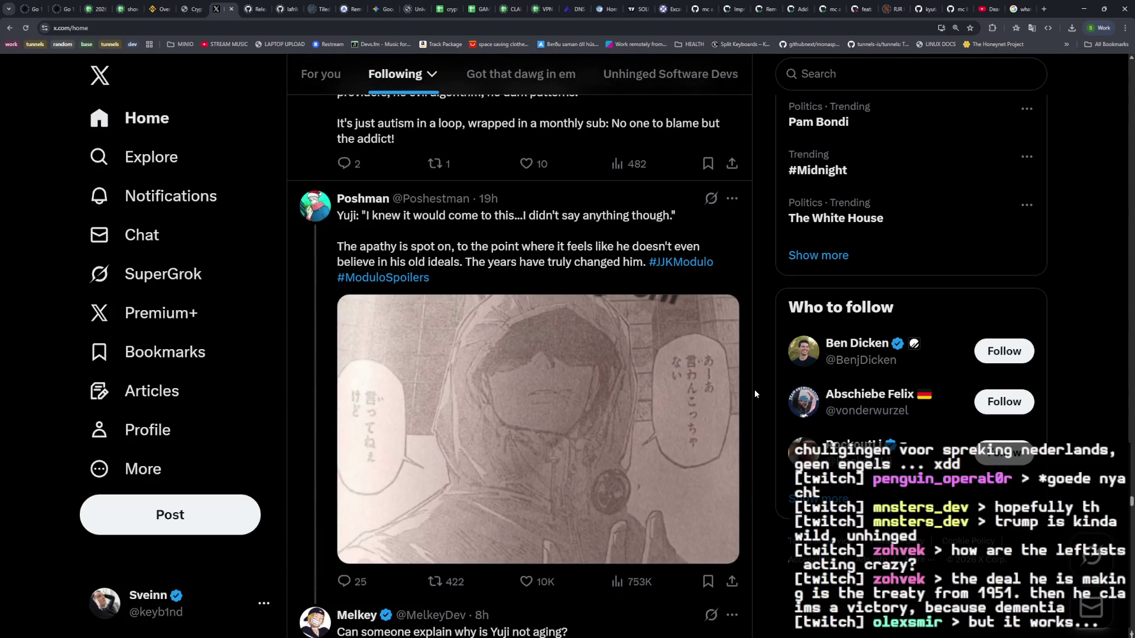
{"action": "scroll", "coordinate": [755, 393], "scroll_direction": "down", "scroll_amount": 4}
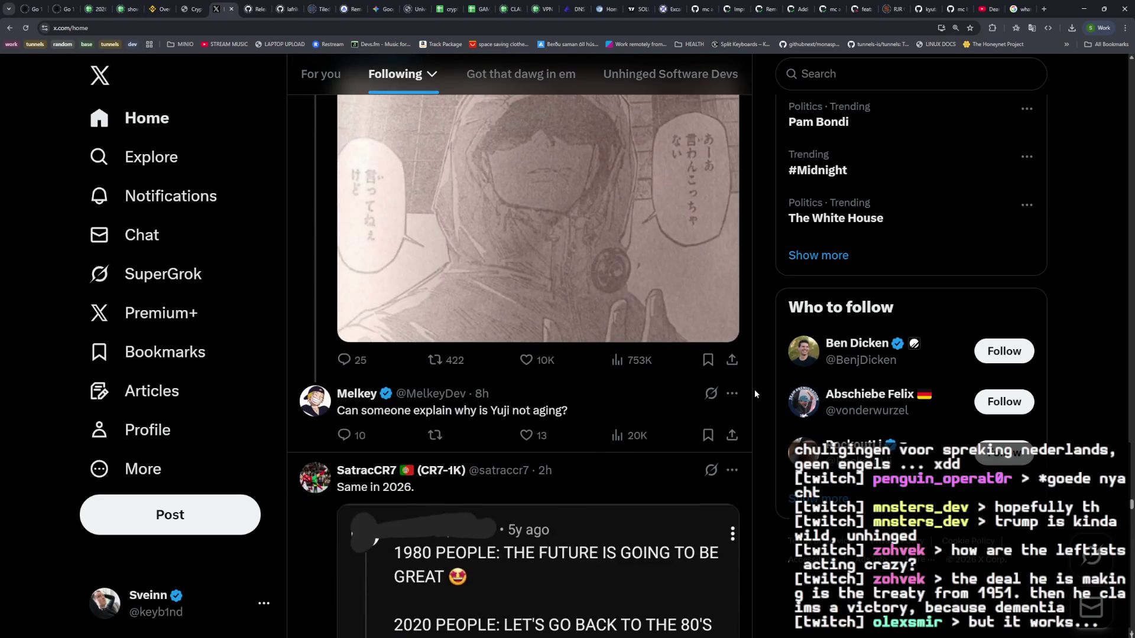
{"action": "scroll", "coordinate": [755, 394], "scroll_direction": "down", "scroll_amount": 4}
{"action": "scroll", "coordinate": [755, 392], "scroll_direction": "down", "scroll_amount": 4}
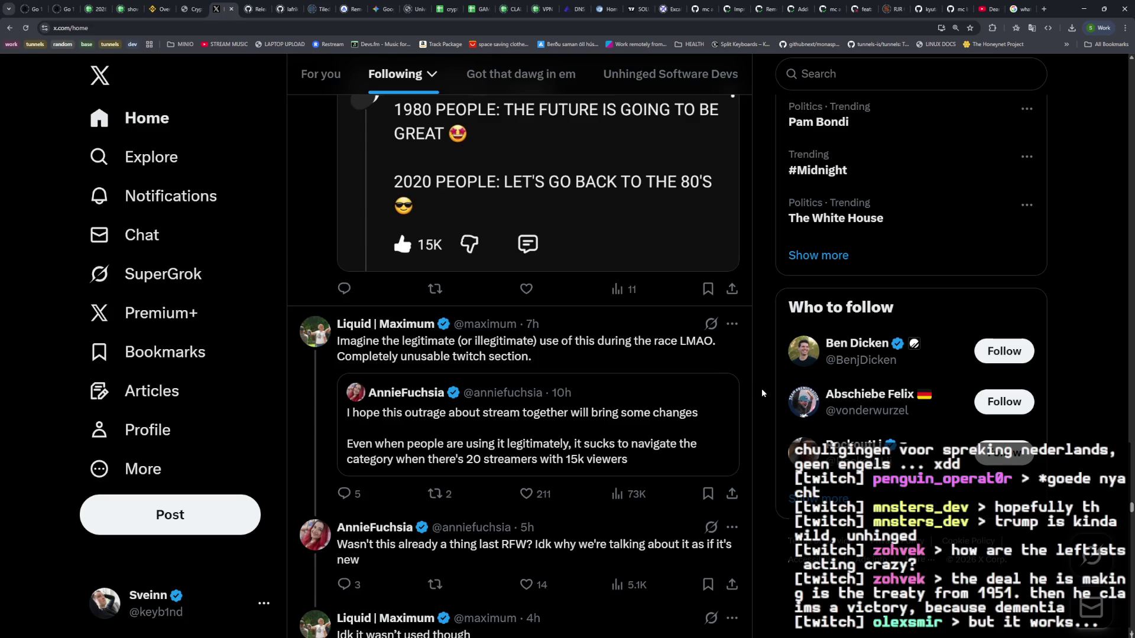
{"action": "scroll", "coordinate": [762, 388], "scroll_direction": "down", "scroll_amount": 4}
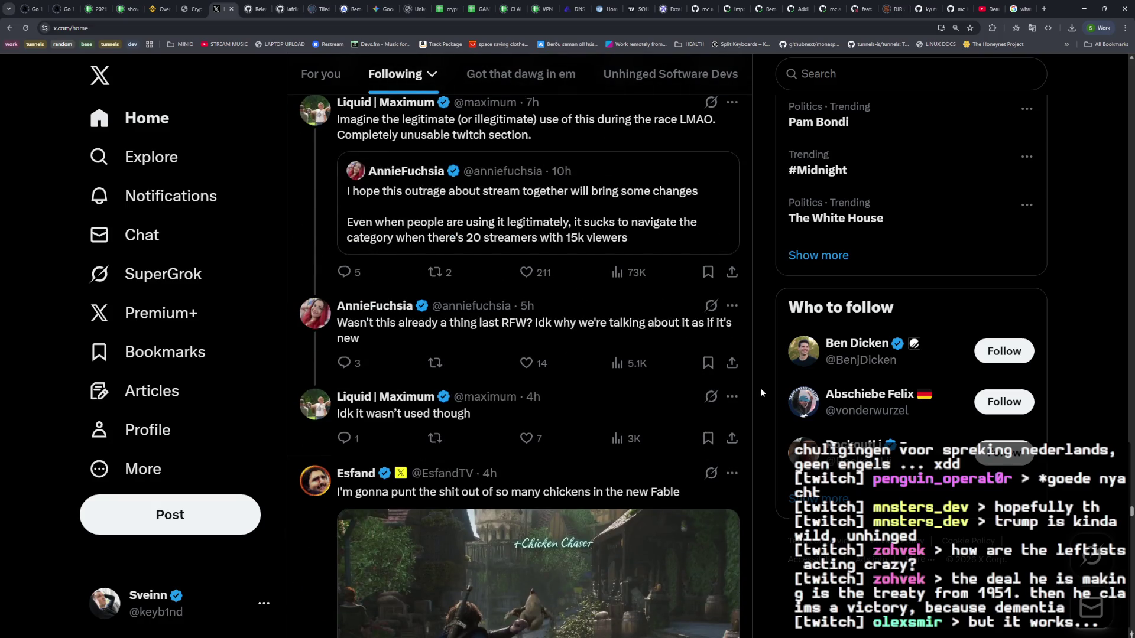
{"action": "scroll", "coordinate": [761, 389], "scroll_direction": "down", "scroll_amount": 6}
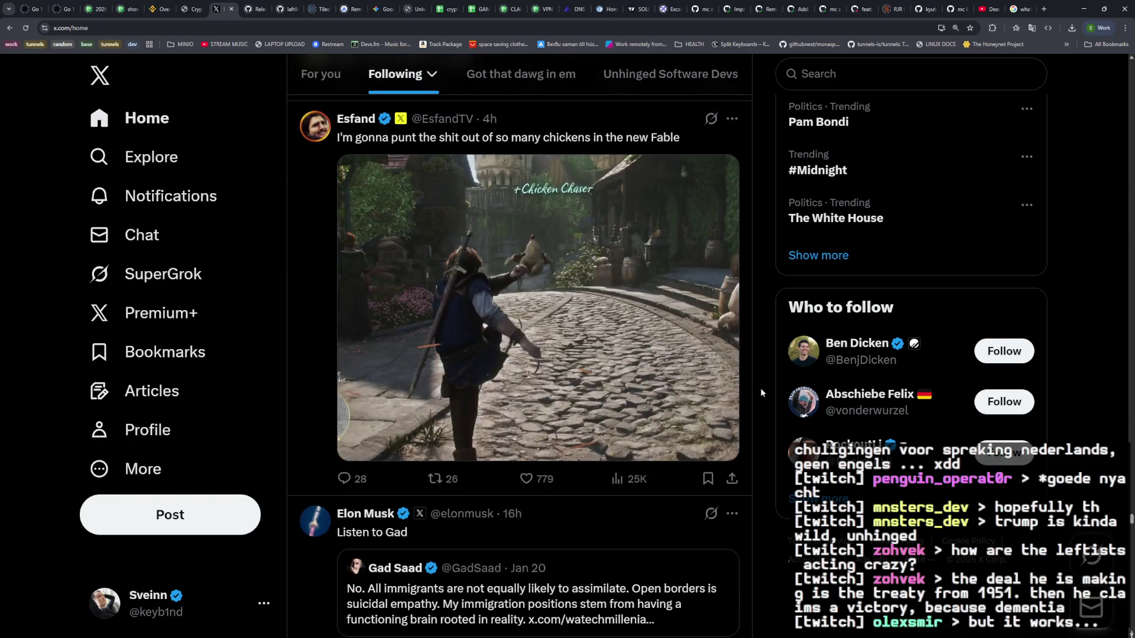
{"action": "scroll", "coordinate": [761, 390], "scroll_direction": "down", "scroll_amount": 4}
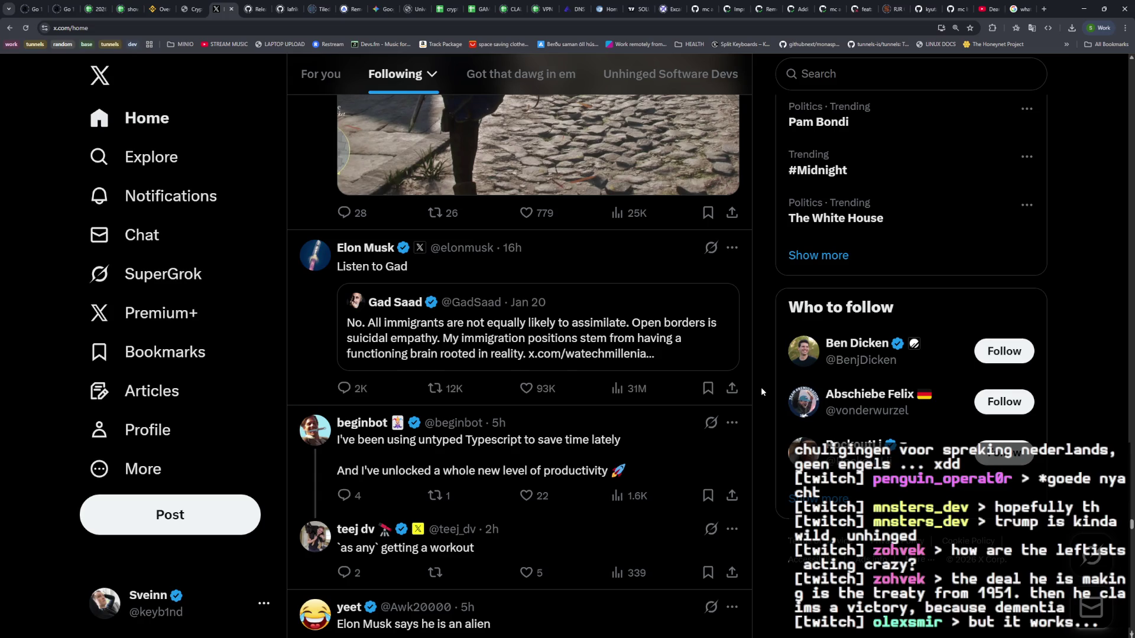
{"action": "scroll", "coordinate": [760, 389], "scroll_direction": "down", "scroll_amount": 10}
{"action": "scroll", "coordinate": [761, 388], "scroll_direction": "down", "scroll_amount": 8}
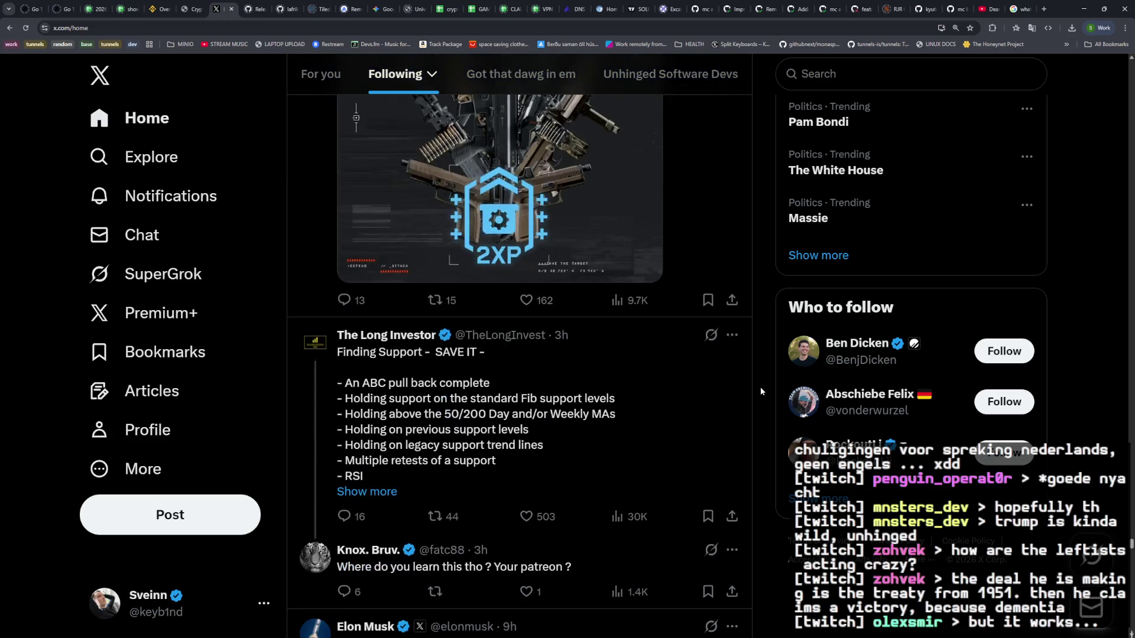
{"action": "scroll", "coordinate": [761, 388], "scroll_direction": "down", "scroll_amount": 5}
{"action": "scroll", "coordinate": [761, 387], "scroll_direction": "down", "scroll_amount": 3}
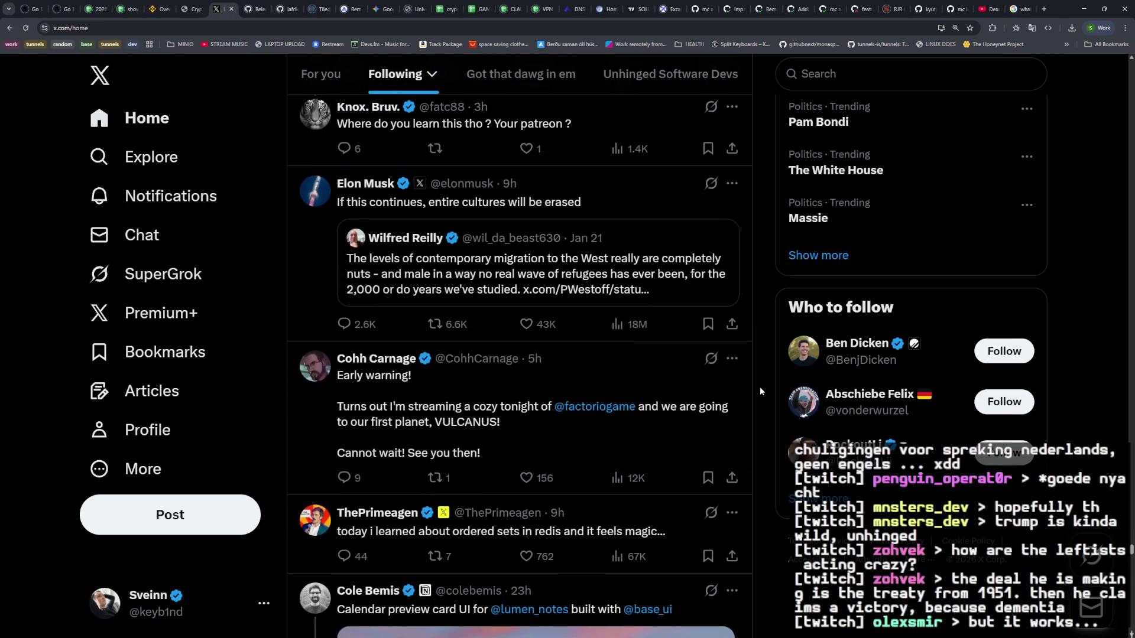
{"action": "scroll", "coordinate": [761, 386], "scroll_direction": "down", "scroll_amount": 2}
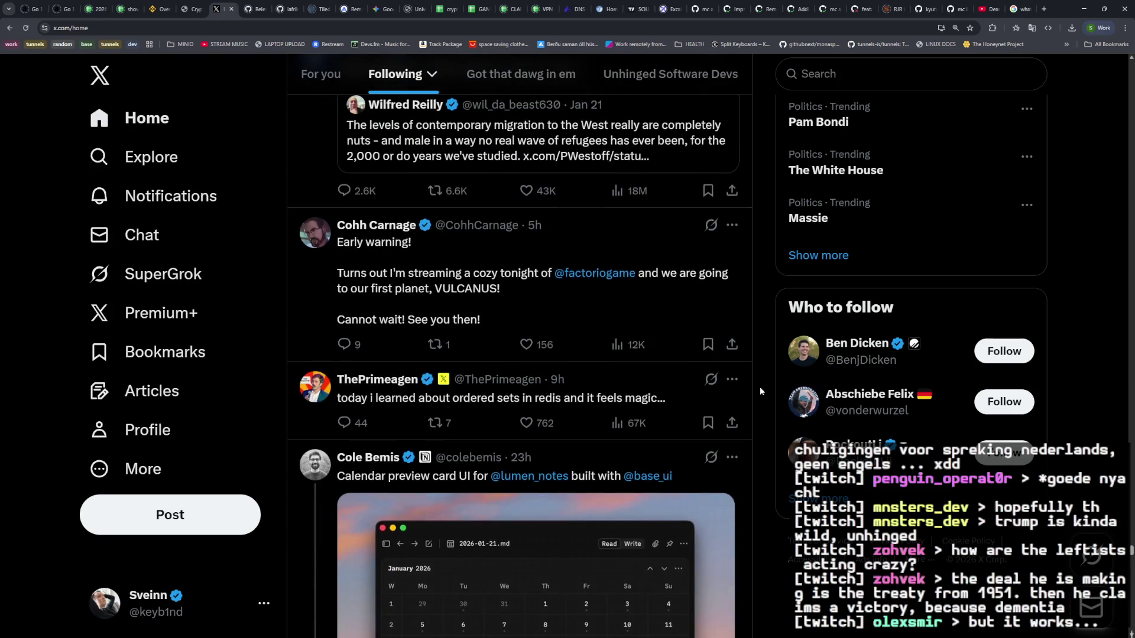
{"action": "scroll", "coordinate": [760, 387], "scroll_direction": "down", "scroll_amount": 2}
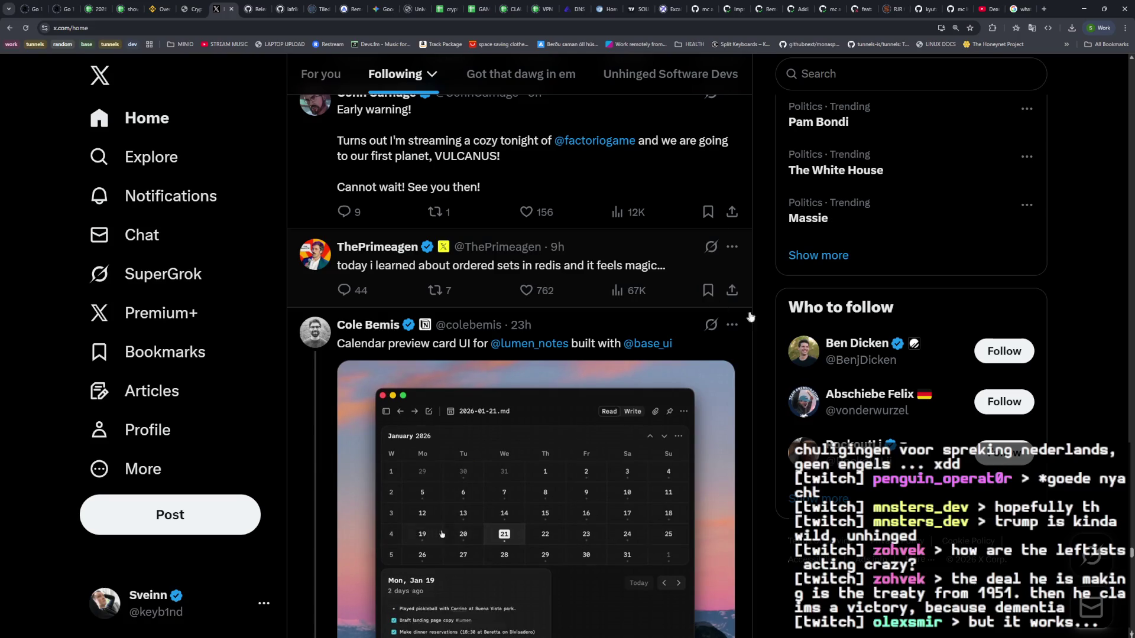
{"action": "scroll", "coordinate": [764, 314], "scroll_direction": "down", "scroll_amount": 10}
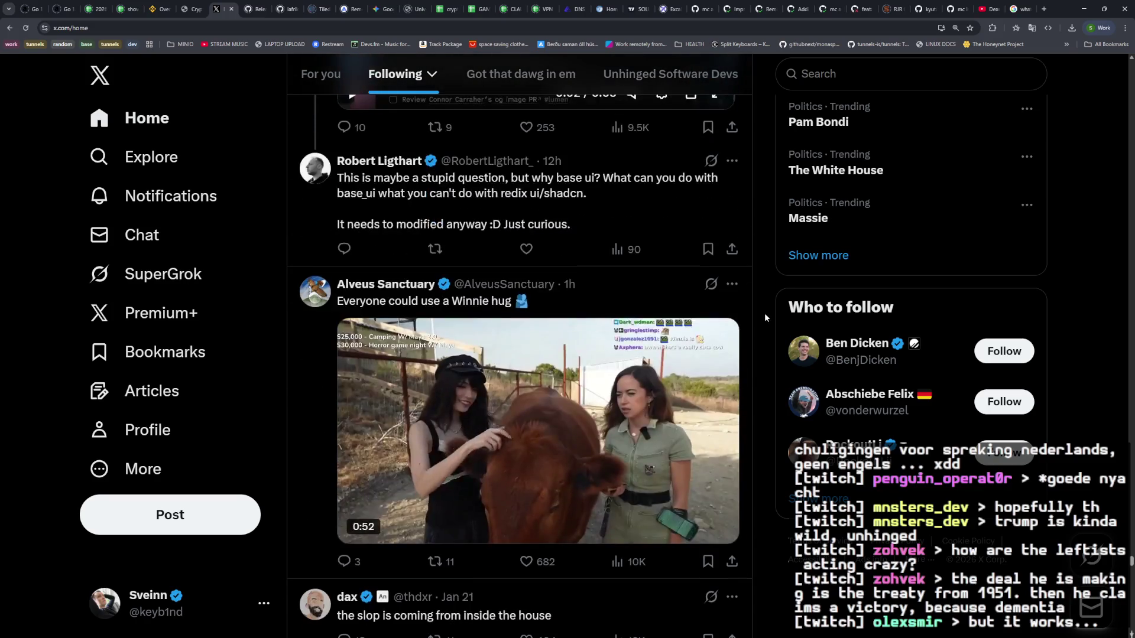
Step: Scroll past the Alveus Sanctuary video and Laufie's post to TECTONE's quote post with its context note
{"action": "scroll", "coordinate": [765, 312], "scroll_direction": "down", "scroll_amount": 2}
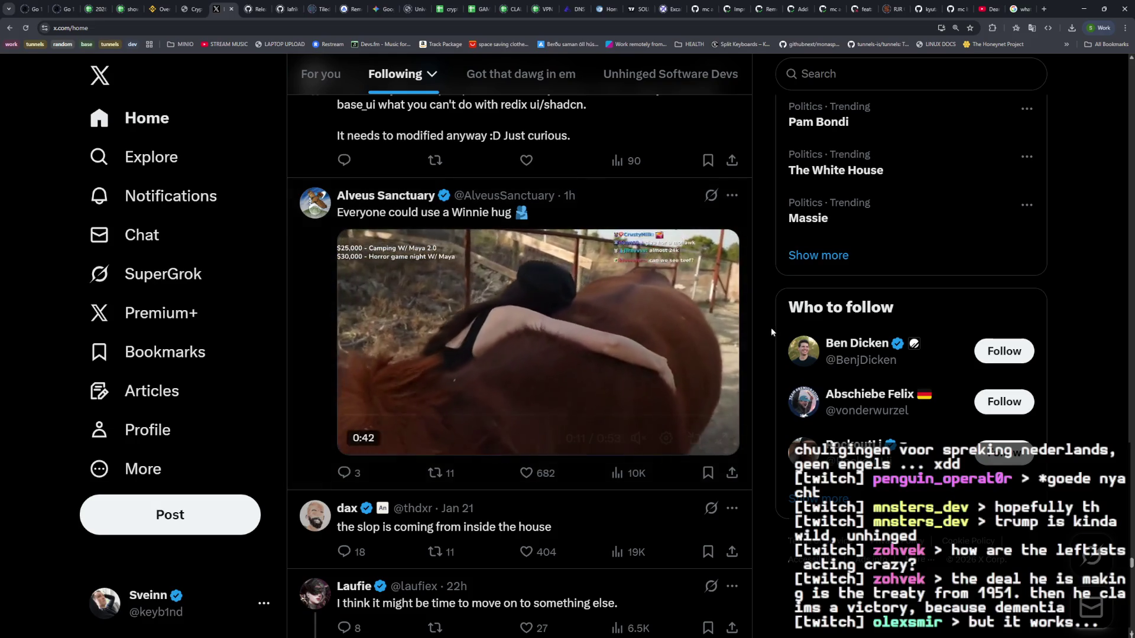
{"action": "scroll", "coordinate": [768, 327], "scroll_direction": "down", "scroll_amount": 3}
{"action": "scroll", "coordinate": [768, 324], "scroll_direction": "down", "scroll_amount": 5}
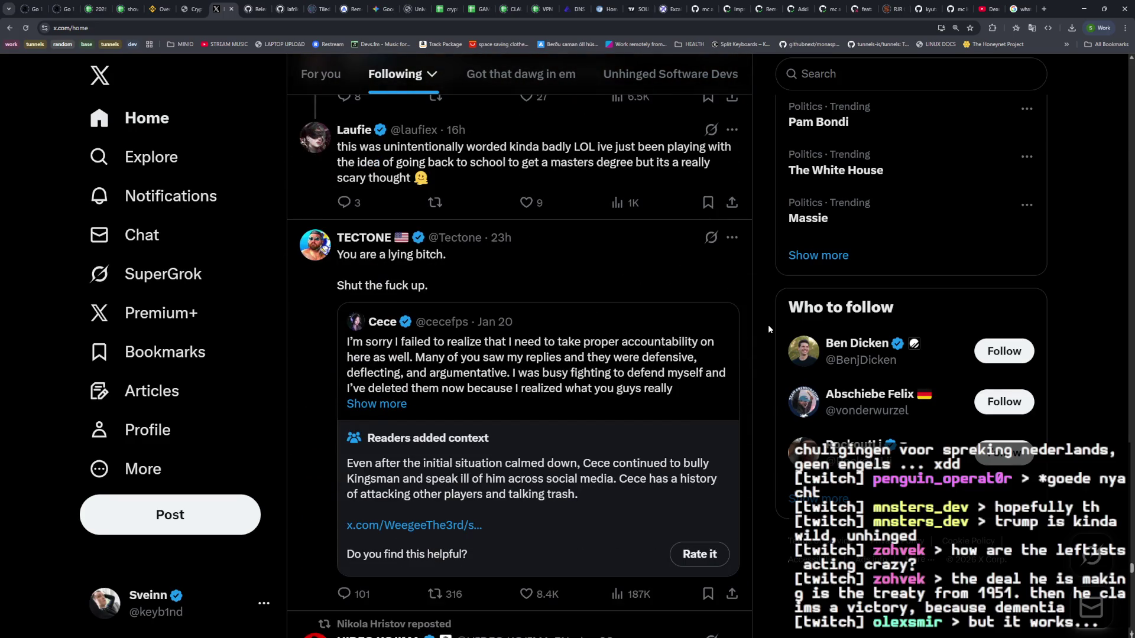
{"action": "scroll", "coordinate": [768, 325], "scroll_direction": "down", "scroll_amount": 1}
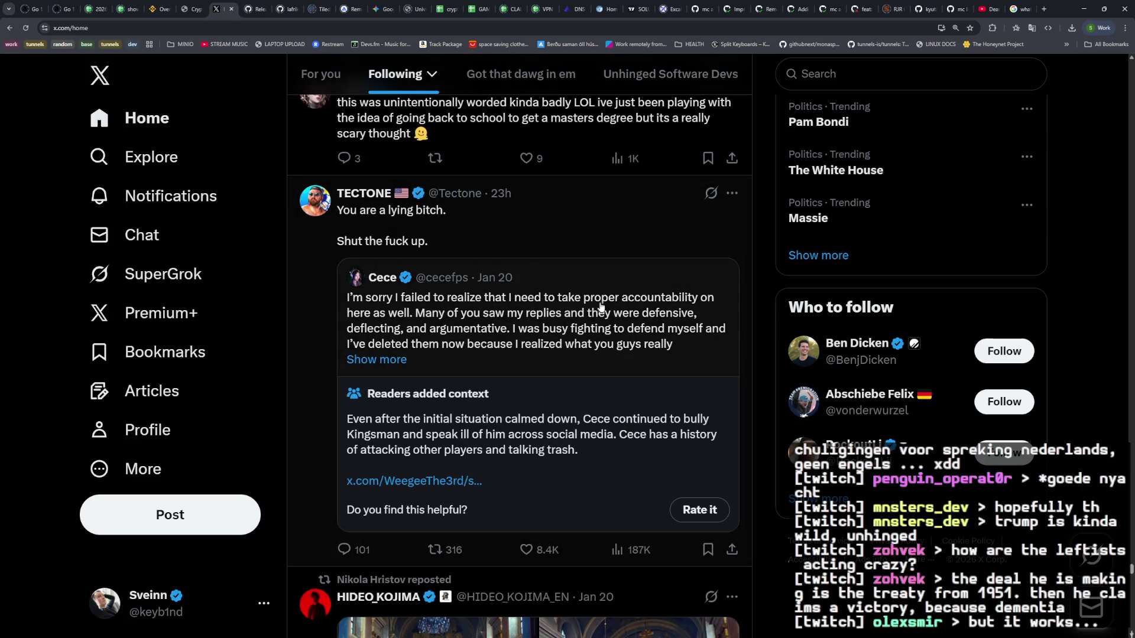
{"action": "mouse_move", "coordinate": [396, 289]}
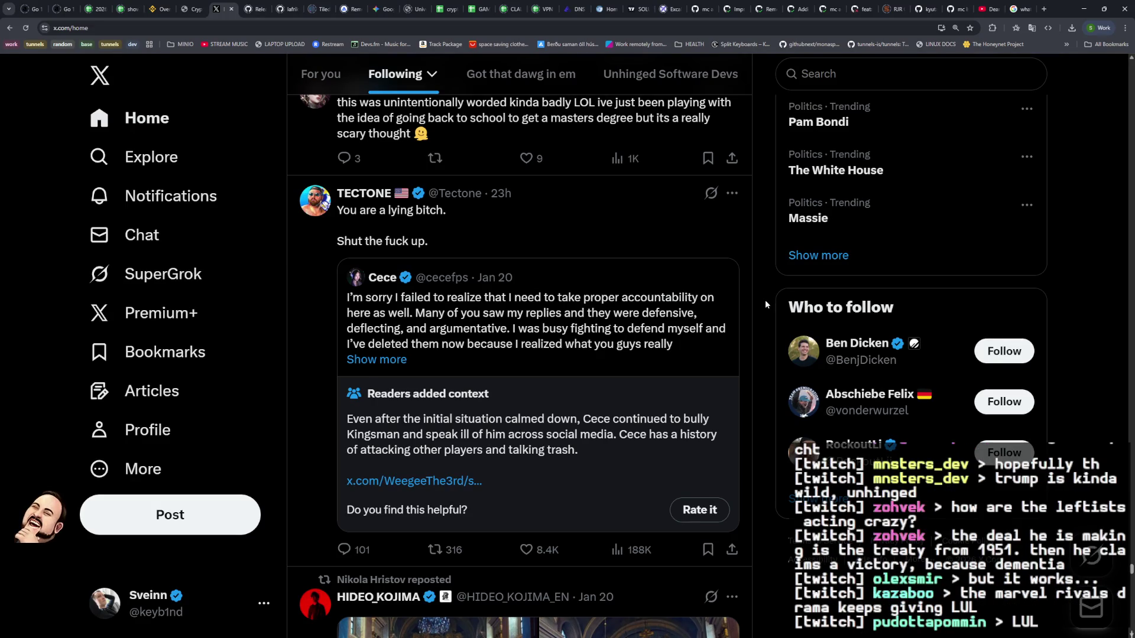
Step: Scroll past the Kojima, Linux Foundation and Davos posts to EVE Frontier's Xeroti Tidofiza Awakens post
{"action": "scroll", "coordinate": [765, 300], "scroll_direction": "down", "scroll_amount": 2}
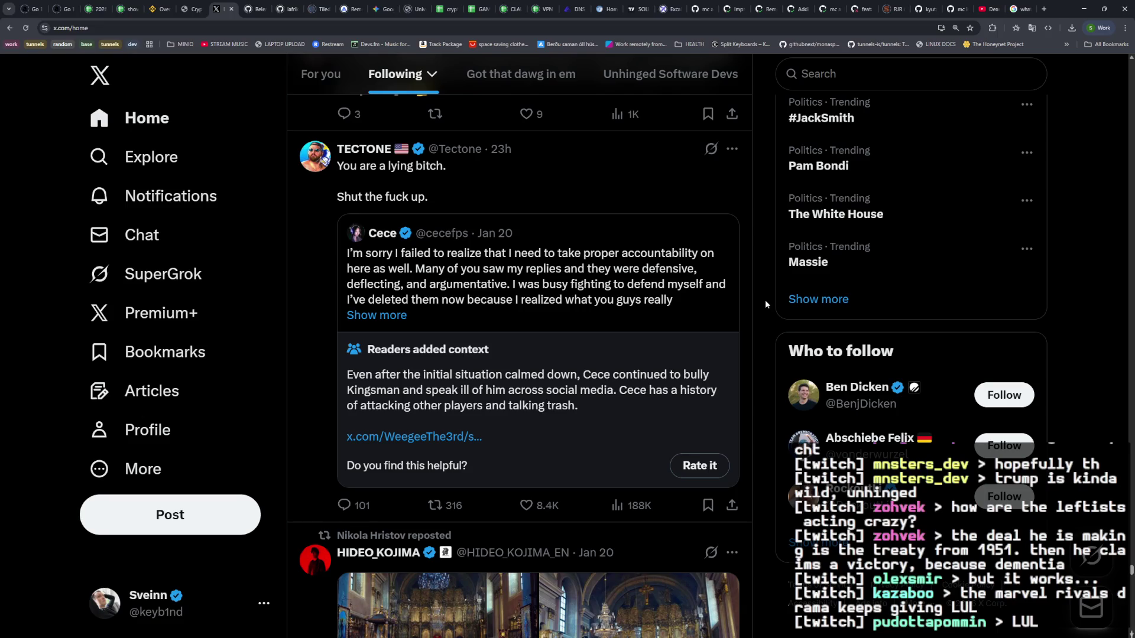
{"action": "scroll", "coordinate": [765, 300], "scroll_direction": "down", "scroll_amount": 5}
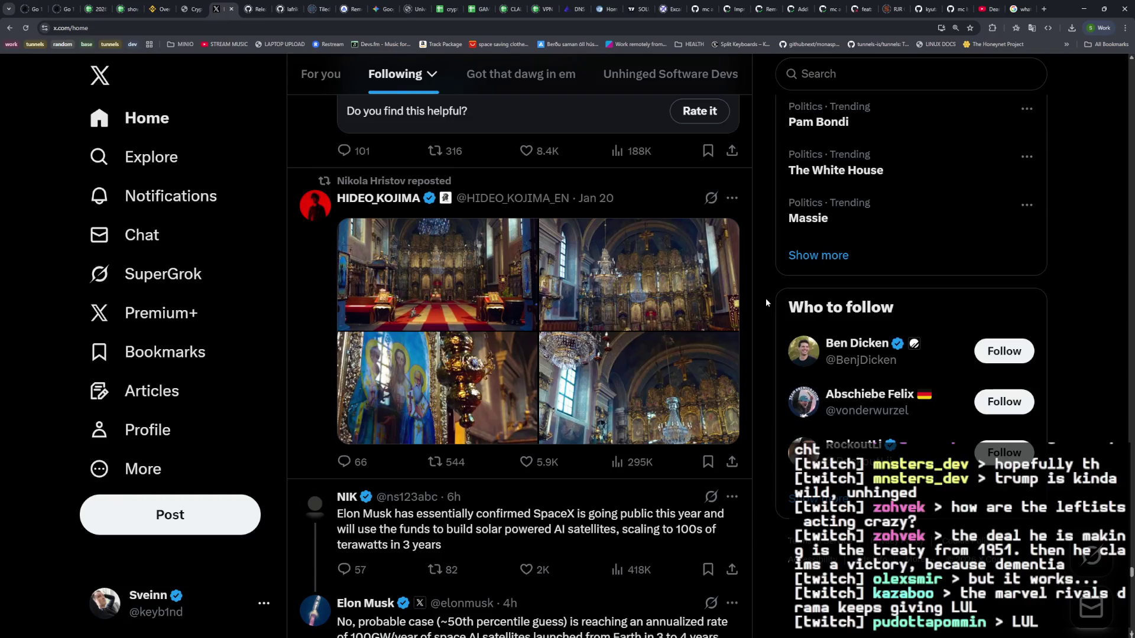
{"action": "scroll", "coordinate": [766, 300], "scroll_direction": "up", "scroll_amount": 5}
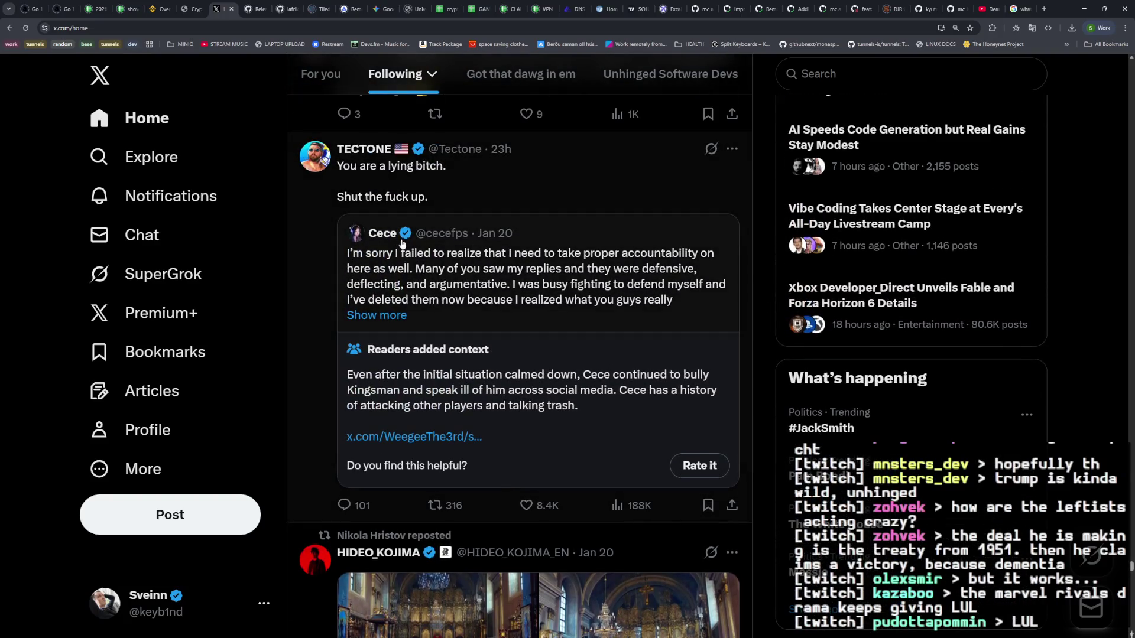
{"action": "scroll", "coordinate": [759, 304], "scroll_direction": "down", "scroll_amount": 4}
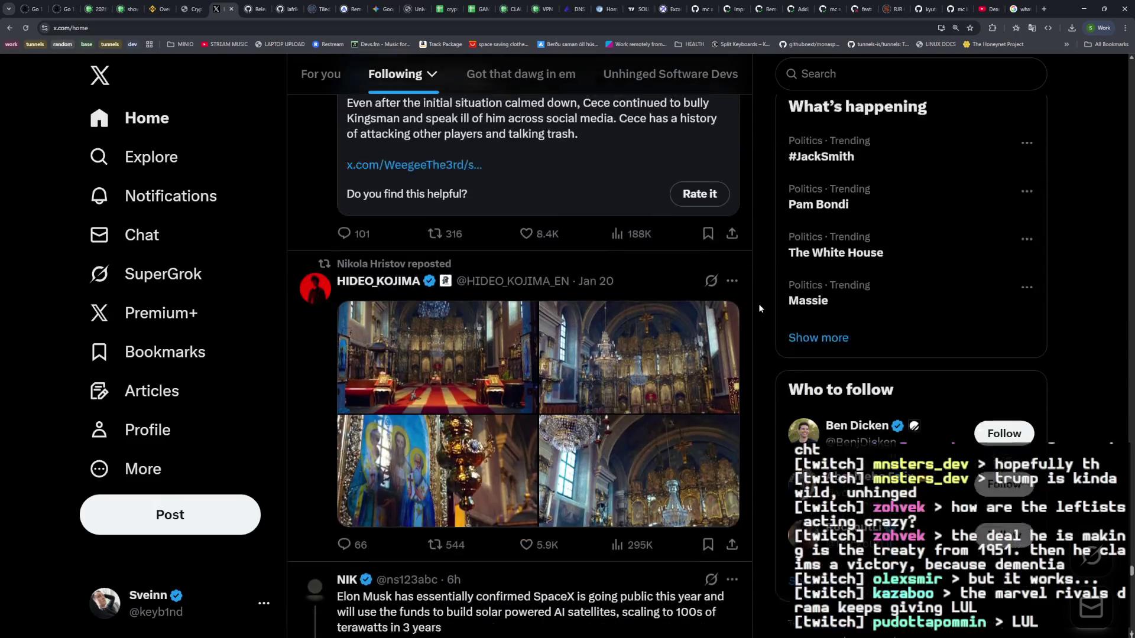
{"action": "scroll", "coordinate": [760, 307], "scroll_direction": "down", "scroll_amount": 1}
{"action": "scroll", "coordinate": [758, 305], "scroll_direction": "down", "scroll_amount": 6}
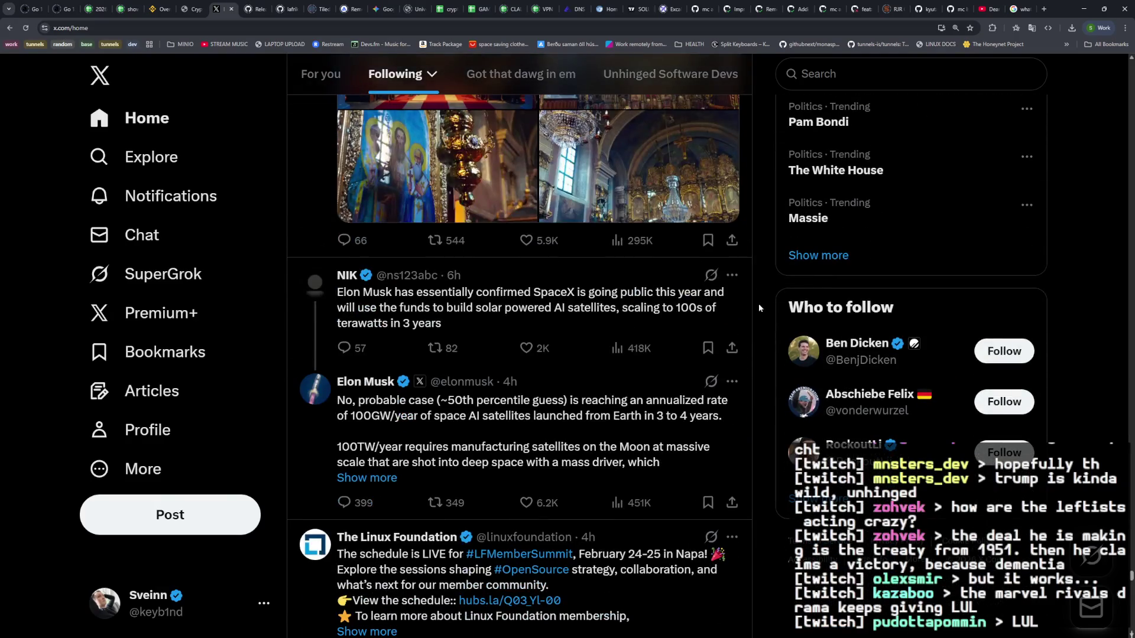
{"action": "scroll", "coordinate": [759, 308], "scroll_direction": "down", "scroll_amount": 8}
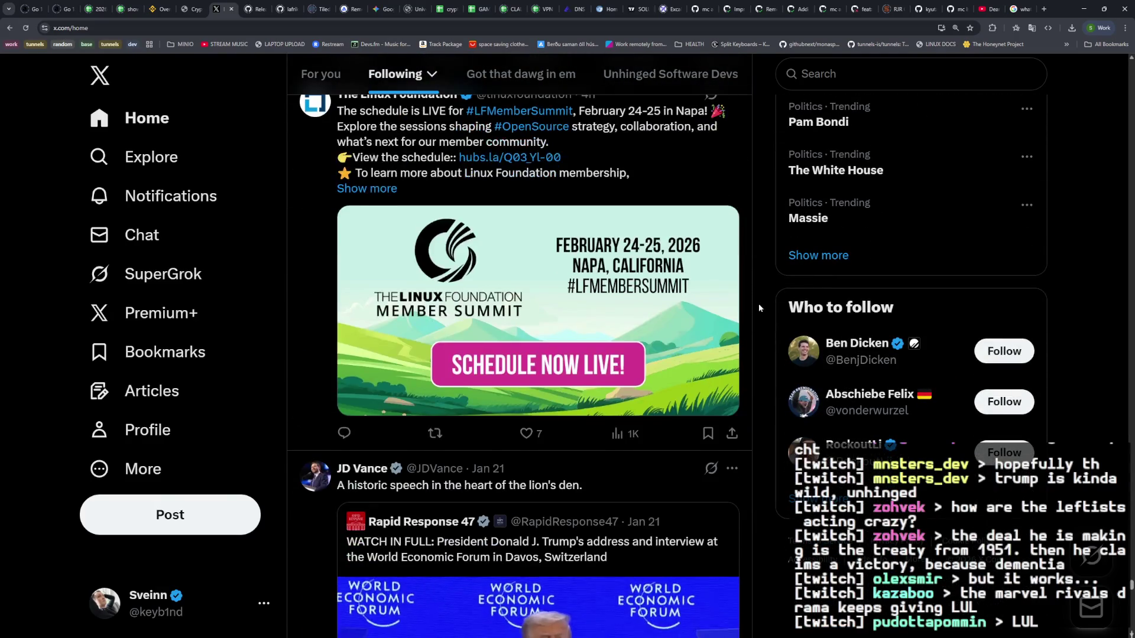
{"action": "scroll", "coordinate": [758, 303], "scroll_direction": "down", "scroll_amount": 4}
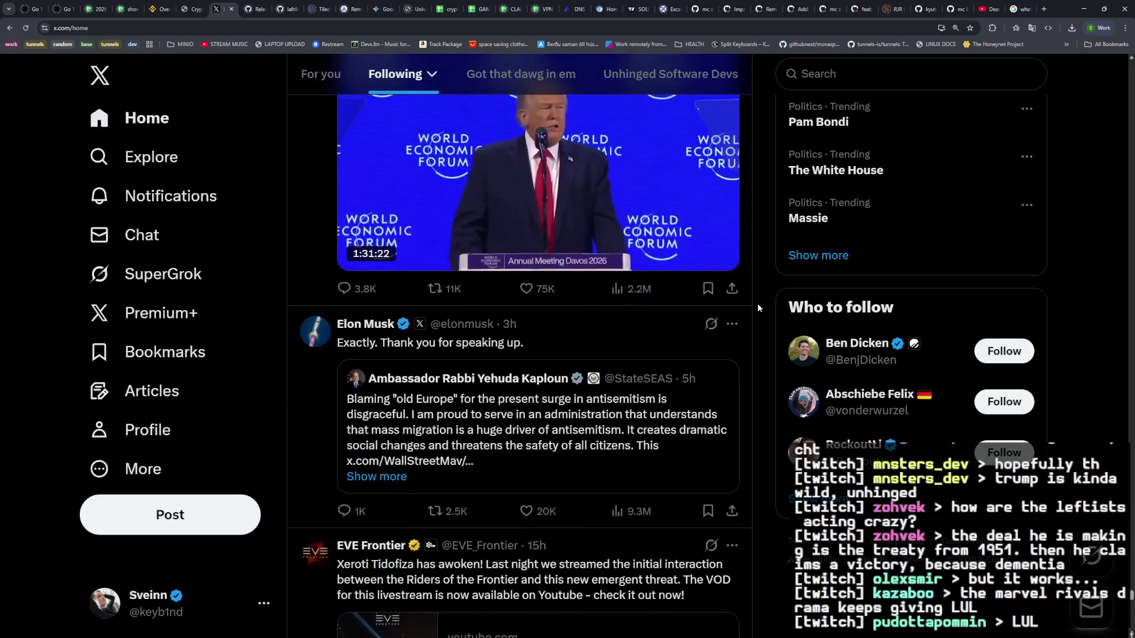
{"action": "scroll", "coordinate": [758, 303], "scroll_direction": "down", "scroll_amount": 4}
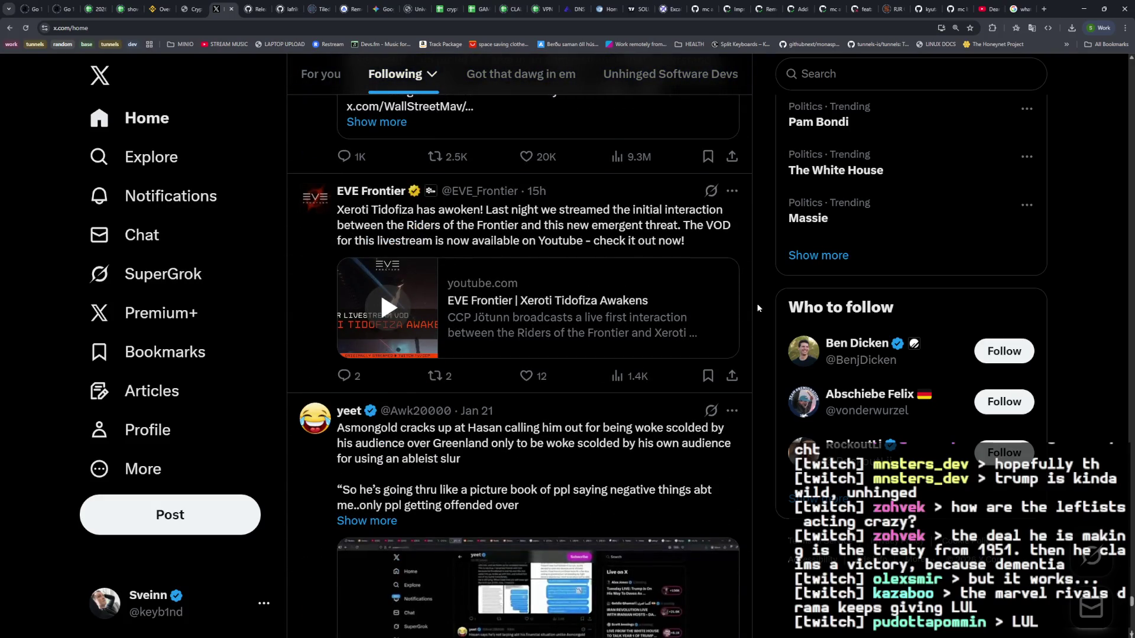
{"action": "scroll", "coordinate": [757, 303], "scroll_direction": "down", "scroll_amount": 3}
{"action": "scroll", "coordinate": [757, 302], "scroll_direction": "up", "scroll_amount": 4}
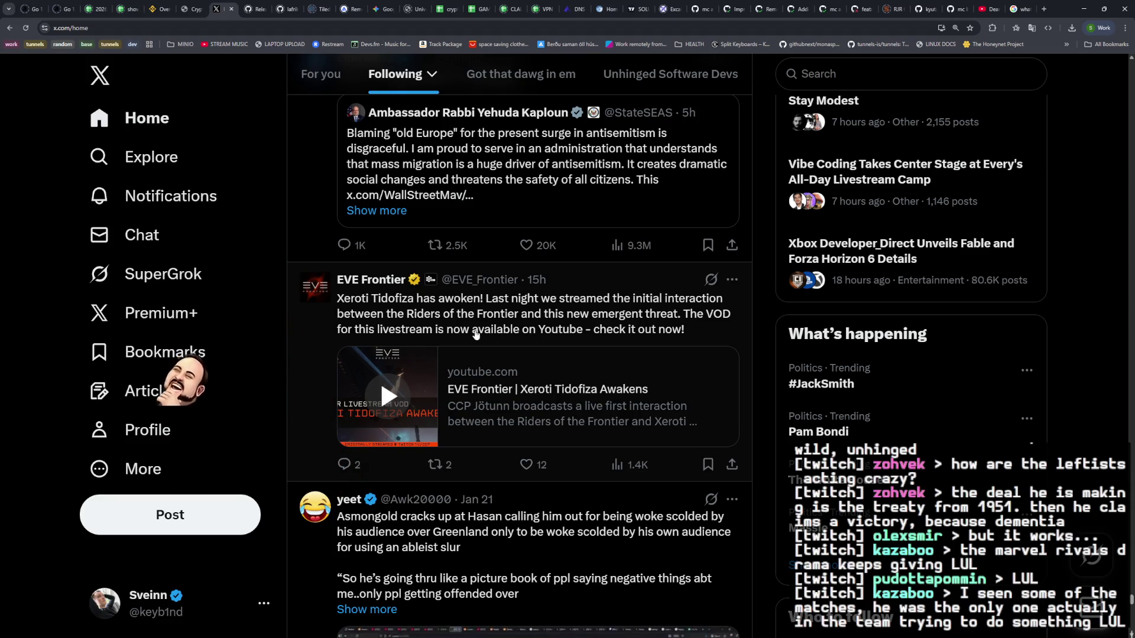
Step: Play the EVE Frontier video and seek through 7:10, 17:38, 26:49 and 43 minutes to about 51:12
{"action": "left_click", "coordinate": [500, 424]}
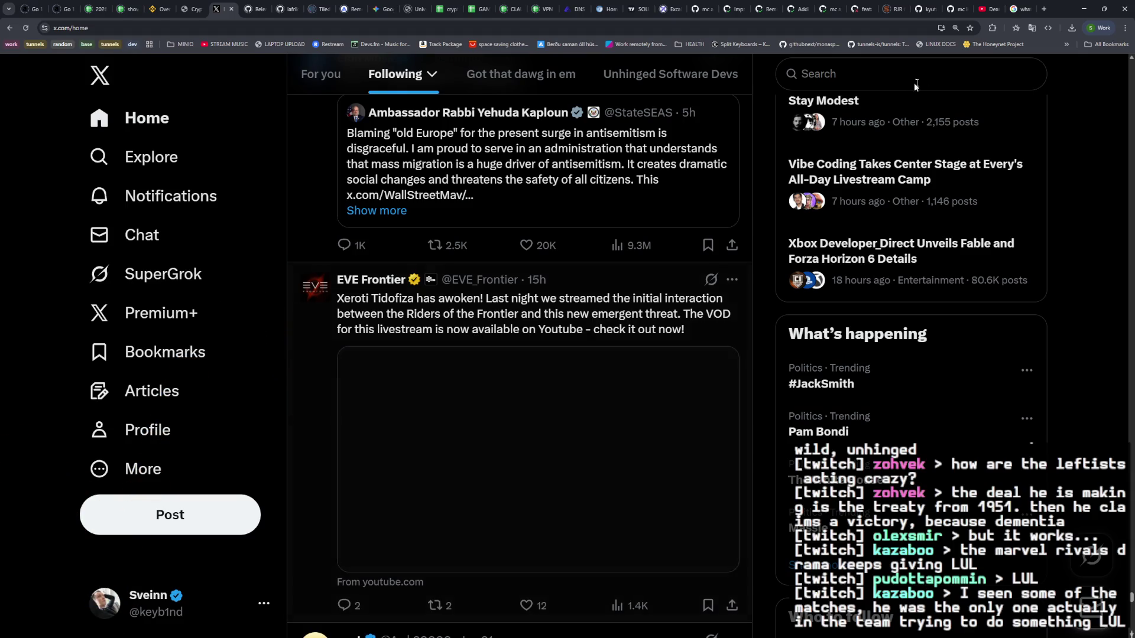
{"action": "scroll", "coordinate": [505, 421], "scroll_direction": "down", "scroll_amount": 1}
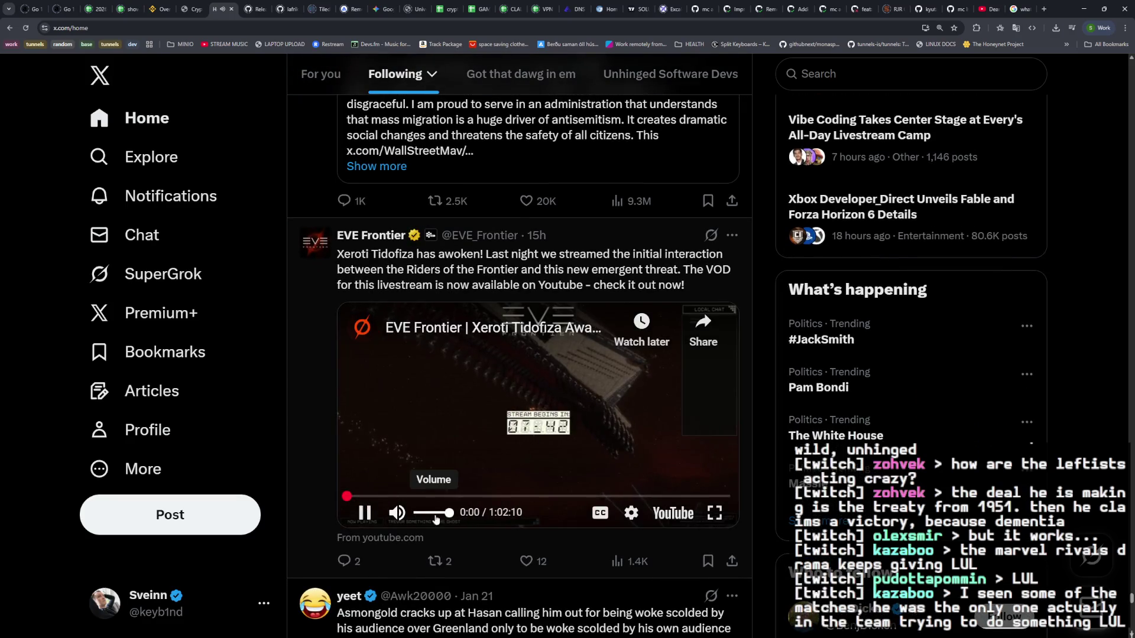
{"action": "left_click", "coordinate": [391, 496]}
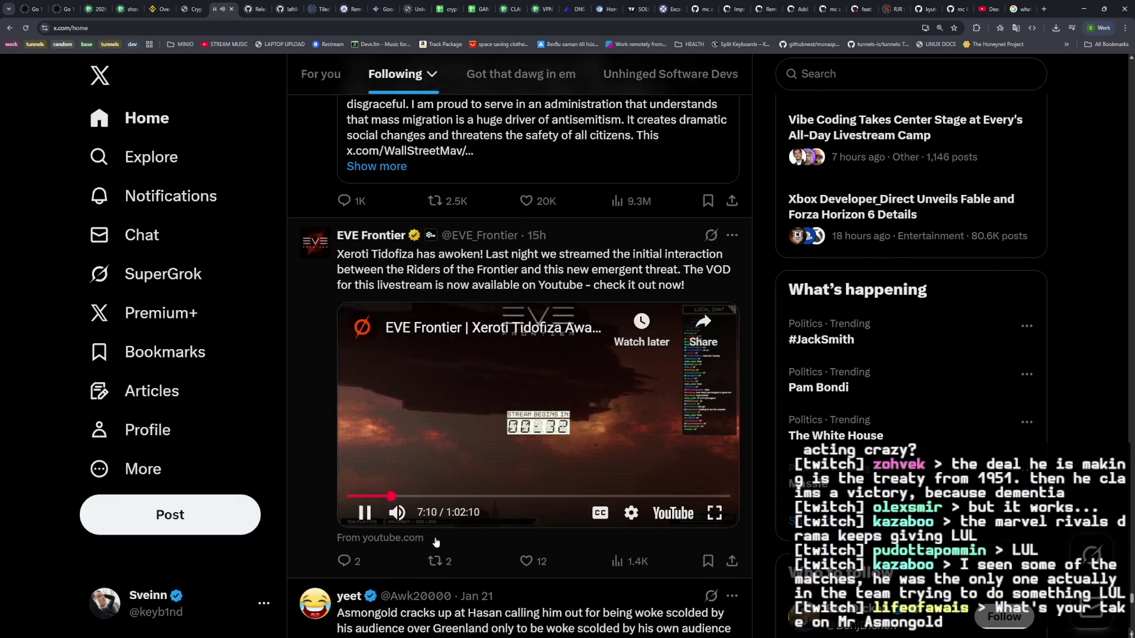
{"action": "left_click", "coordinate": [455, 497]}
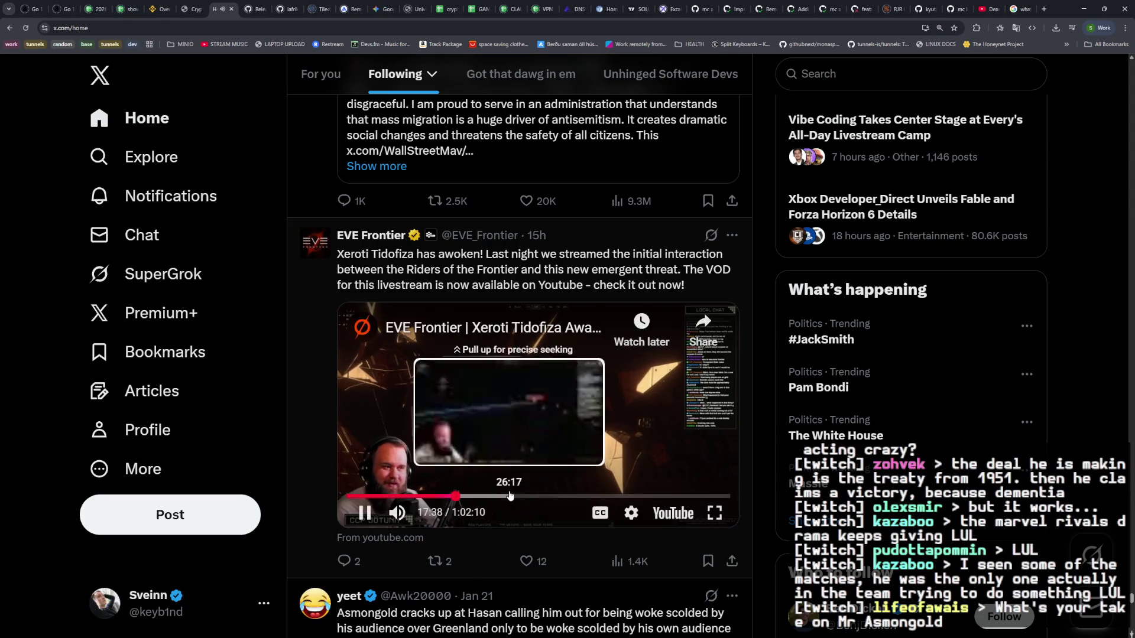
{"action": "left_click", "coordinate": [511, 496]}
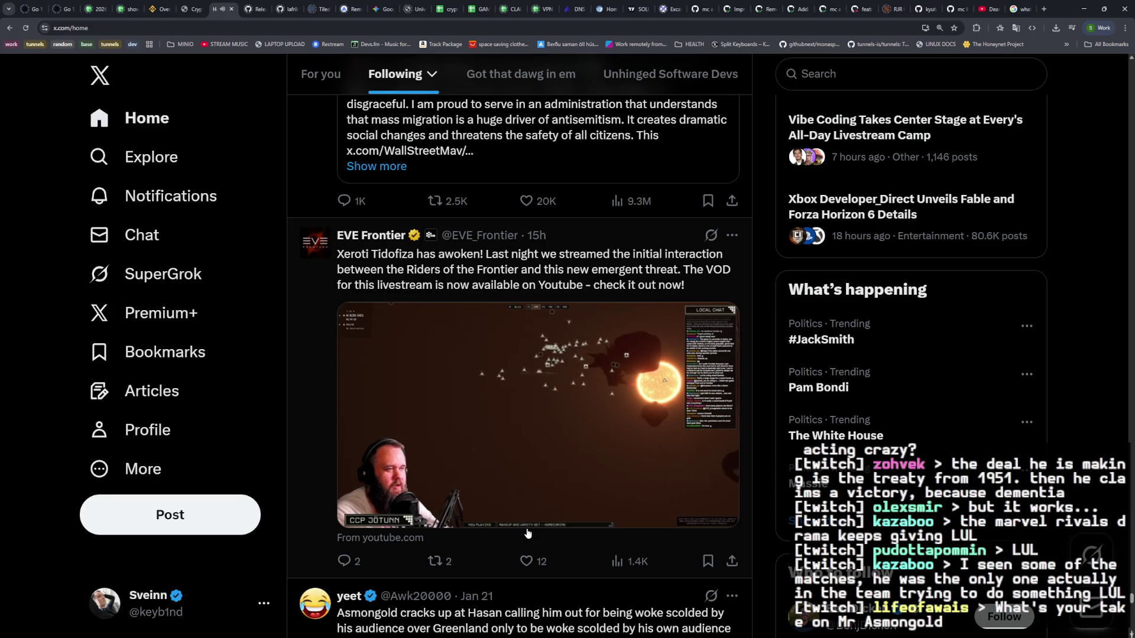
{"action": "mouse_move", "coordinate": [526, 526]}
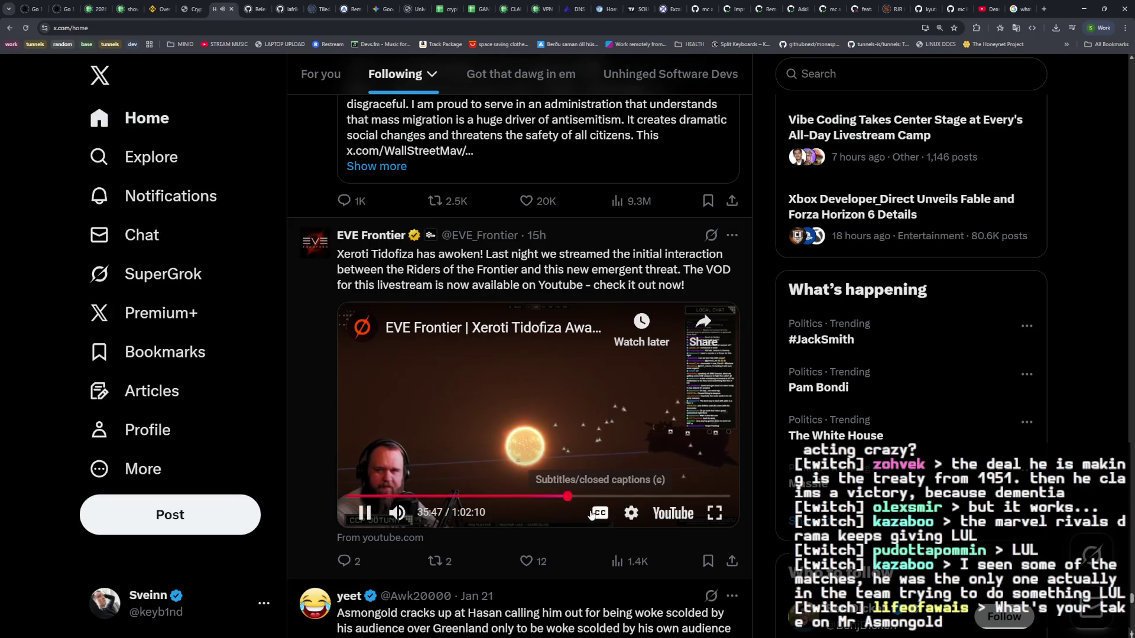
{"action": "left_click_drag", "start_coordinate": [613, 497], "coordinate": [642, 501]}
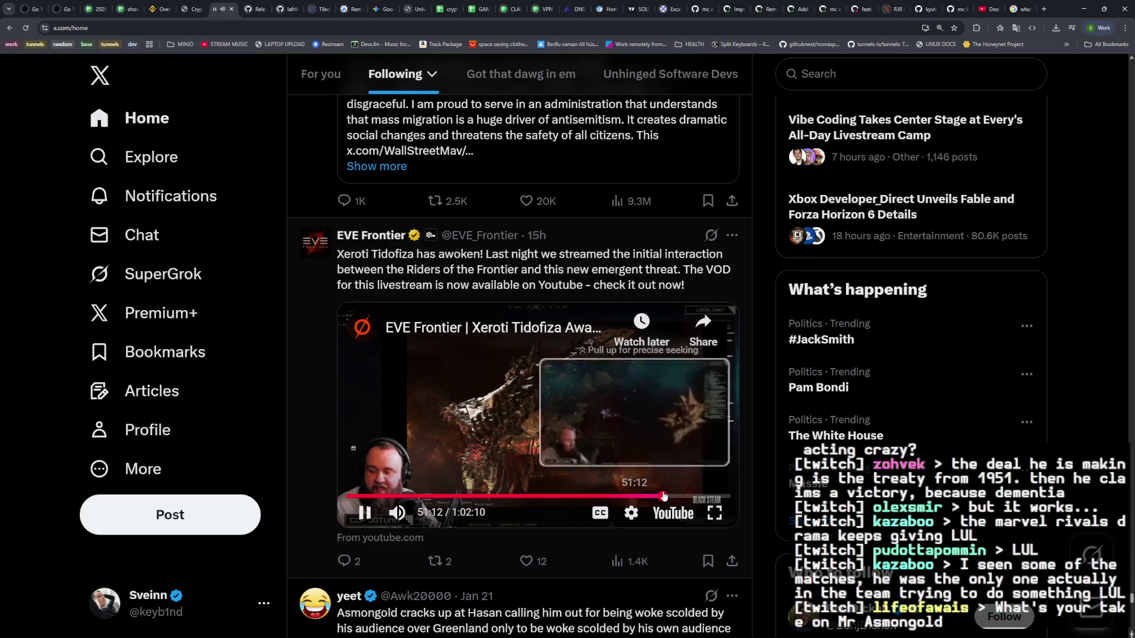
{"action": "left_click", "coordinate": [663, 497]}
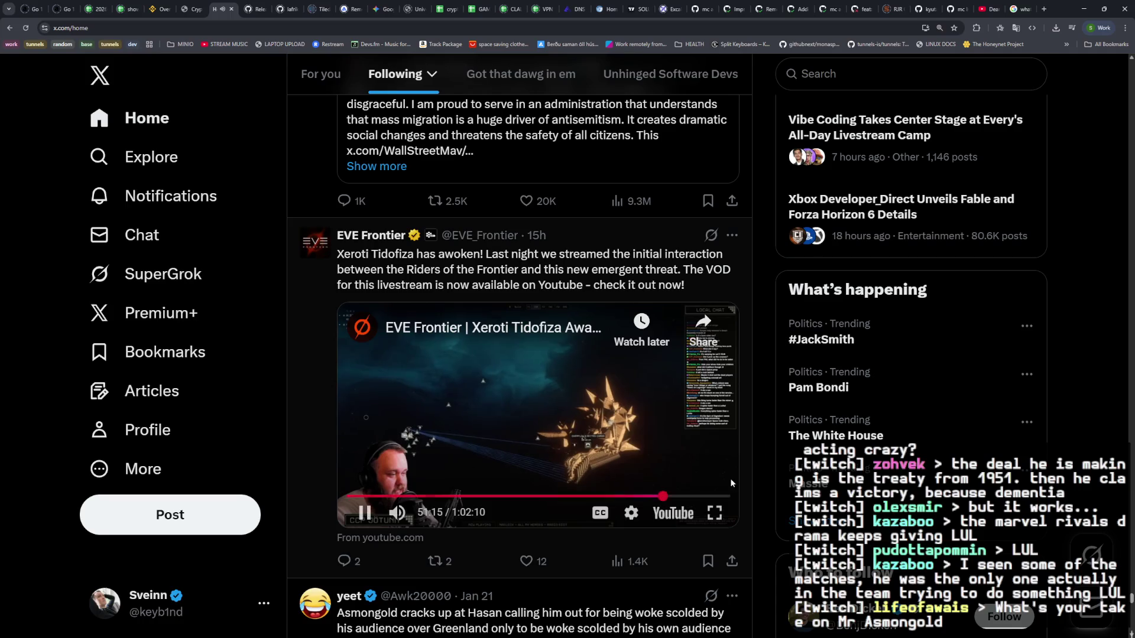
Step: Watch the video full screen, pause it at 51:30, and return to the inline feed
{"action": "left_click", "coordinate": [718, 518]}
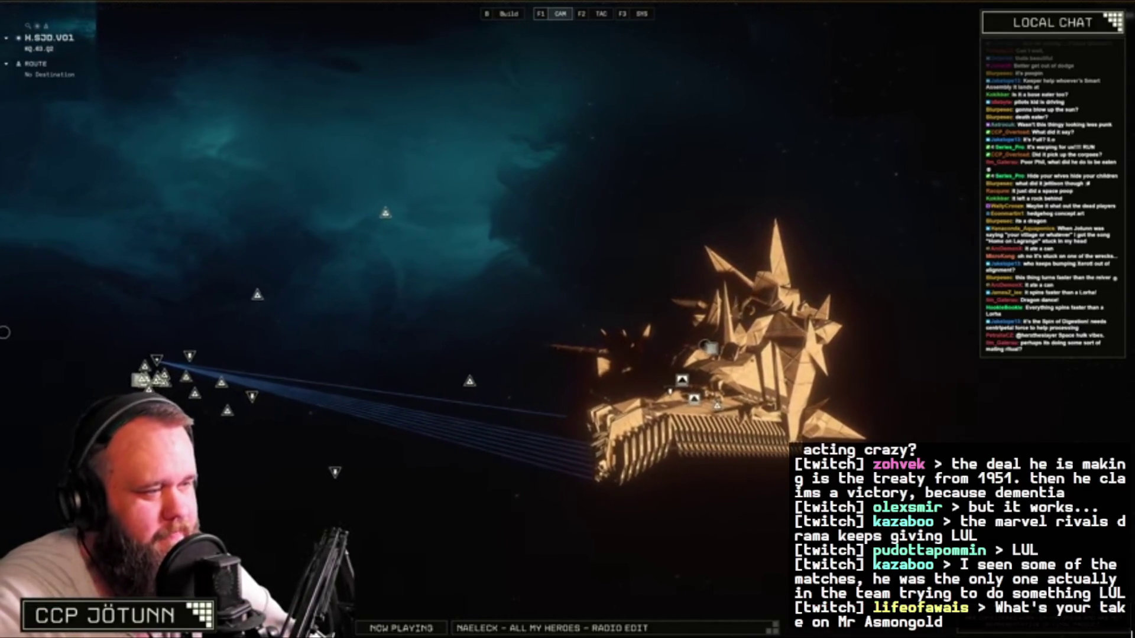
{"action": "mouse_move", "coordinate": [268, 424]}
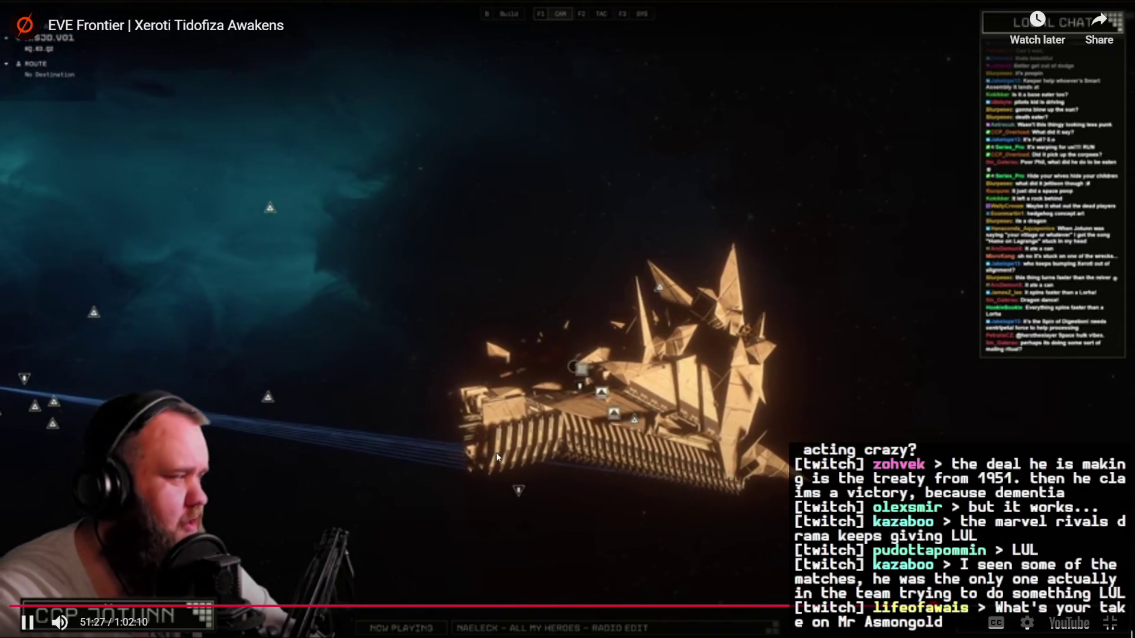
{"action": "key", "text": "space"}
{"action": "left_click", "coordinate": [1107, 623]}
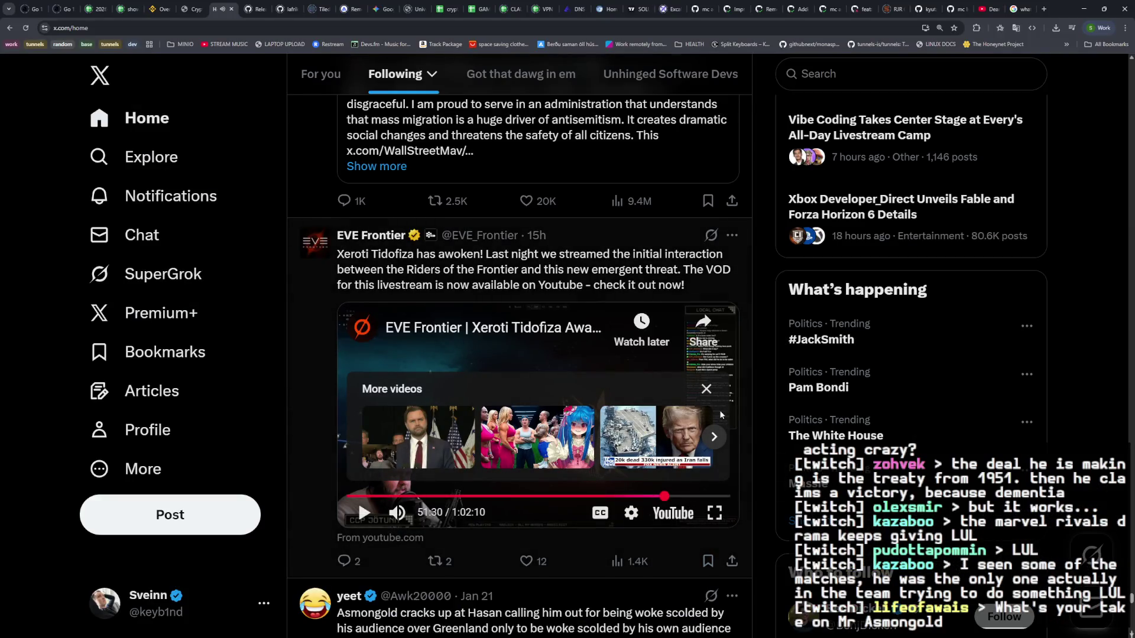
Step: Scroll down the Following feed past the Starlink and Davos posts
{"action": "scroll", "coordinate": [571, 381], "scroll_direction": "down", "scroll_amount": 3}
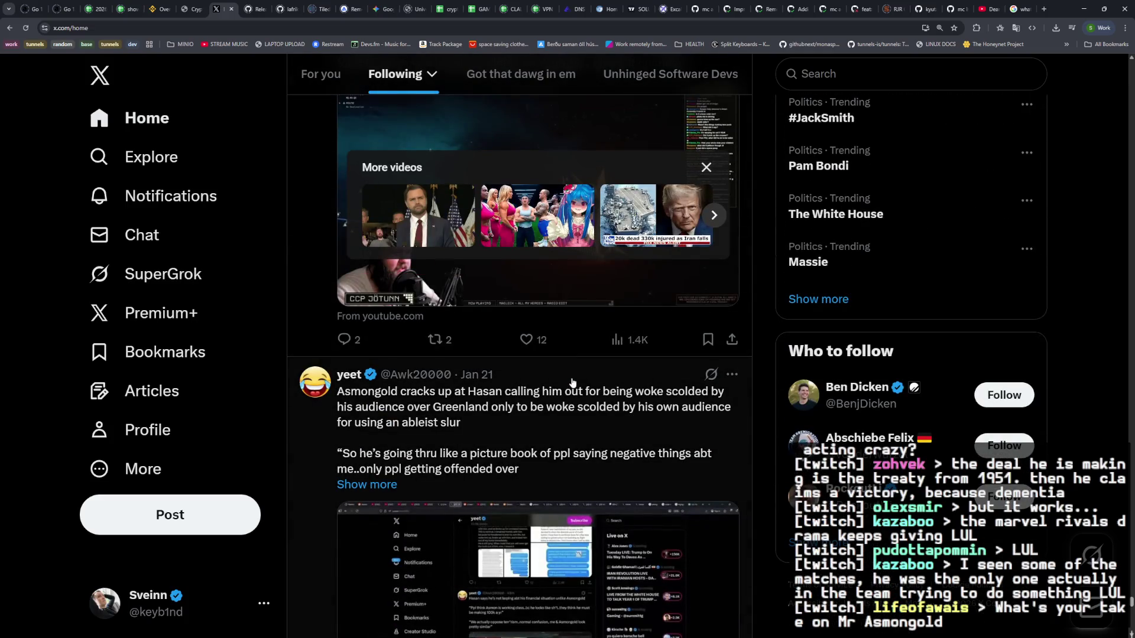
{"action": "scroll", "coordinate": [571, 381], "scroll_direction": "down", "scroll_amount": 6}
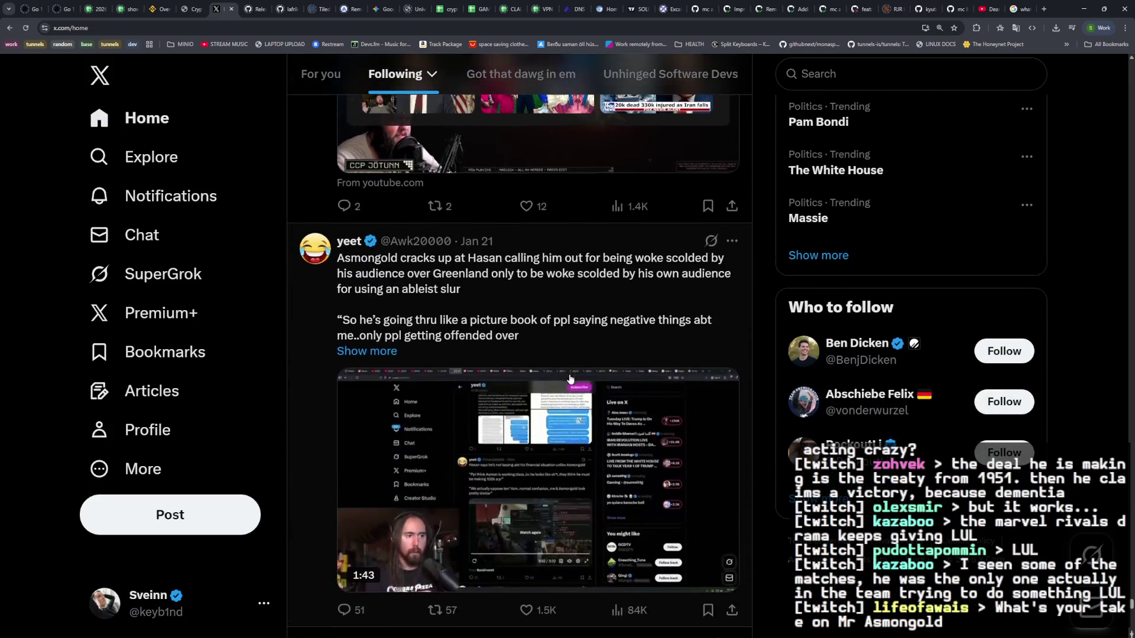
{"action": "scroll", "coordinate": [571, 408], "scroll_direction": "up", "scroll_amount": 1}
{"action": "scroll", "coordinate": [571, 408], "scroll_direction": "up", "scroll_amount": 3}
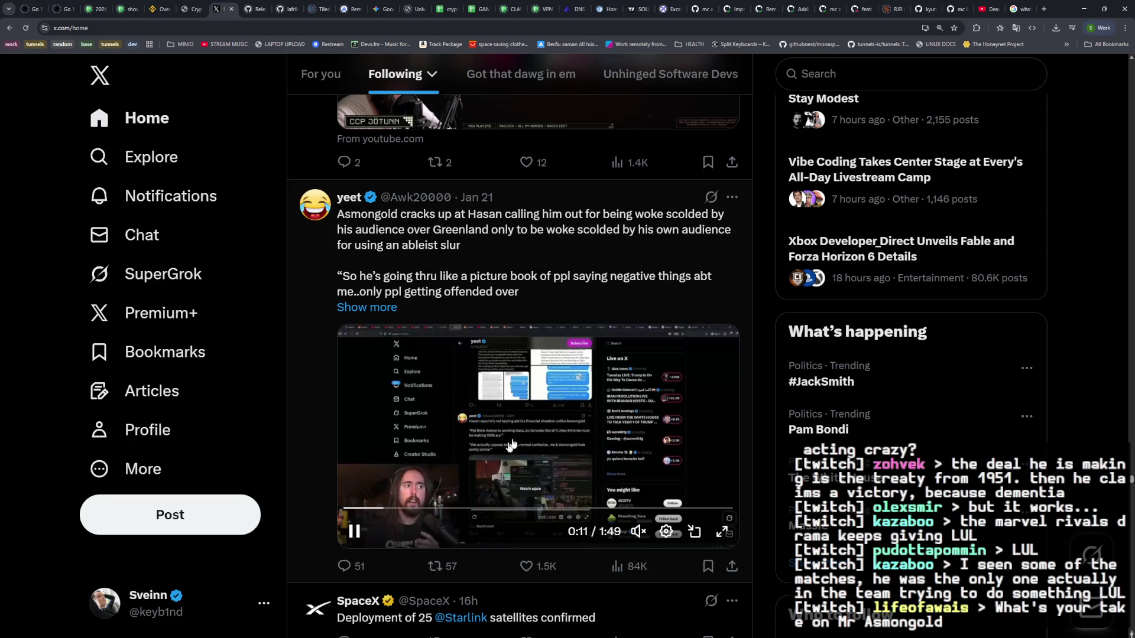
{"action": "scroll", "coordinate": [512, 445], "scroll_direction": "down", "scroll_amount": 6}
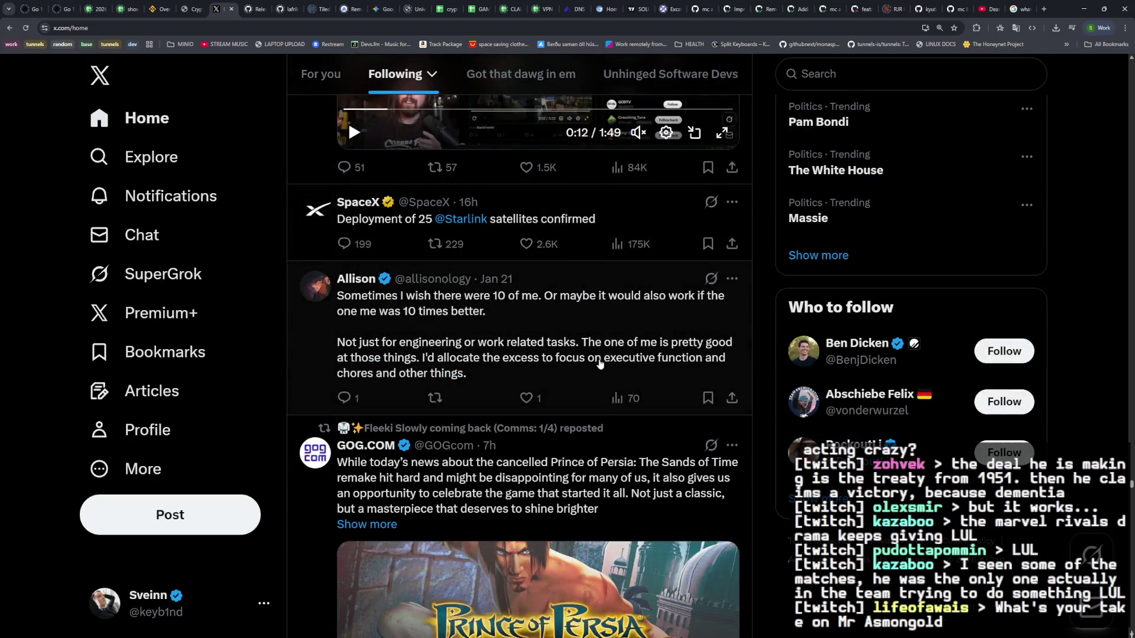
{"action": "scroll", "coordinate": [599, 363], "scroll_direction": "down", "scroll_amount": 10}
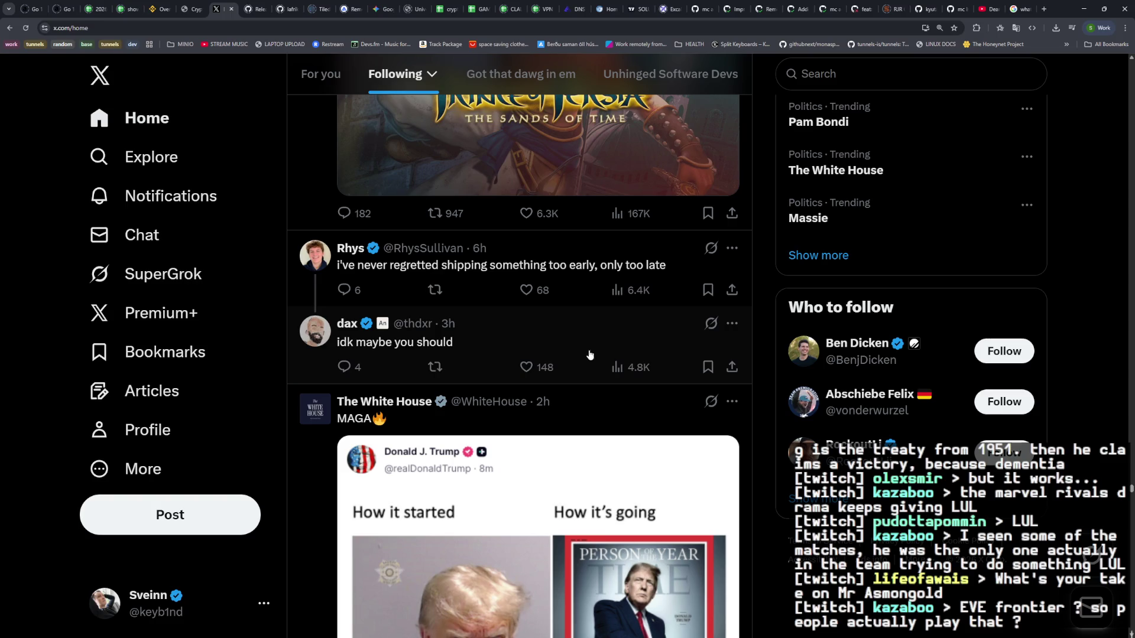
Step: Continue past the revenue-chart post to the cancer fundraiser post, then switch to the crypto dashboard's Managers page
{"action": "scroll", "coordinate": [583, 353], "scroll_direction": "down", "scroll_amount": 10}
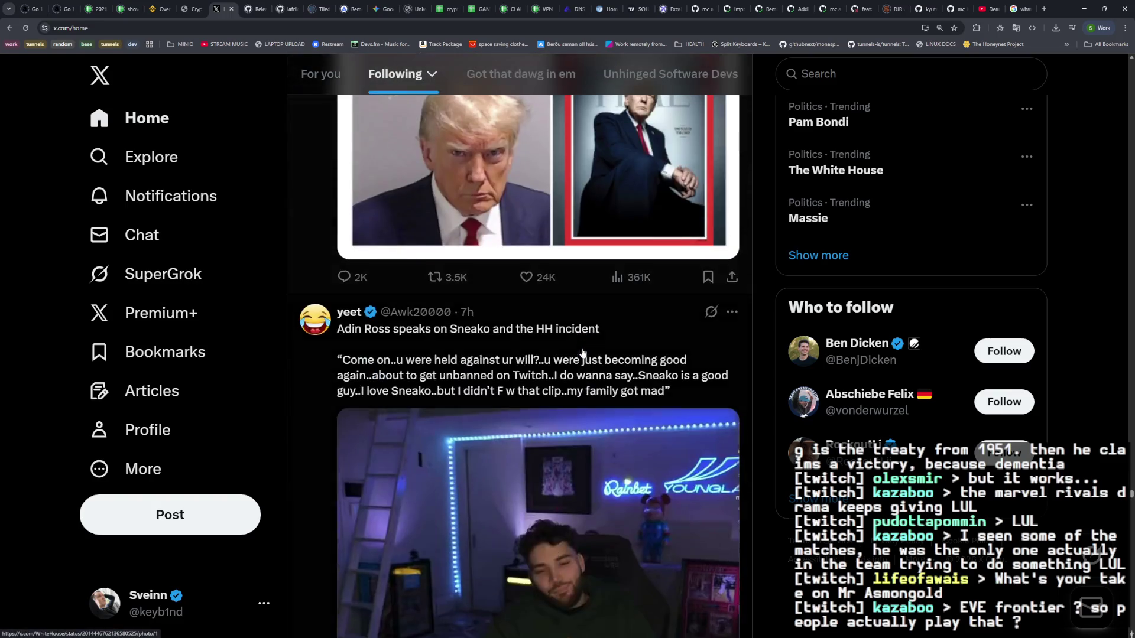
{"action": "scroll", "coordinate": [582, 353], "scroll_direction": "down", "scroll_amount": 10}
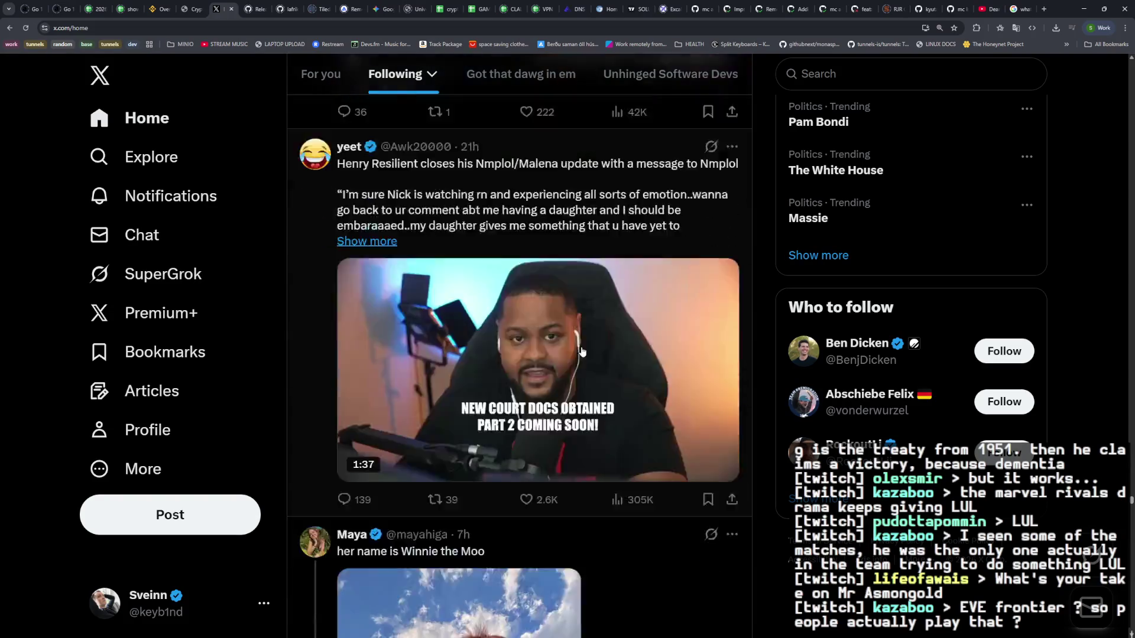
{"action": "scroll", "coordinate": [582, 351], "scroll_direction": "down", "scroll_amount": 5}
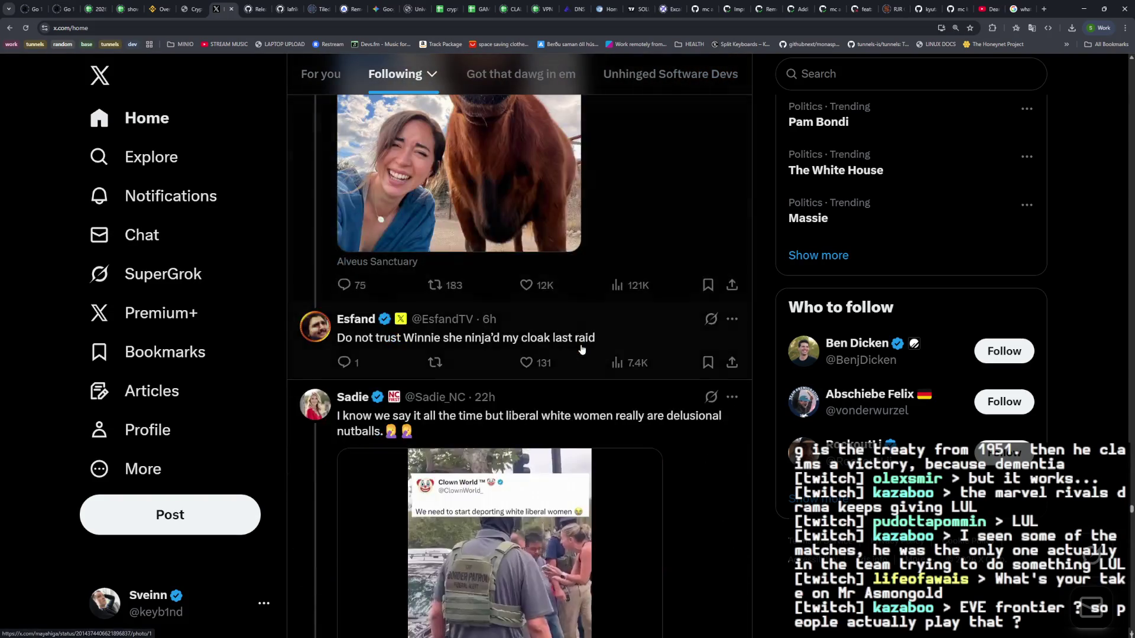
{"action": "scroll", "coordinate": [582, 350], "scroll_direction": "down", "scroll_amount": 5}
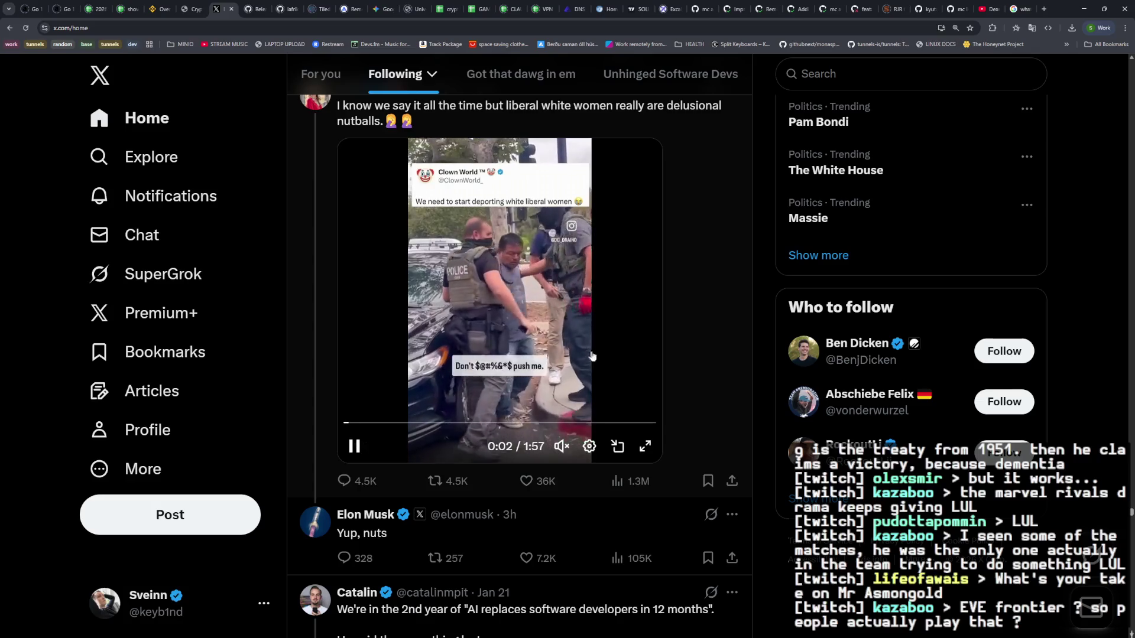
{"action": "scroll", "coordinate": [684, 371], "scroll_direction": "down", "scroll_amount": 5}
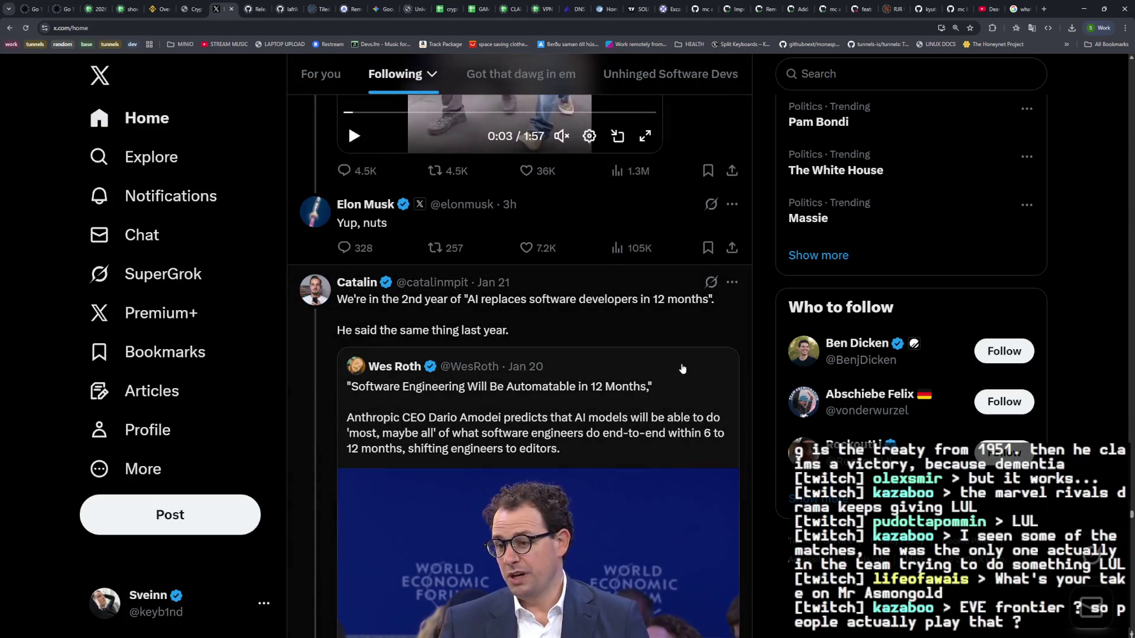
{"action": "scroll", "coordinate": [677, 366], "scroll_direction": "down", "scroll_amount": 5}
{"action": "scroll", "coordinate": [677, 367], "scroll_direction": "down", "scroll_amount": 2}
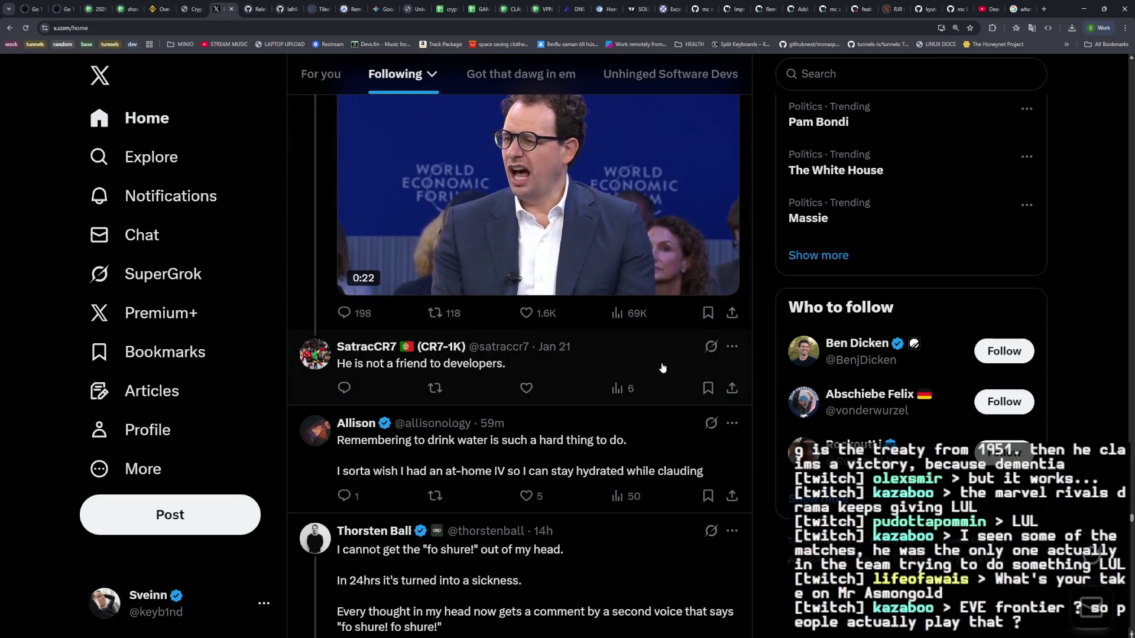
{"action": "scroll", "coordinate": [663, 370], "scroll_direction": "down", "scroll_amount": 2}
{"action": "scroll", "coordinate": [661, 366], "scroll_direction": "down", "scroll_amount": 10}
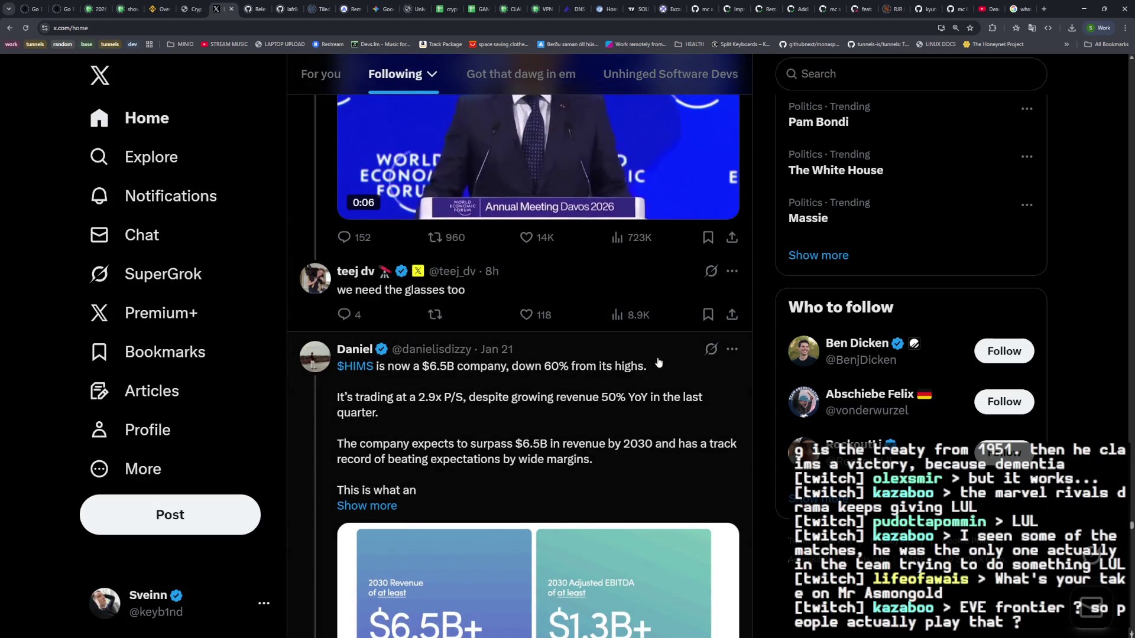
{"action": "scroll", "coordinate": [658, 362], "scroll_direction": "down", "scroll_amount": 5}
{"action": "scroll", "coordinate": [658, 361], "scroll_direction": "down", "scroll_amount": 3}
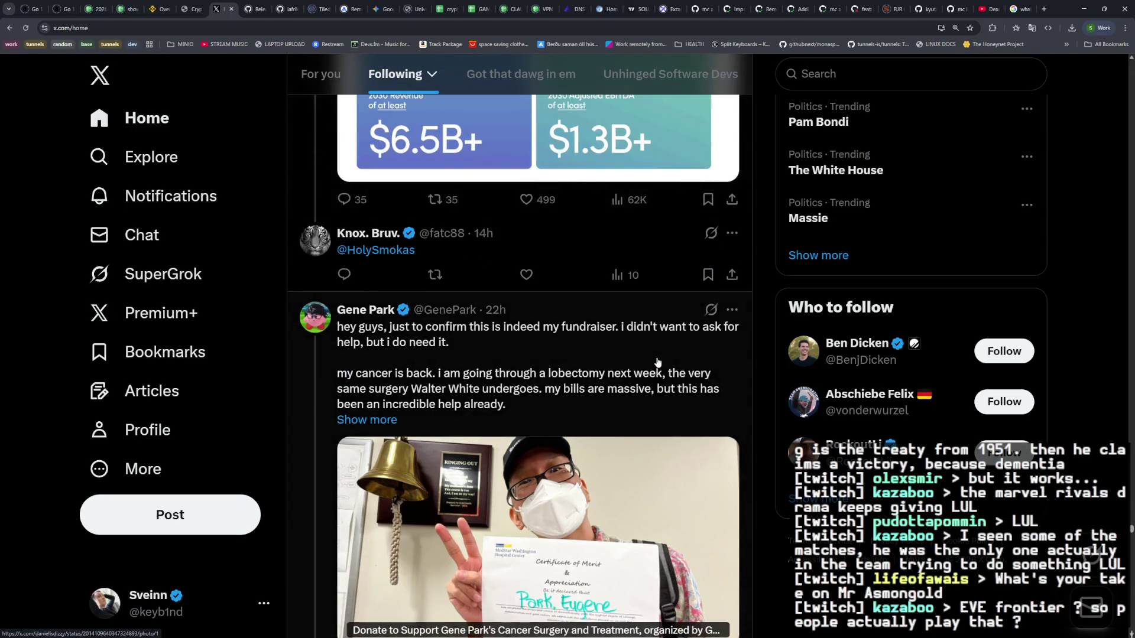
{"action": "key", "text": "ctrl+shift+Tab"}
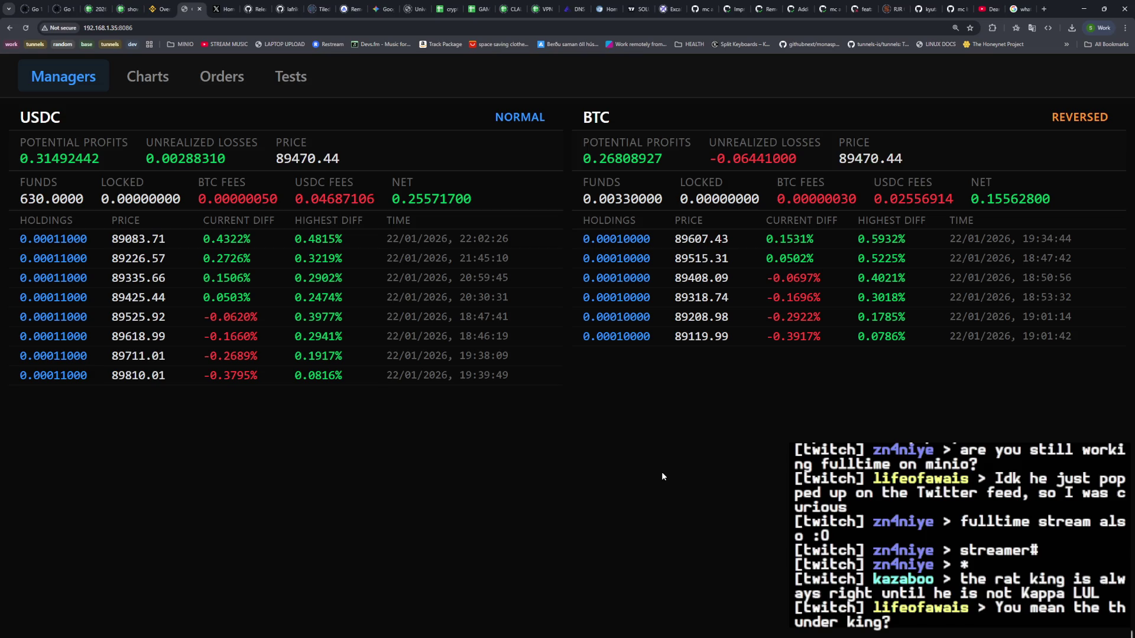
Step: Reload the trading bot's Managers page to update USDC and BTC prices and differences
{"action": "left_click", "coordinate": [25, 28]}
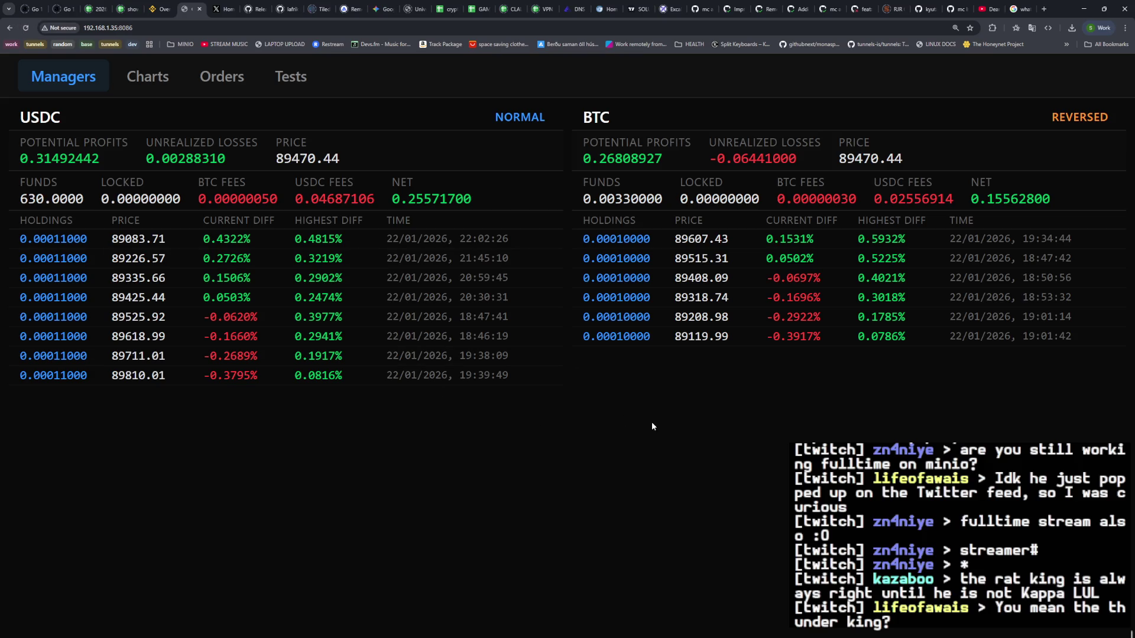